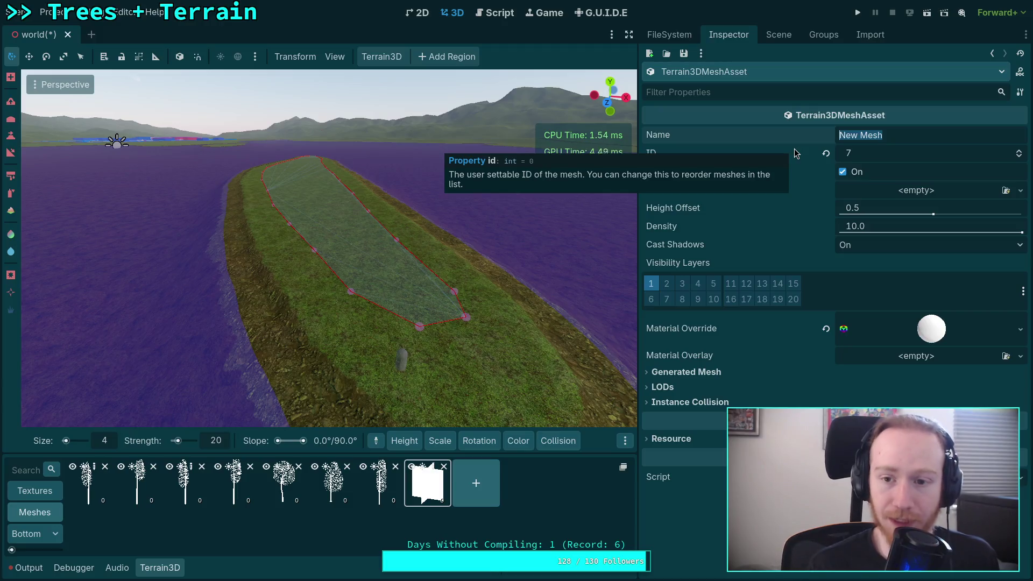
Name the mesh Cotton 2 at ID 5 and assign the NarrowleafCottonwoodA scene.
type("Cotton 2")
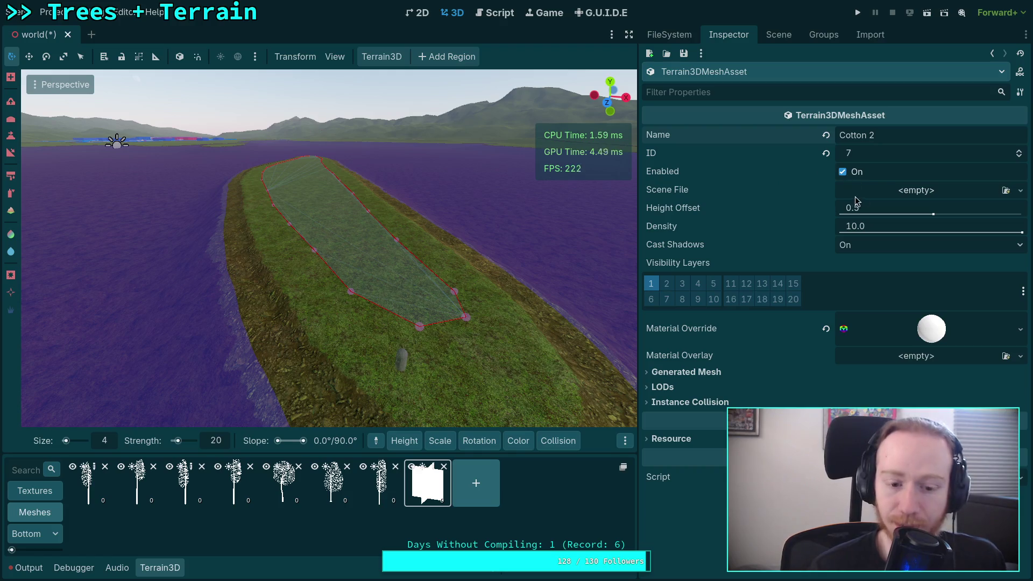
left_click(1019, 156)
left_click(1019, 157)
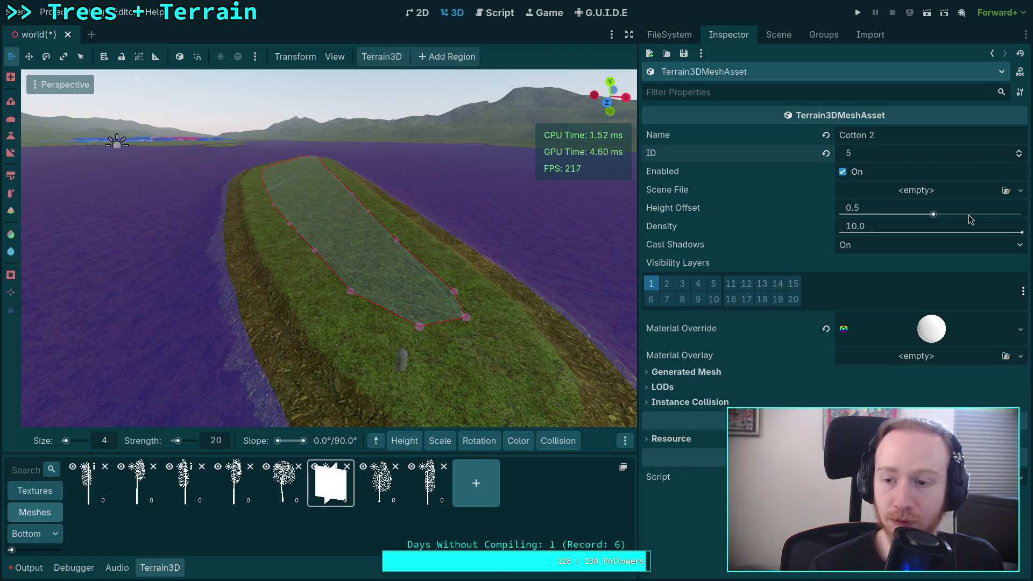
left_click(1020, 191)
left_click(963, 240)
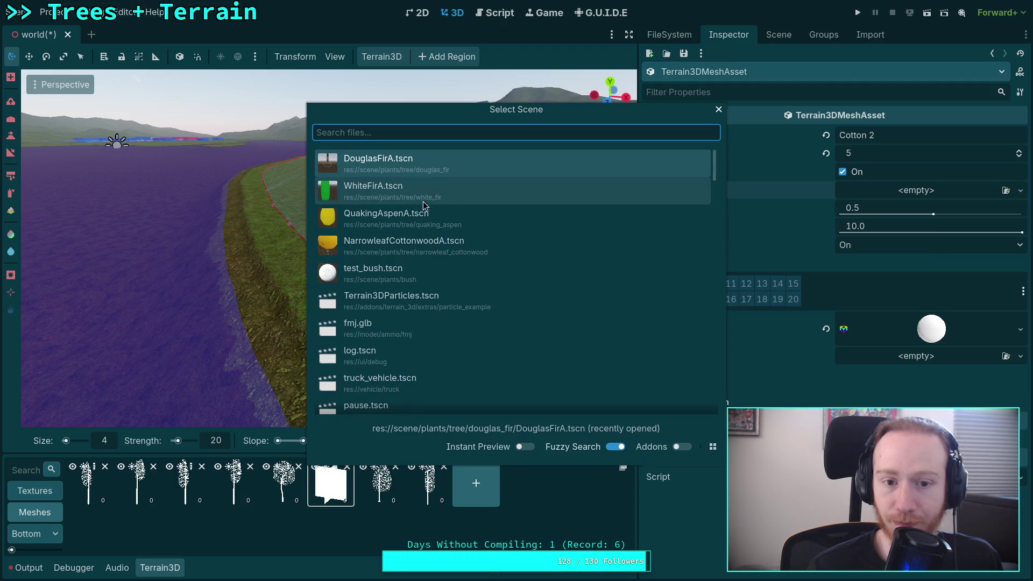
double_click(407, 245)
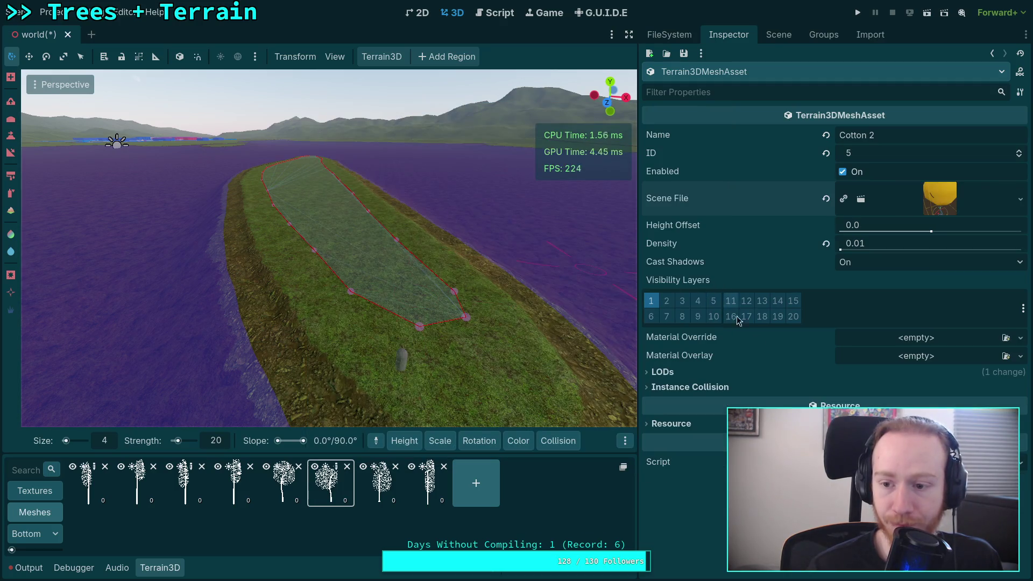
Review the LOD and instance collision settings, save the world scene, and add a new mesh.
left_click(691, 377)
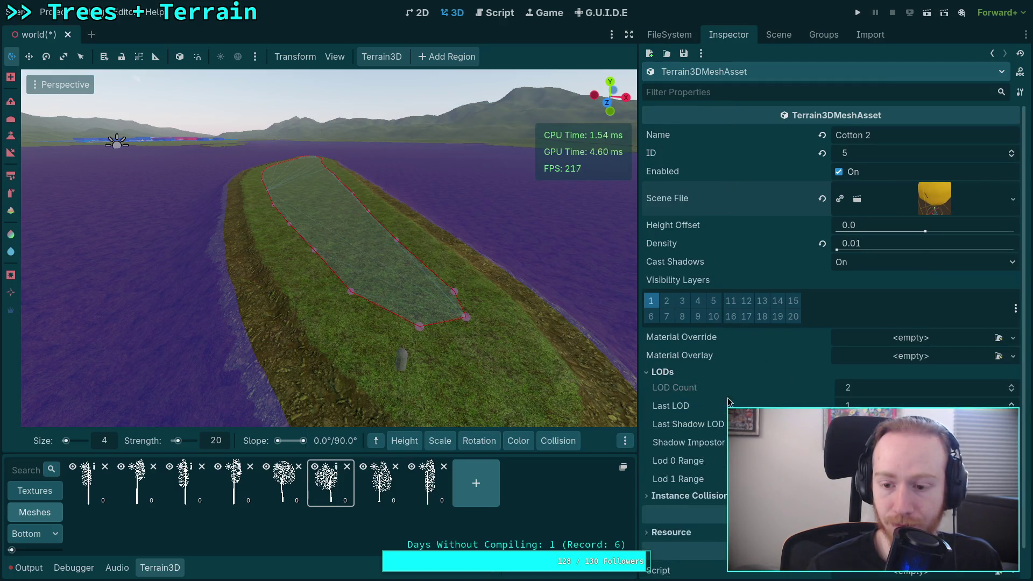
scroll(691, 377, "down", 1)
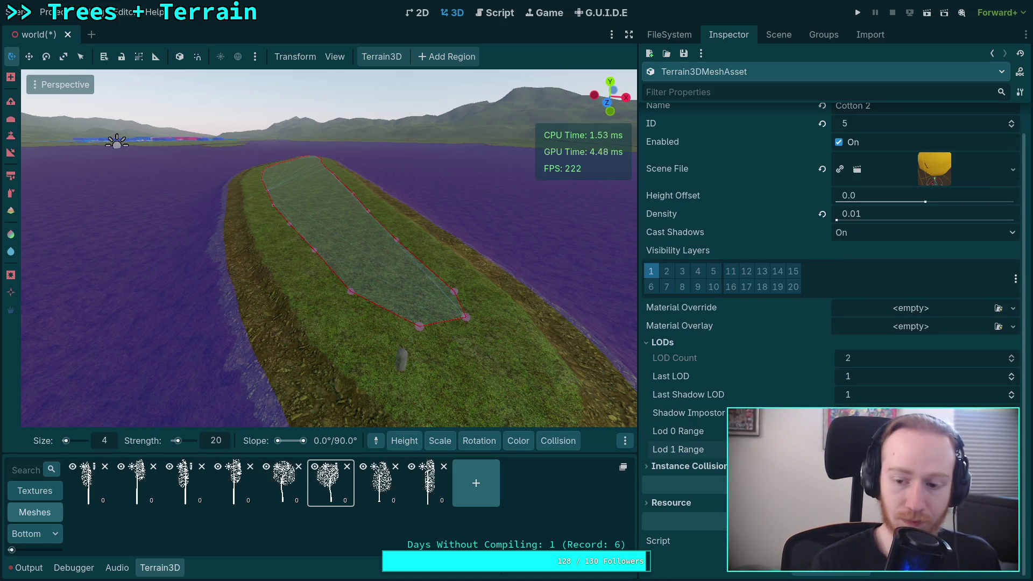
left_click(679, 466)
scroll(666, 394, "down", 4)
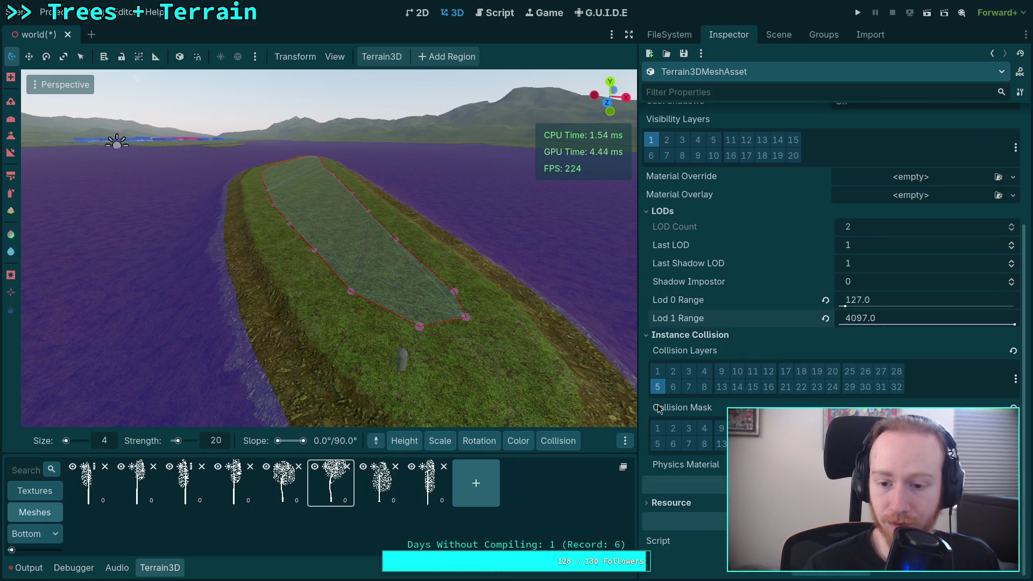
left_click(679, 334)
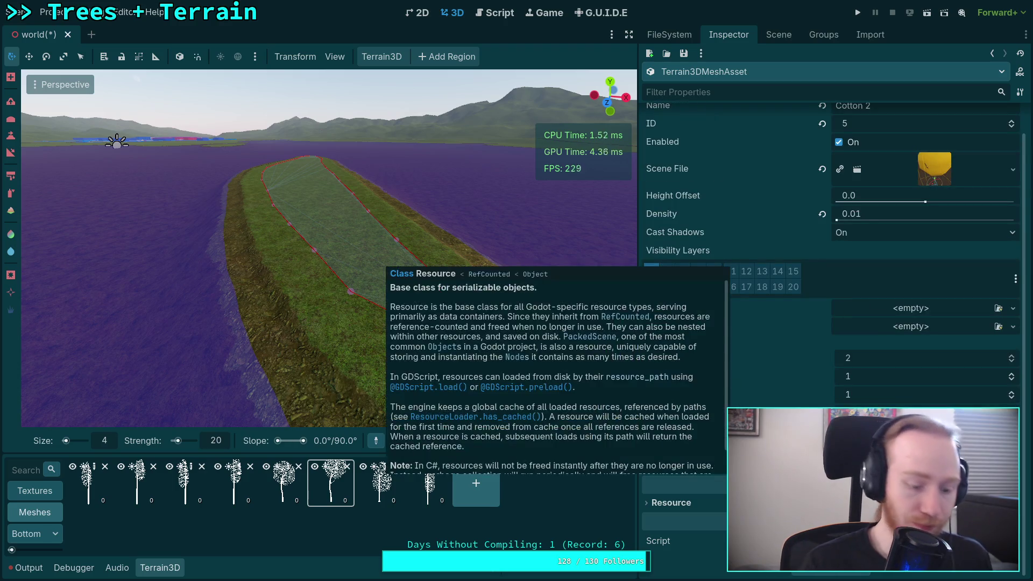
key("ctrl+s")
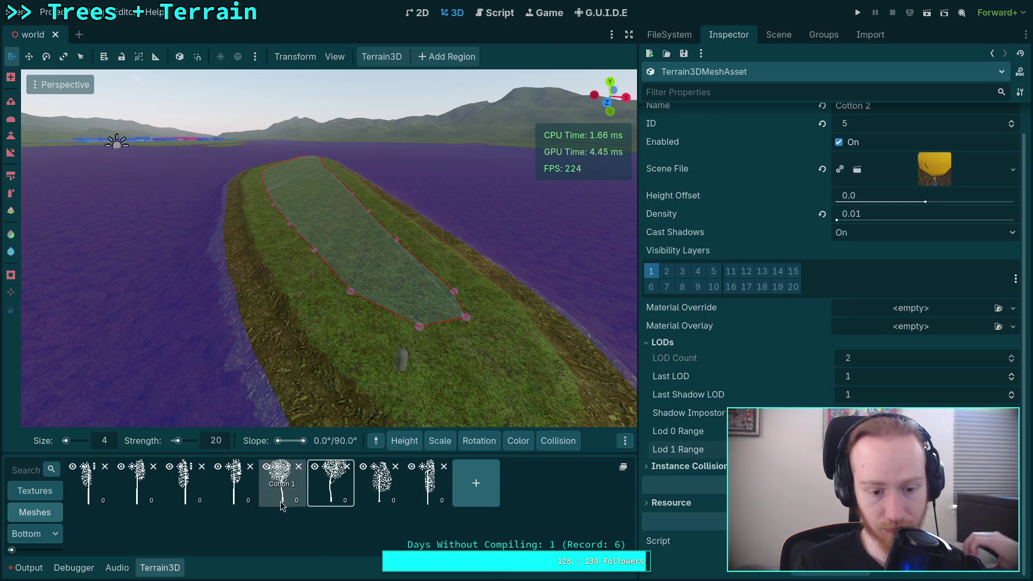
left_click(469, 495)
Name the new mesh Cotton 3 and give it the NarrowleafCottonwoodA scene.
left_click_drag(891, 135, 820, 134)
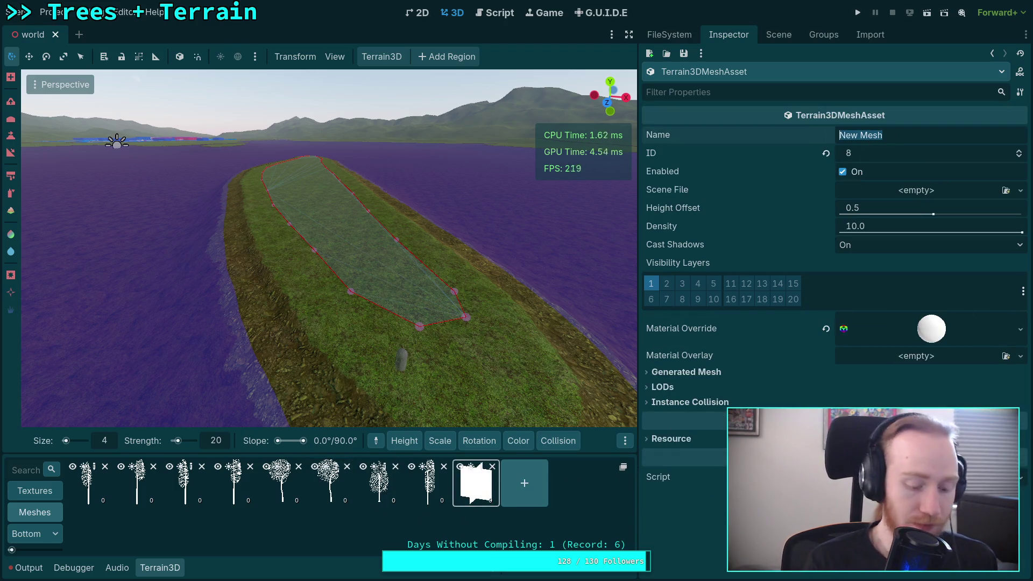
type("Cotton 3")
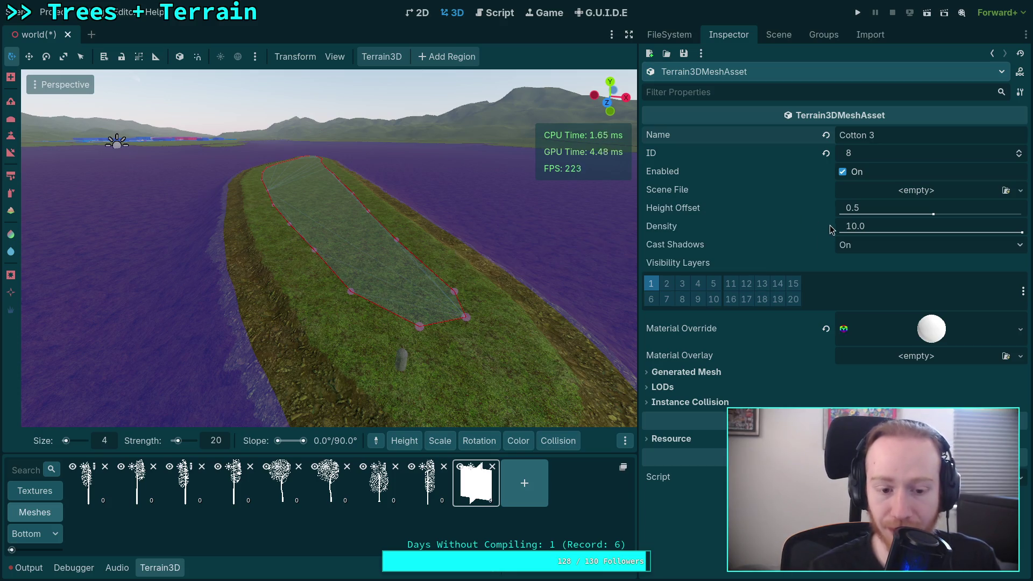
mouse_move(829, 226)
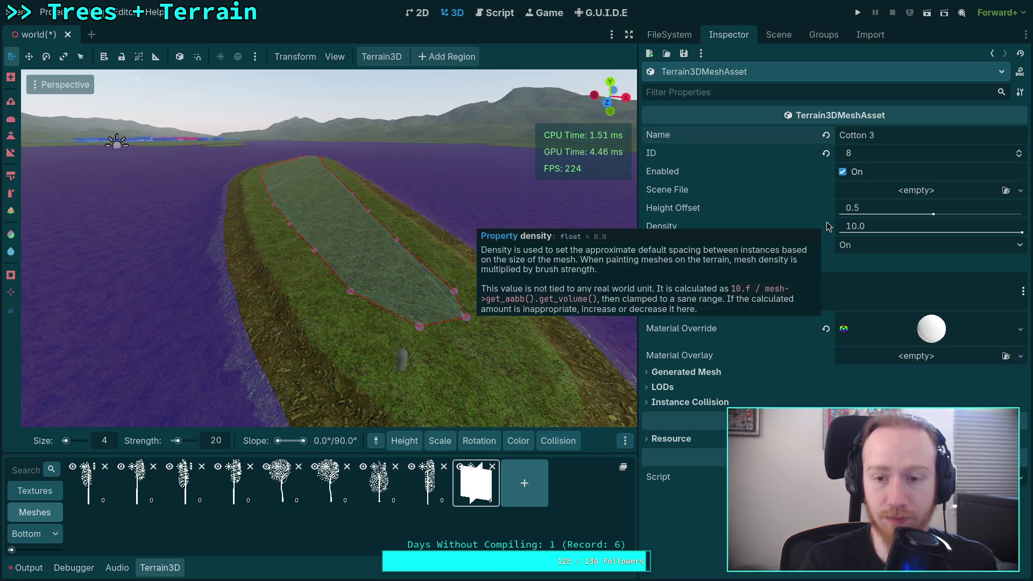
left_click(1020, 191)
left_click(979, 240)
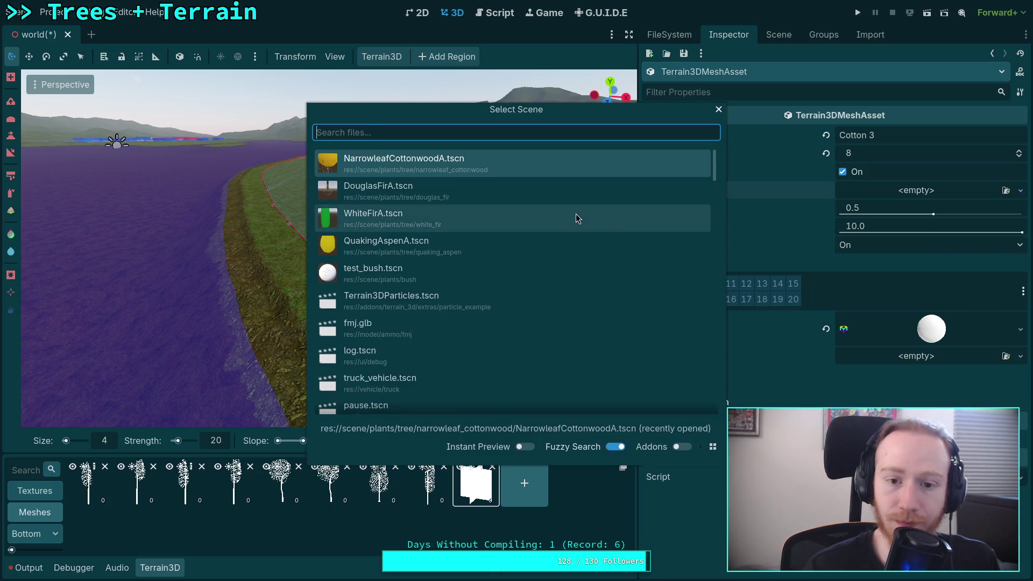
left_click(452, 166)
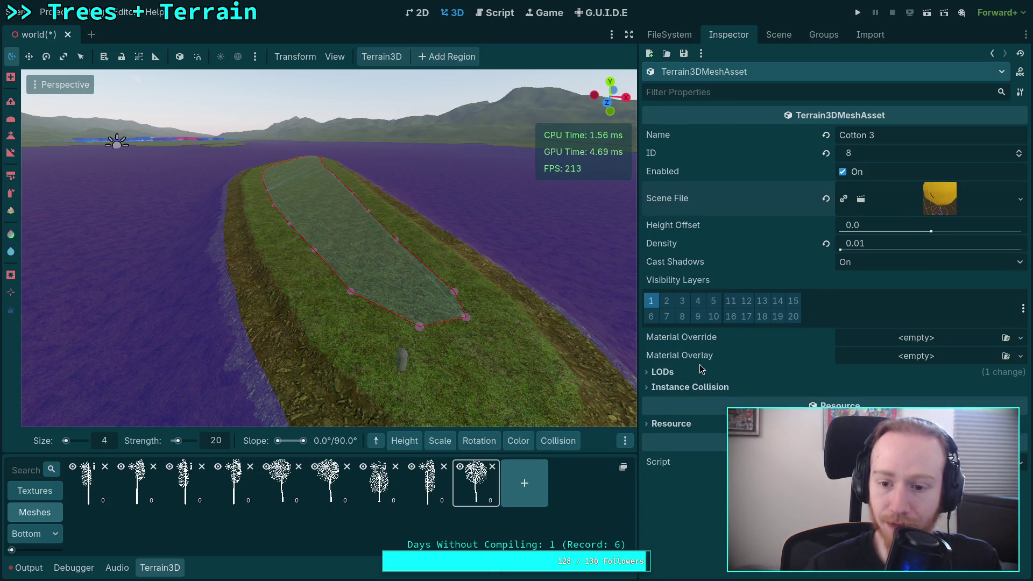
Check LOD and collision settings, save, set Cotton 3's ID to 6, and add another mesh.
left_click(662, 372)
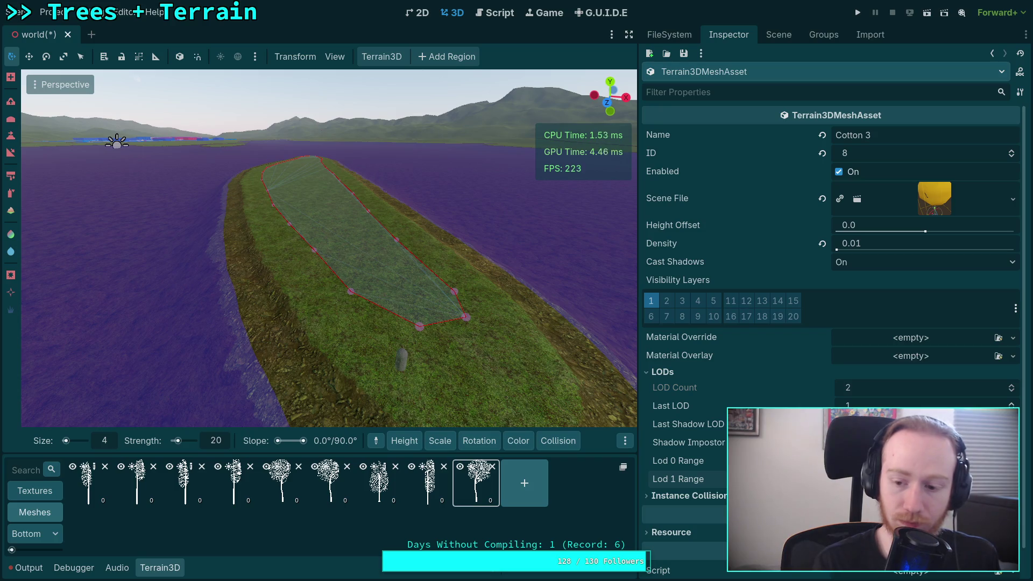
left_click(689, 496)
scroll(663, 414, "down", 3)
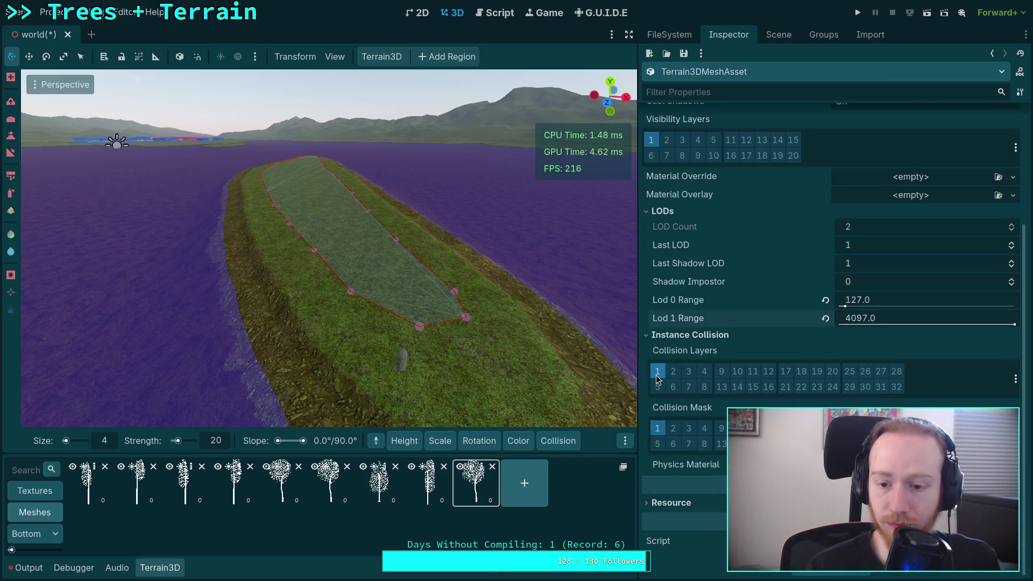
scroll(737, 400, "up", 5)
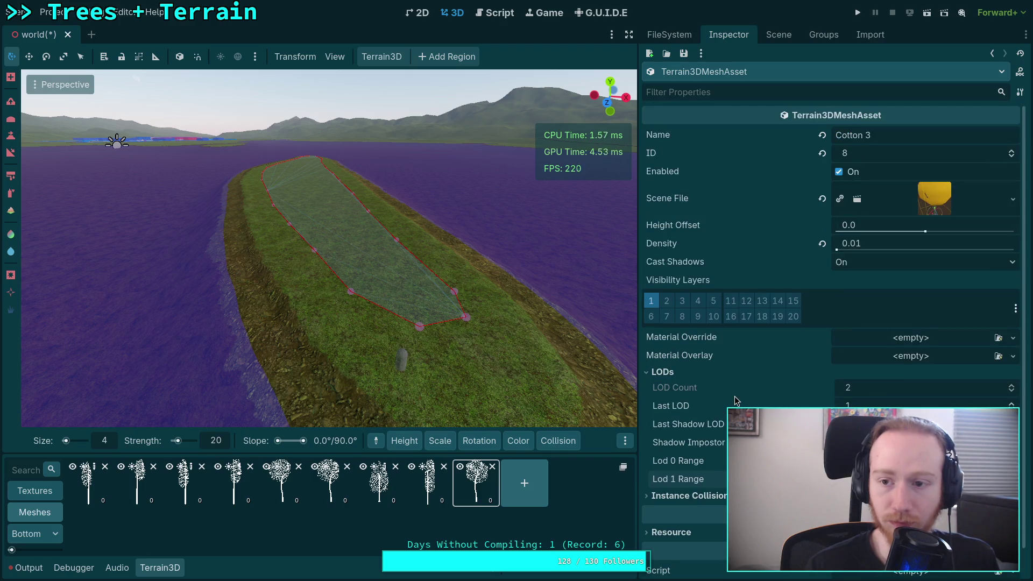
key("ctrl+s")
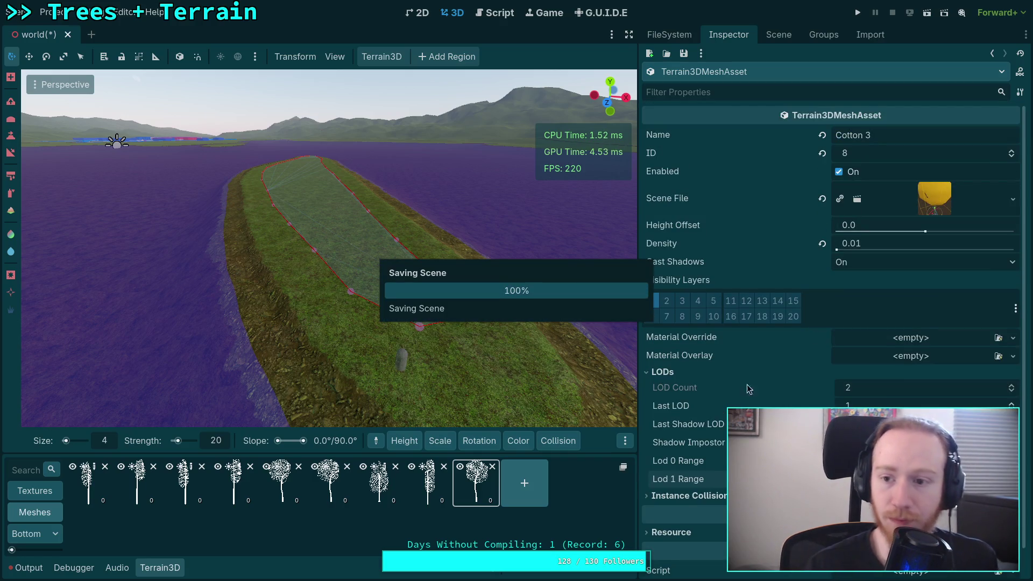
left_click(1012, 156)
left_click(1012, 157)
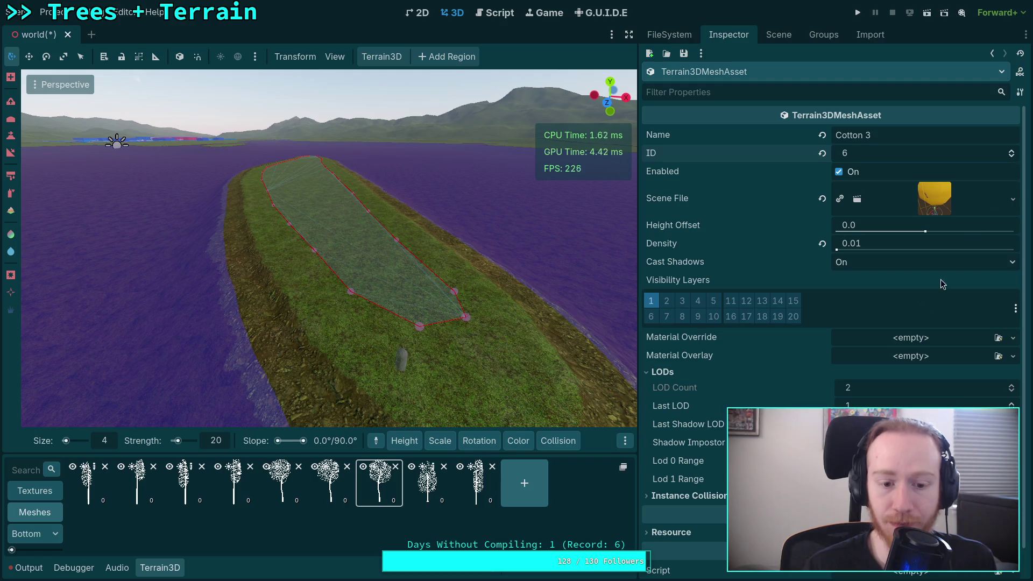
left_click(537, 503)
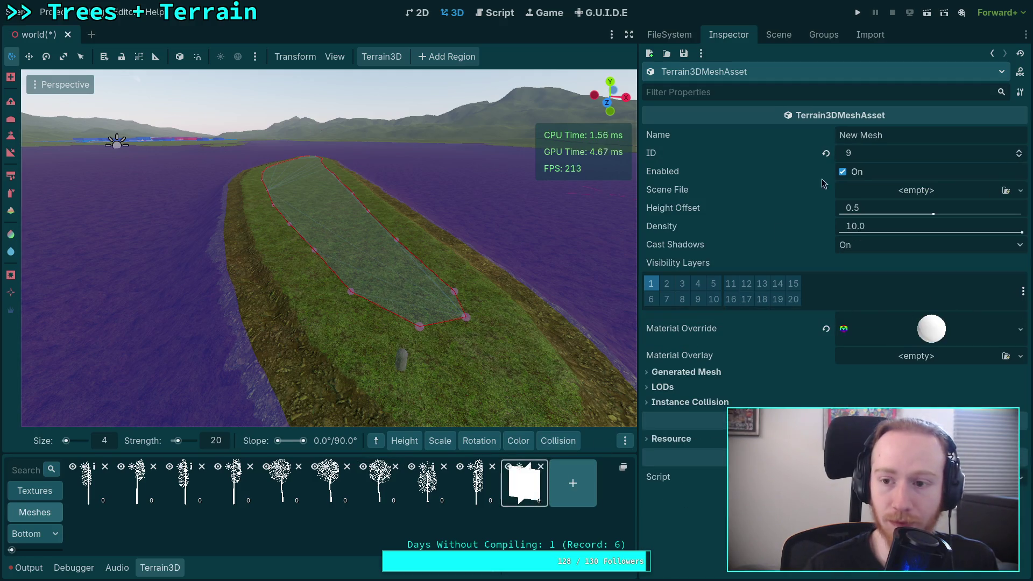
Name the new mesh Cotton 4 at ID 7 and assign the cotton plant scene.
left_click(889, 136)
type("Co")
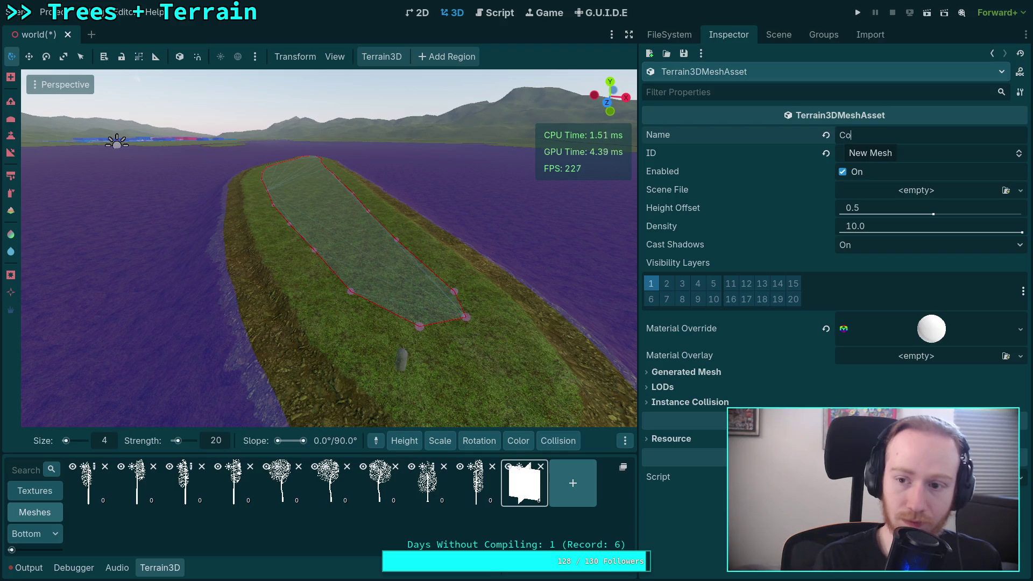
type("tton 4")
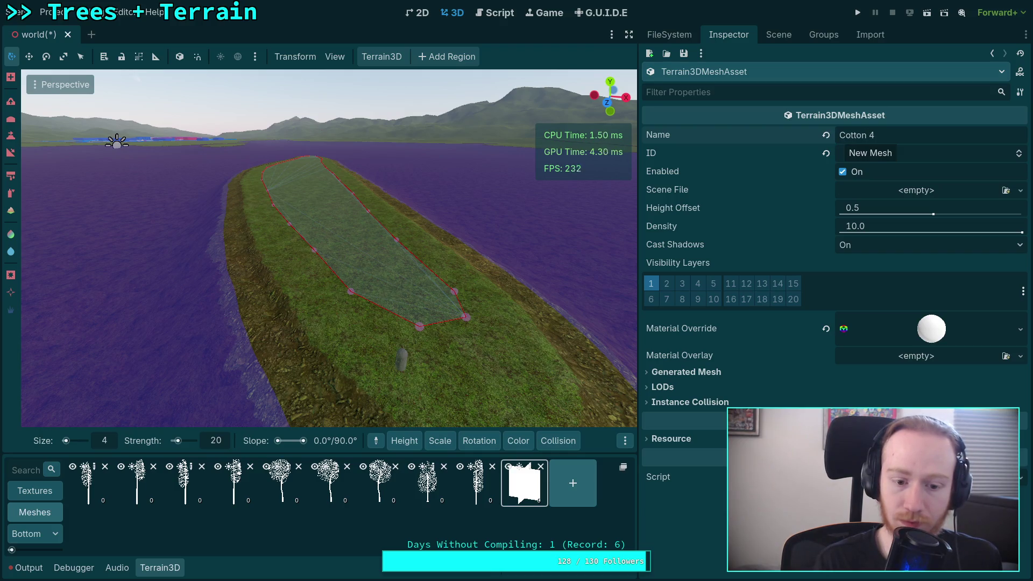
key("Return")
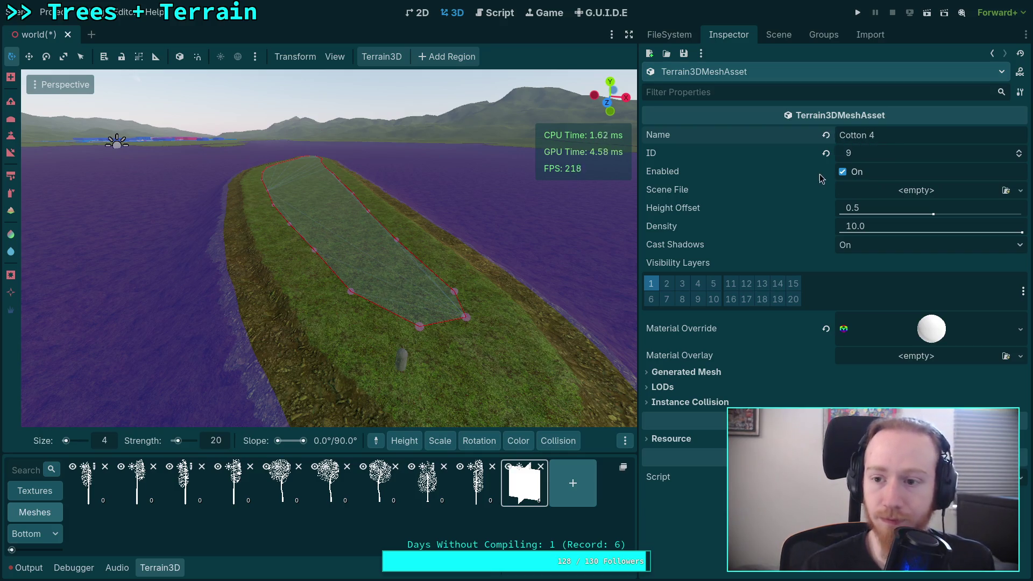
double_click(1020, 157)
left_click(1020, 190)
left_click(984, 241)
double_click(427, 166)
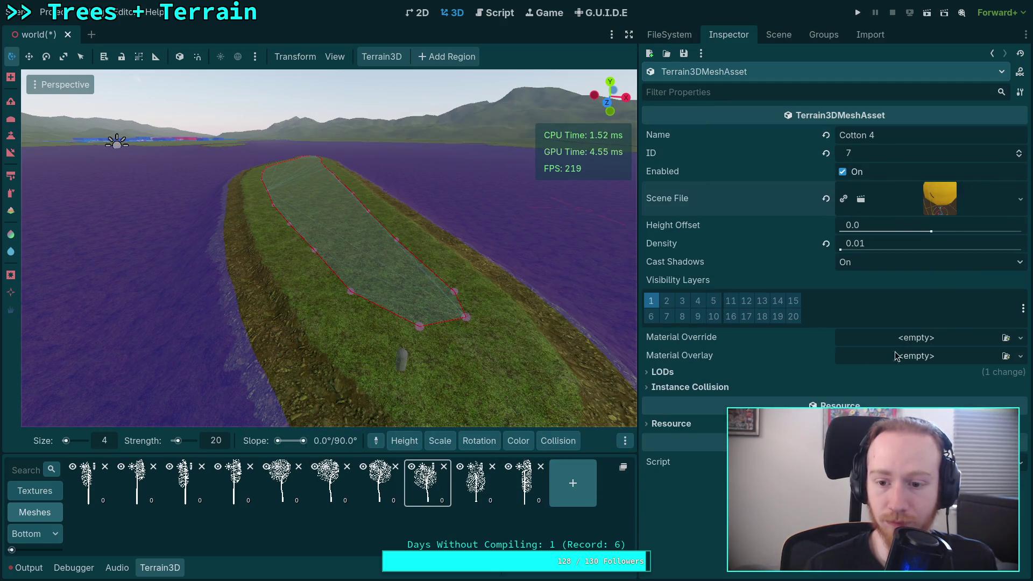
Review Cotton 4's LOD and instance collision settings, then add another new mesh.
left_click(724, 372)
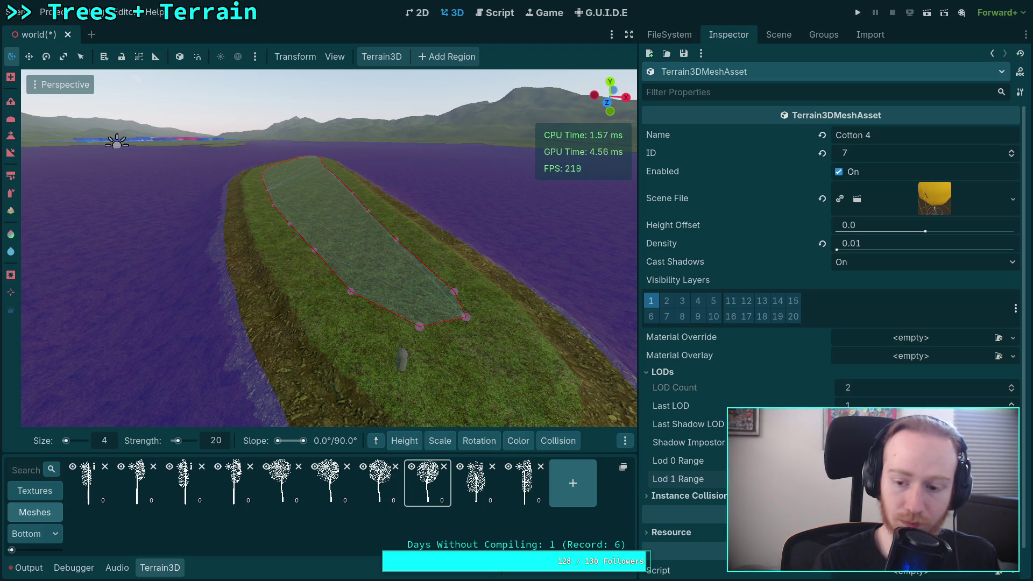
left_click(689, 495)
scroll(667, 474, "down", 2)
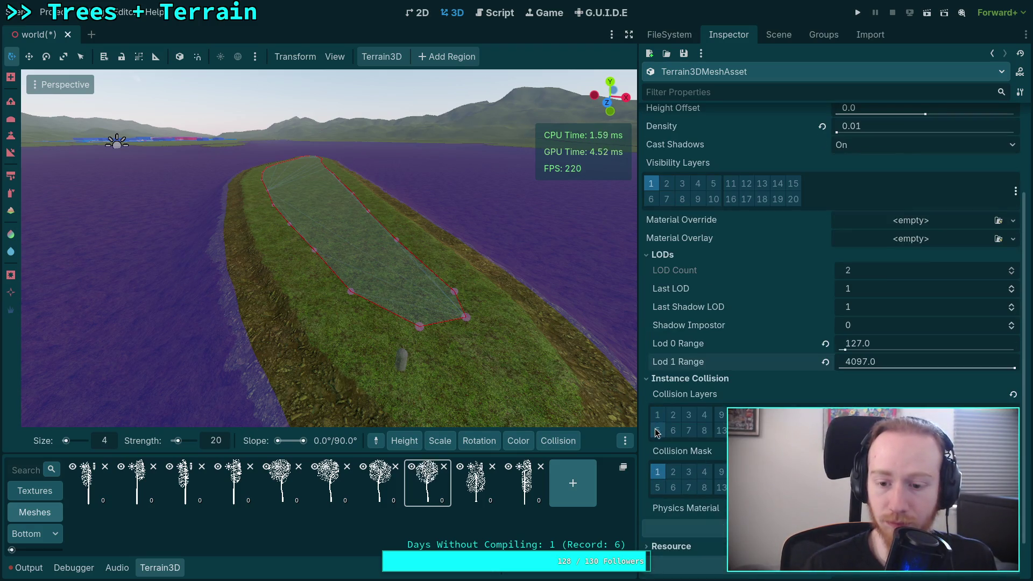
left_click(663, 379)
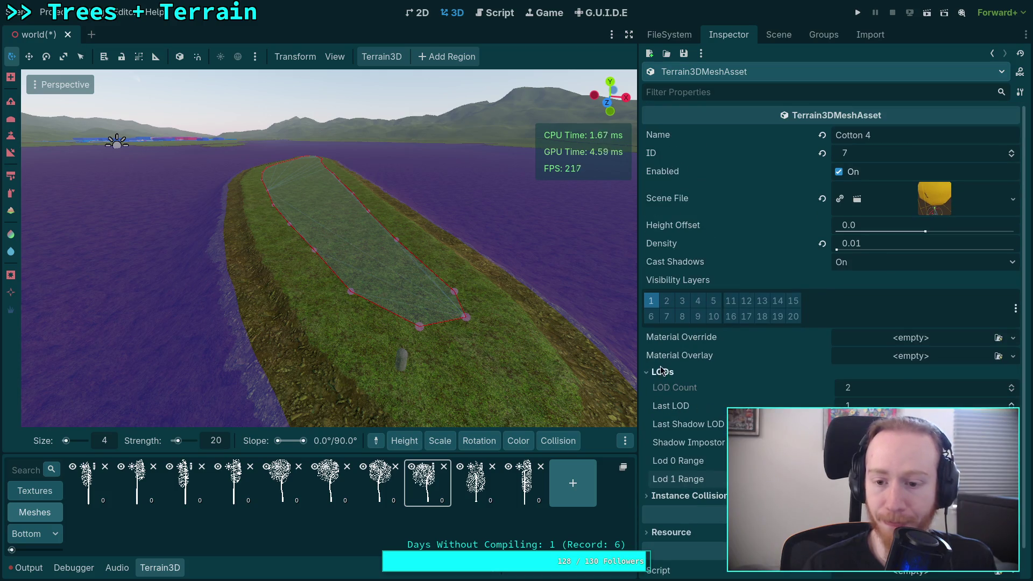
left_click(662, 372)
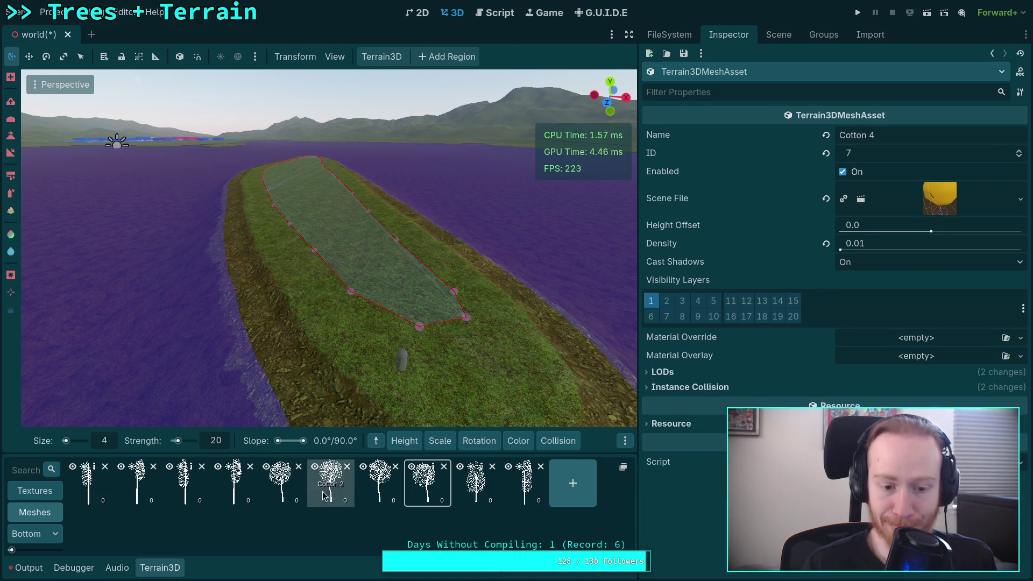
left_click(591, 496)
Name the new mesh Cotton 5 at ID 8 with the tree scene quick-loaded.
left_click(785, 134)
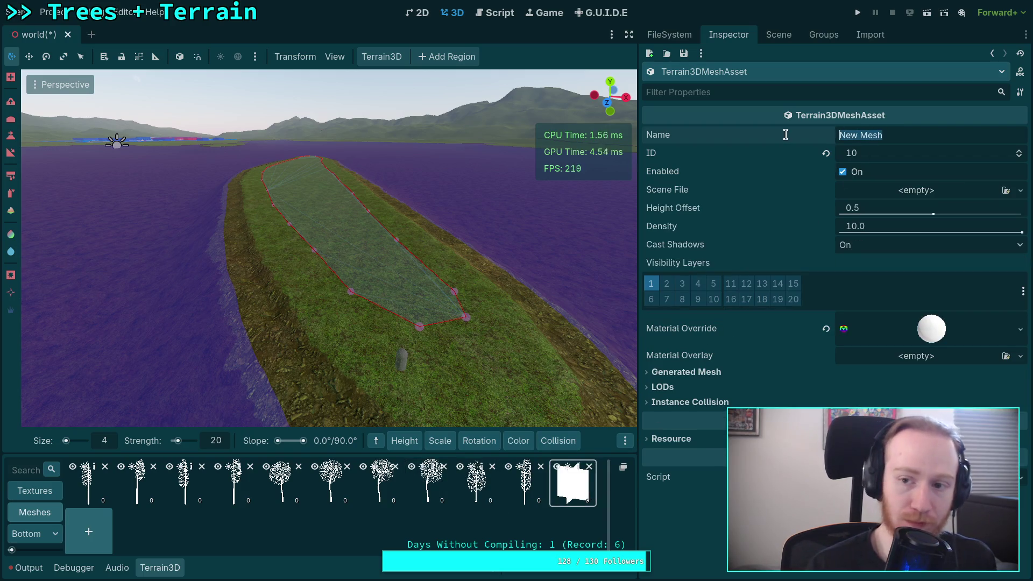
type("Cotton 5")
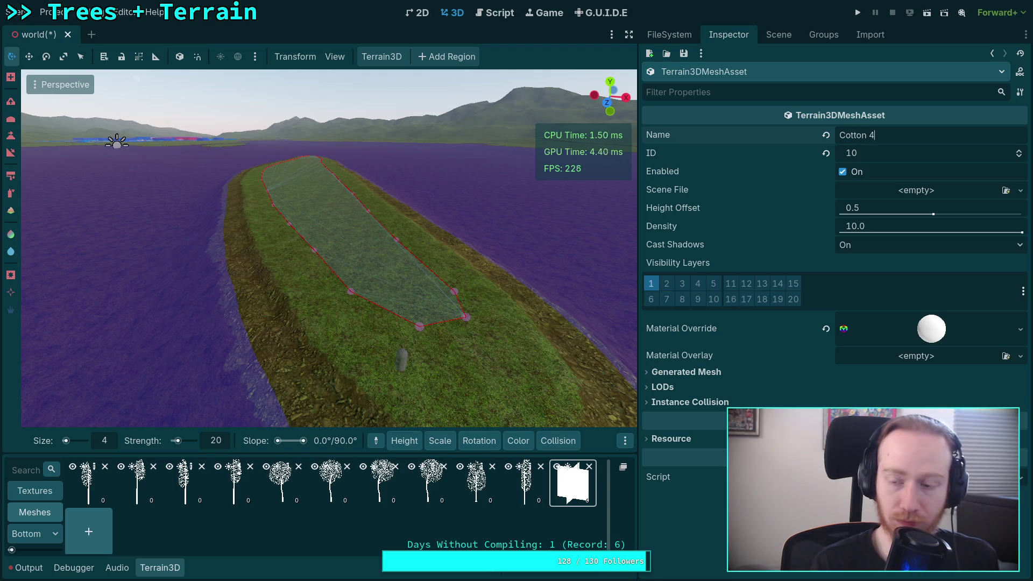
left_click(1019, 156)
left_click(1019, 156)
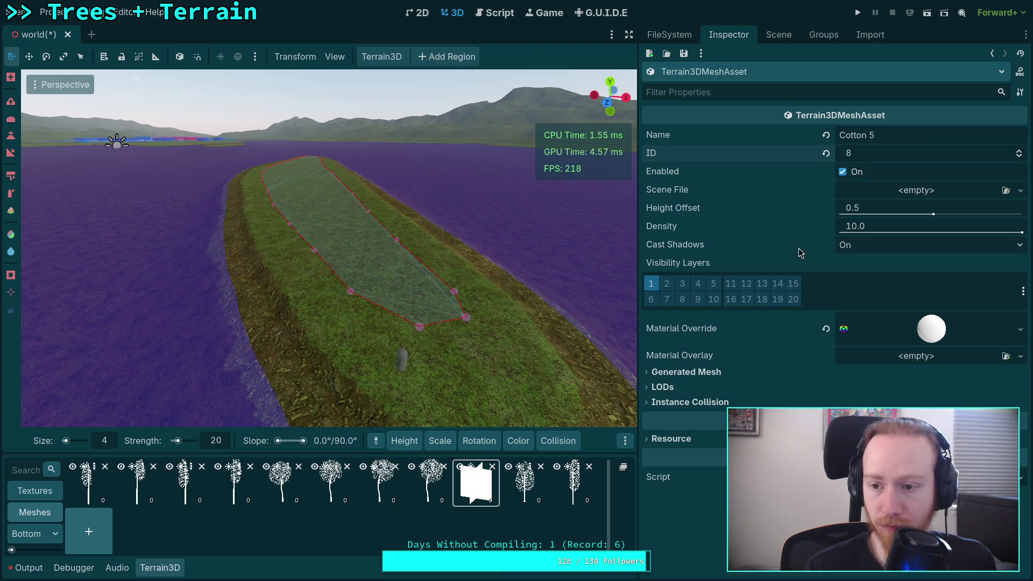
left_click(902, 192)
left_click(979, 242)
key("Return")
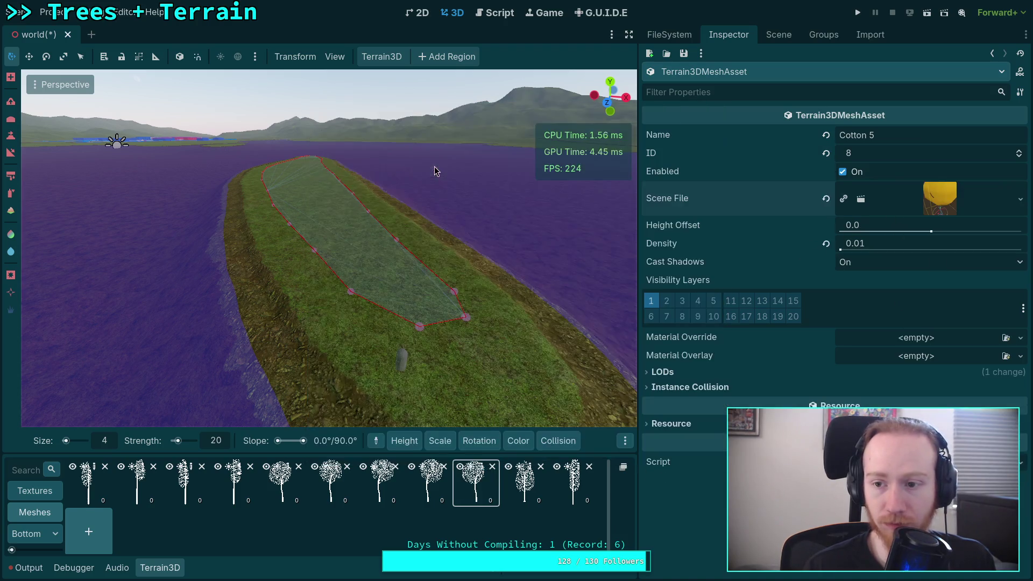
Review Cotton 5's LOD and instance collision settings.
left_click(689, 373)
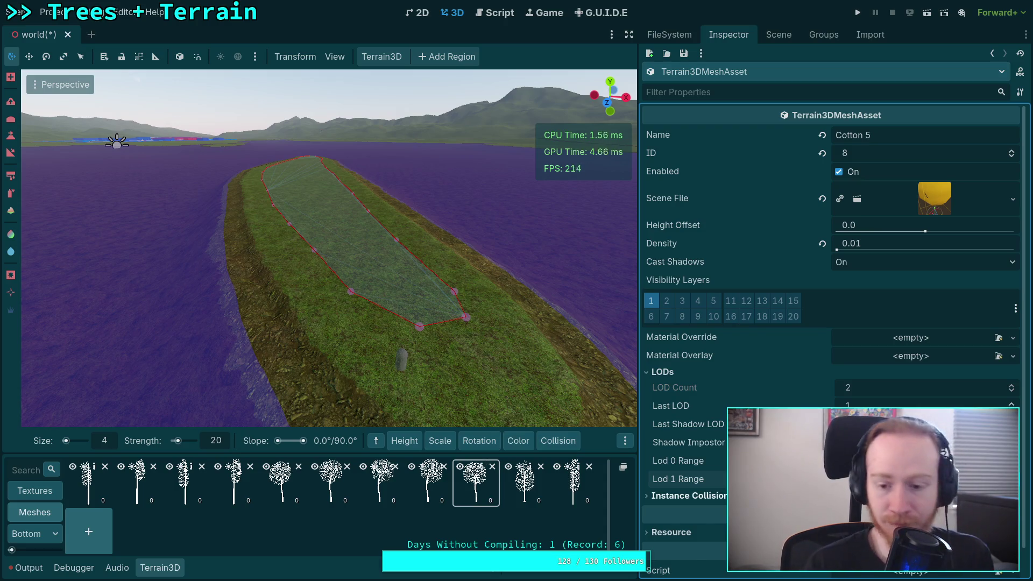
left_click(659, 495)
scroll(659, 484, "down", 3)
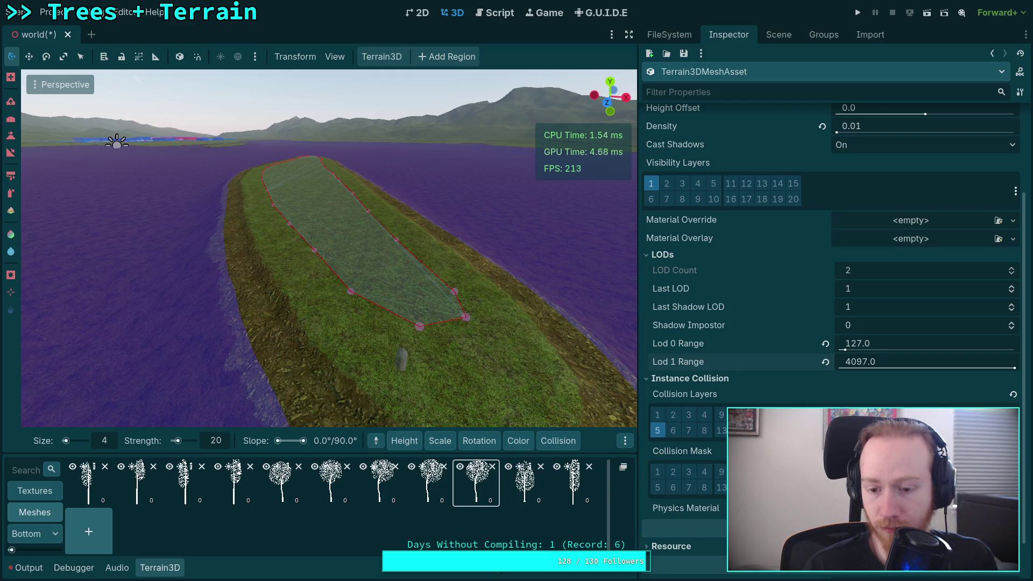
left_click(684, 379)
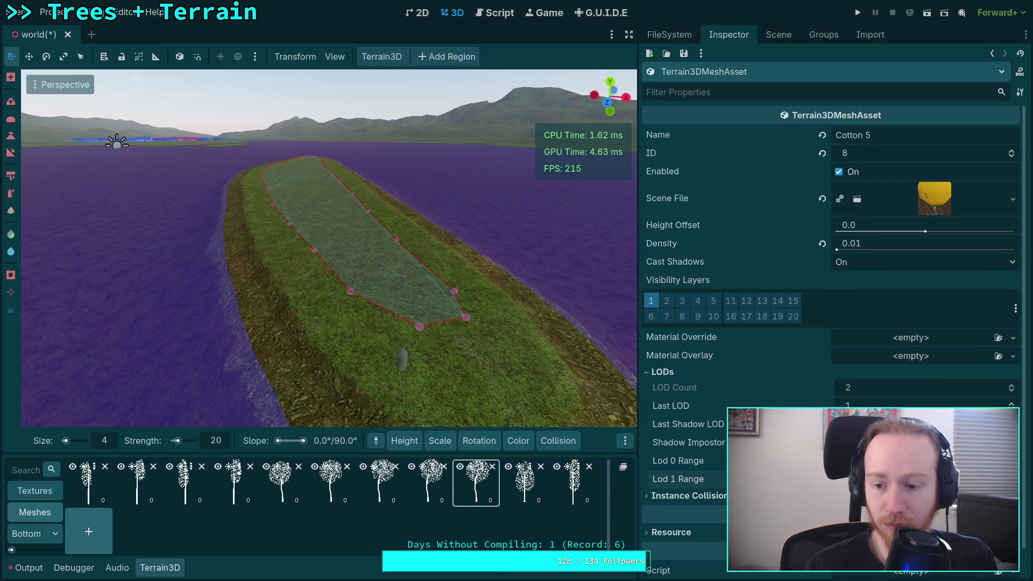
mouse_move(689, 424)
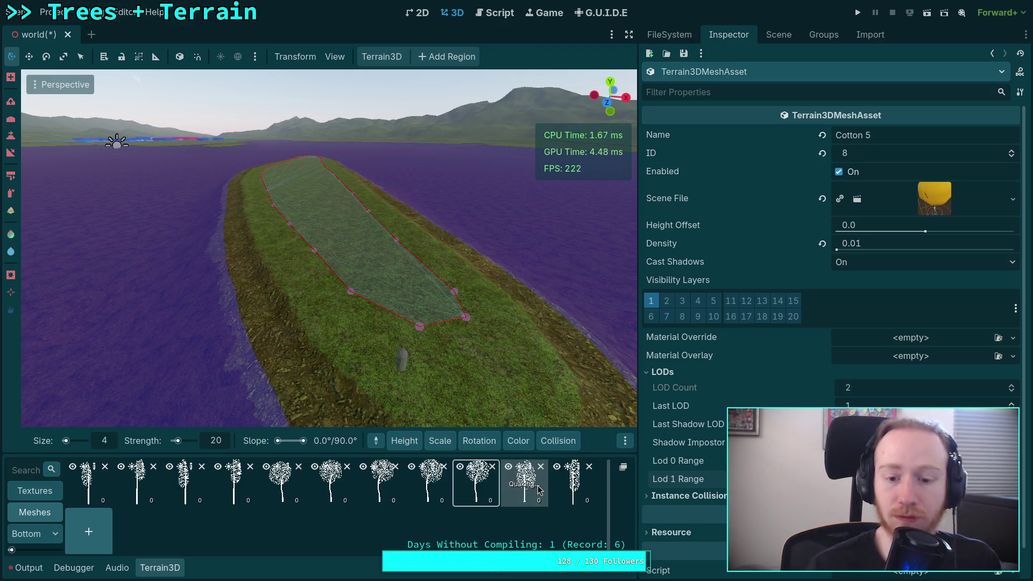
Add a mesh named Aspen 2 at ID 10 using the QuakingAspenA scene.
left_click(89, 531)
left_click(902, 135)
key("ctrl+a")
type("Aspen")
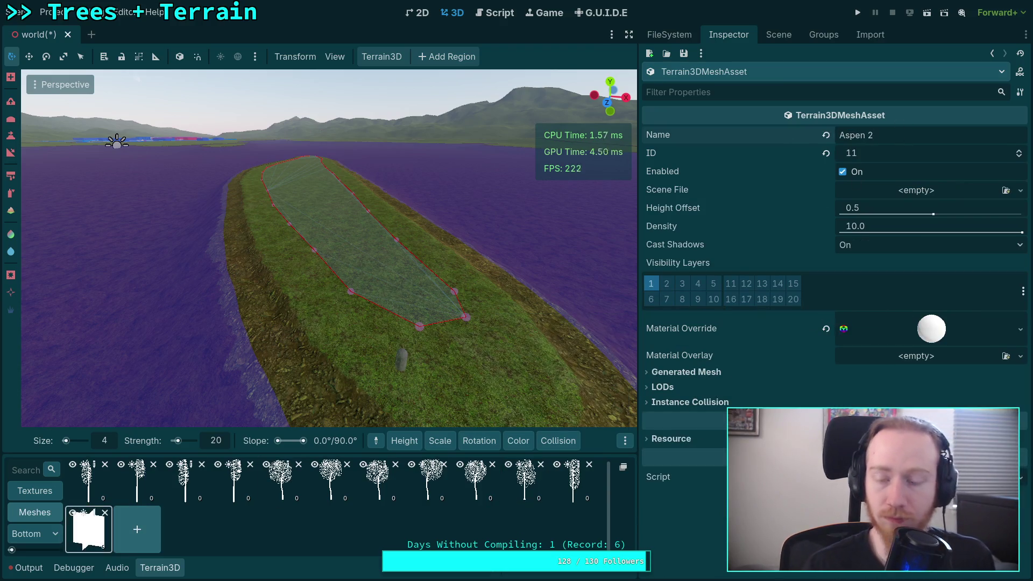
left_click(1020, 158)
left_click(920, 190)
left_click(964, 241)
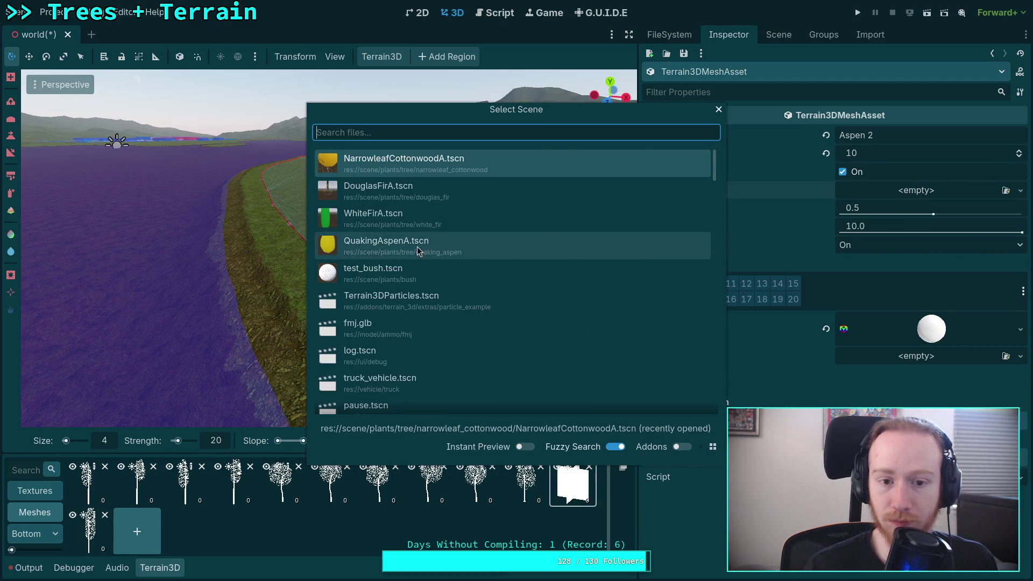
left_click(466, 245)
Review Aspen 2's LOD and instance collision settings.
left_click(663, 372)
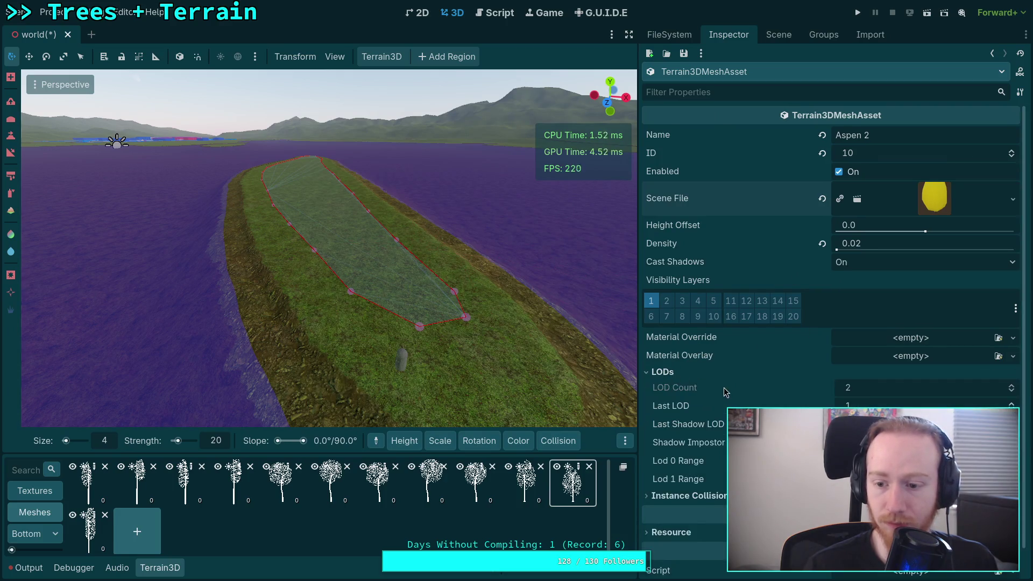
scroll(673, 375, "down", 1)
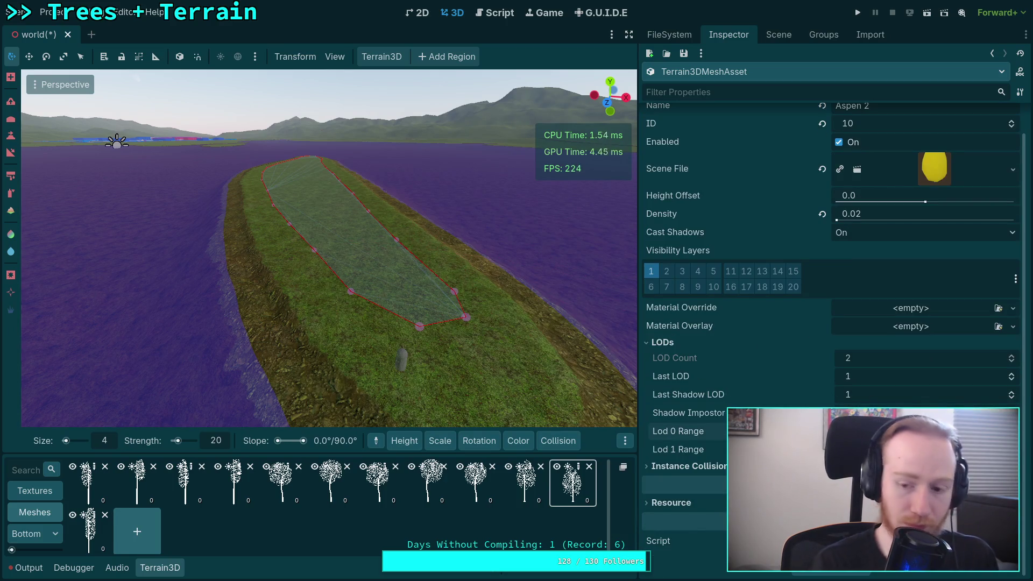
left_click(679, 449)
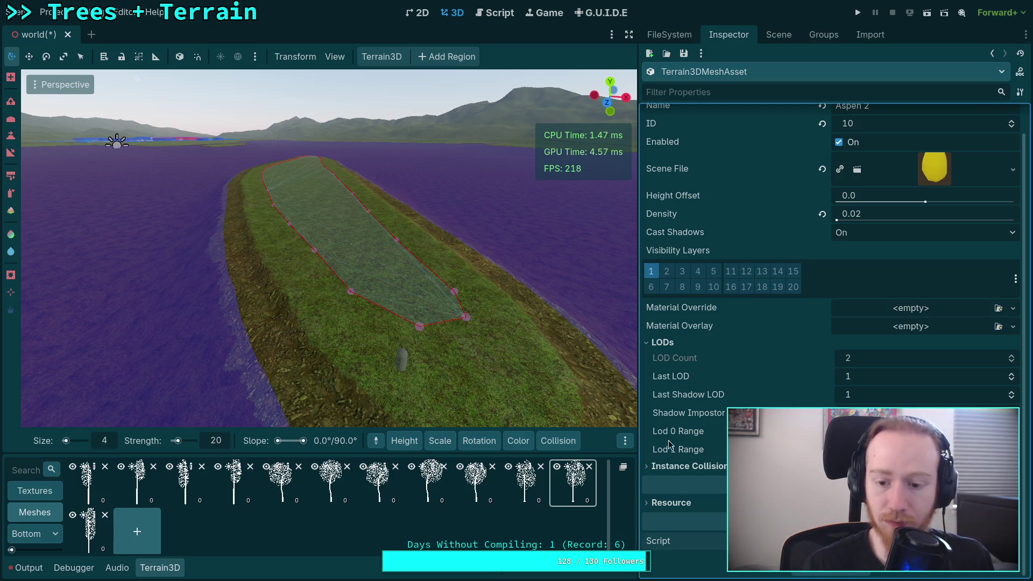
left_click(677, 465)
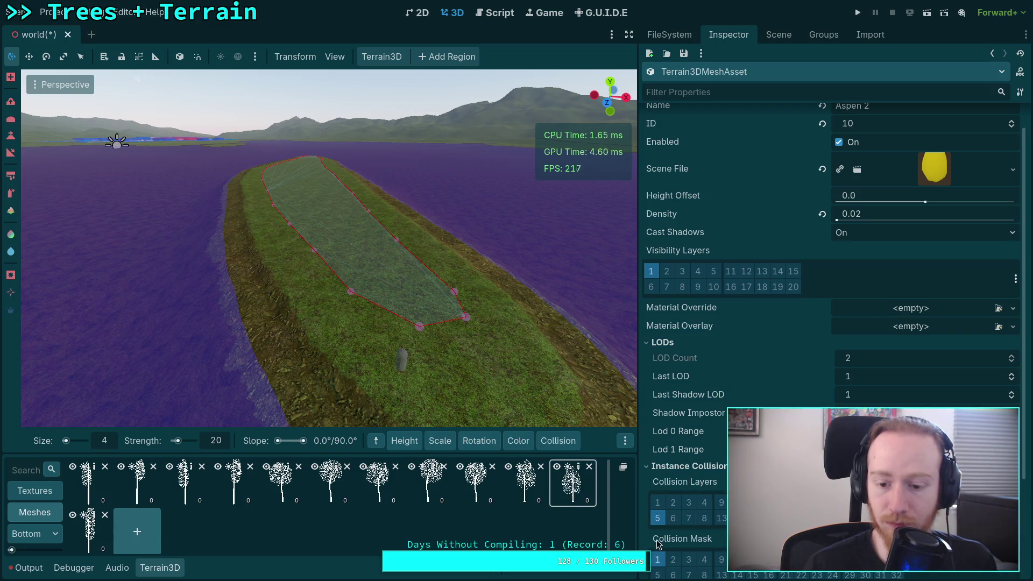
left_click(686, 466)
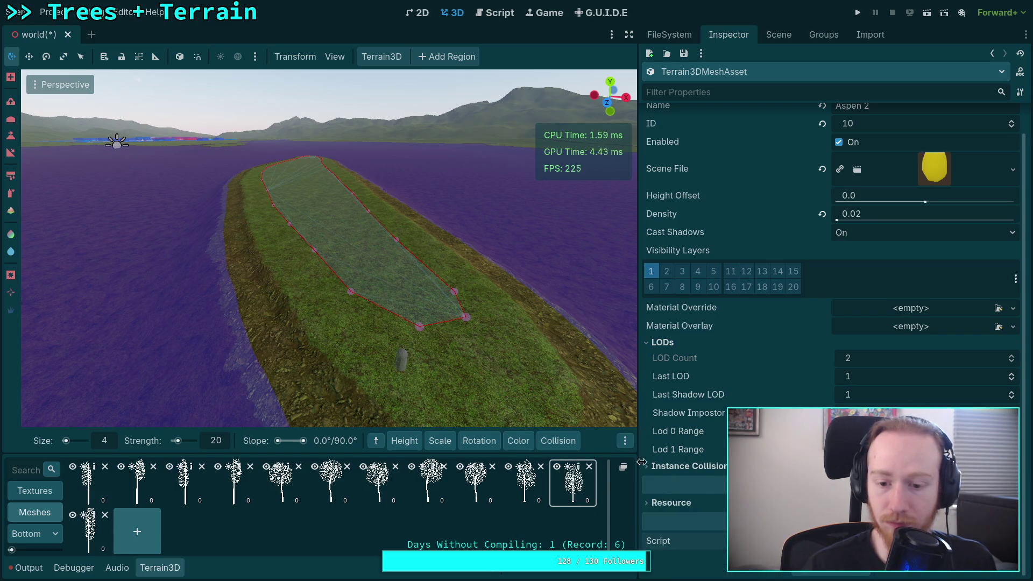
scroll(882, 252, "up", 2)
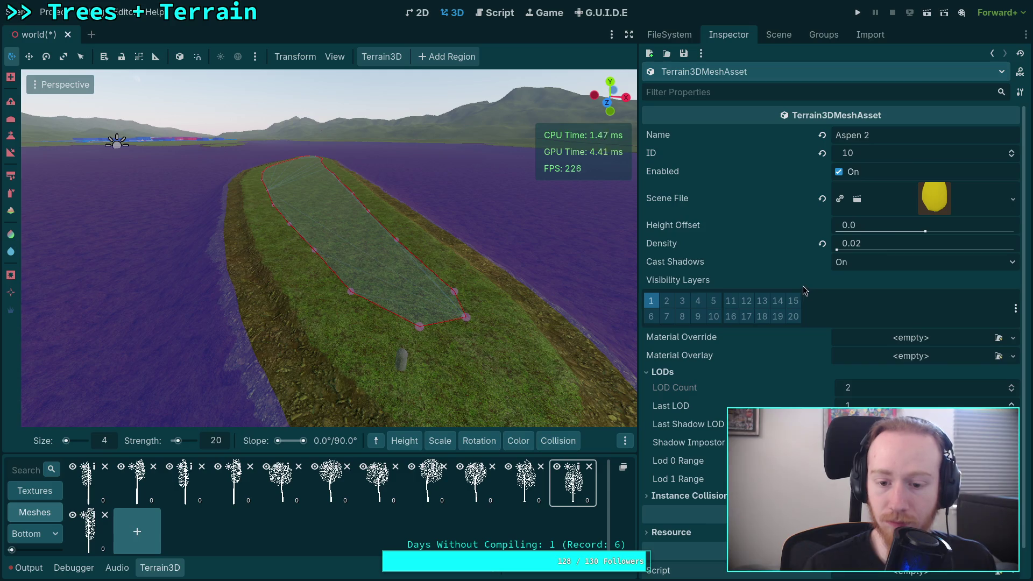
Rename the older quaking aspen mesh to Aspen 1, then add another blank mesh.
left_click(516, 487)
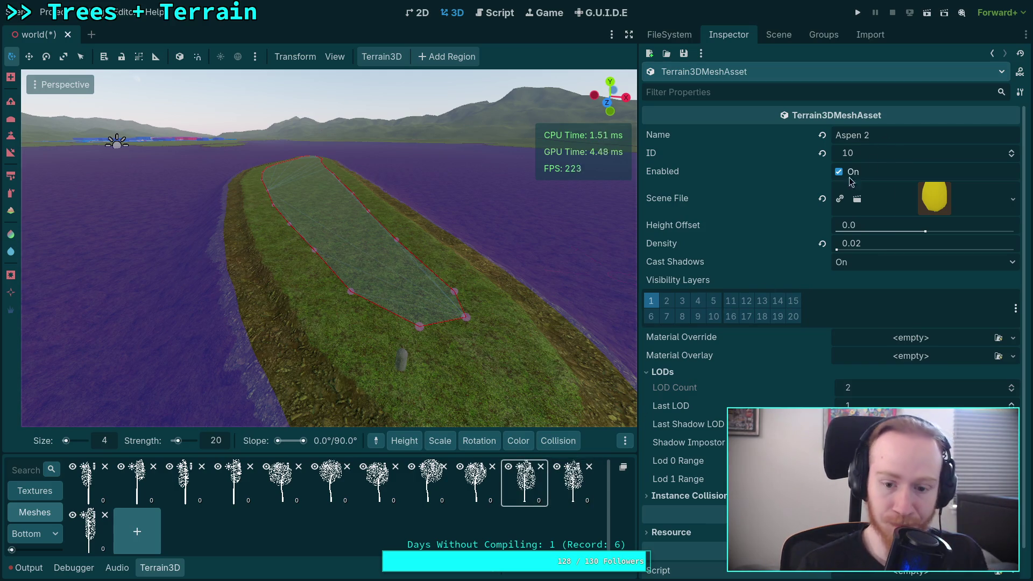
double_click(907, 136)
type("Aspen 1")
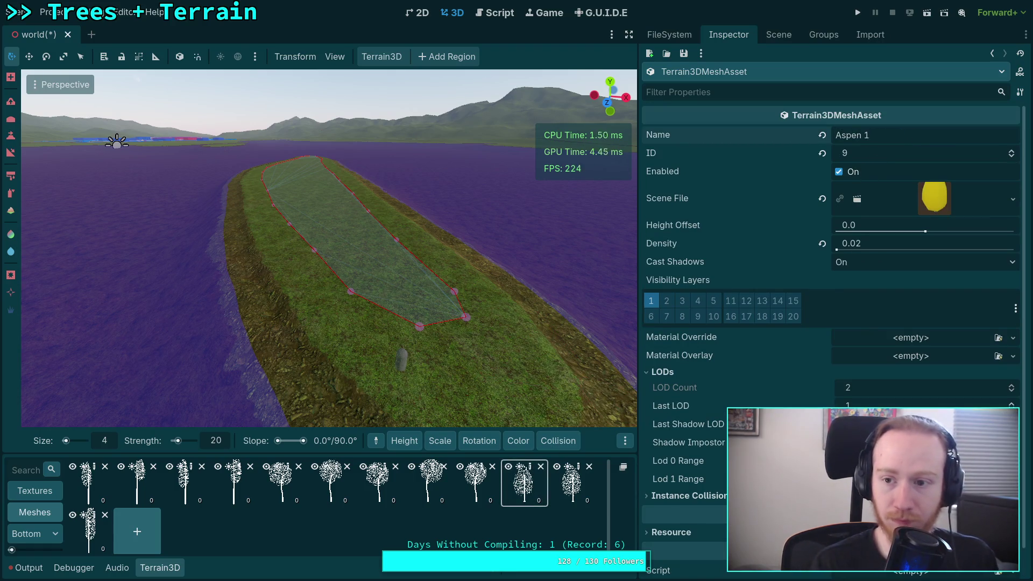
scroll(731, 400, "down", 1)
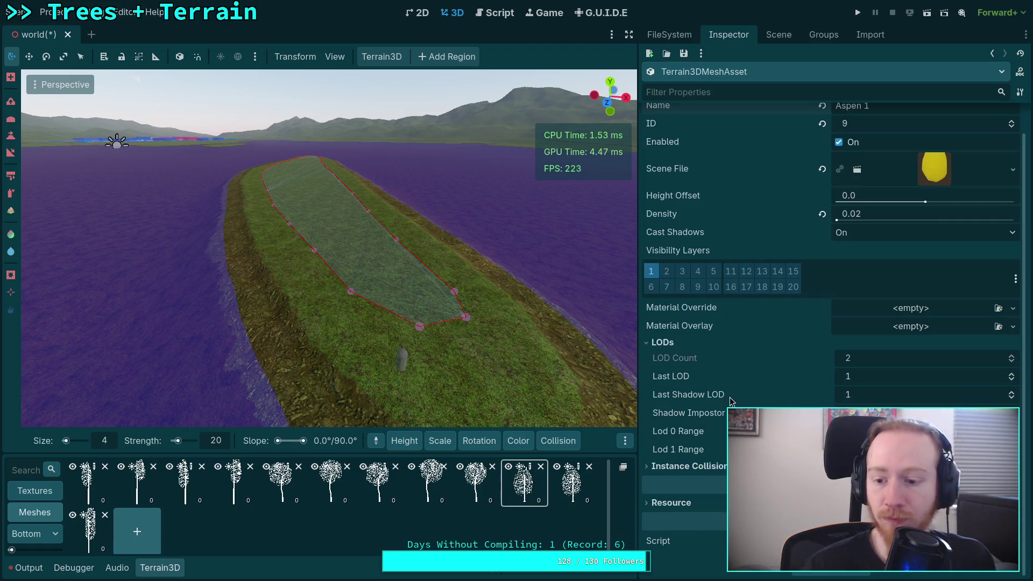
left_click(573, 484)
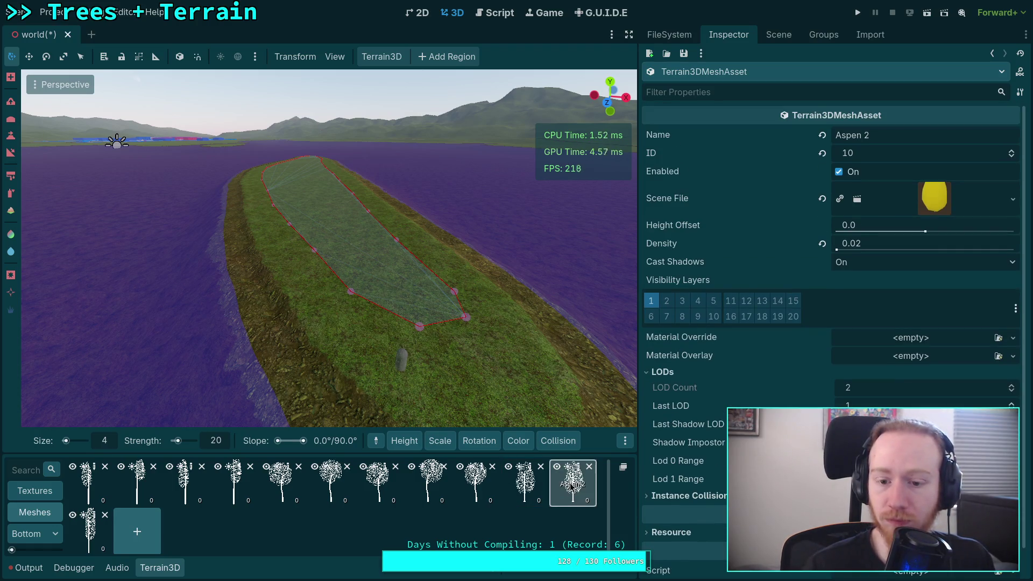
left_click(144, 542)
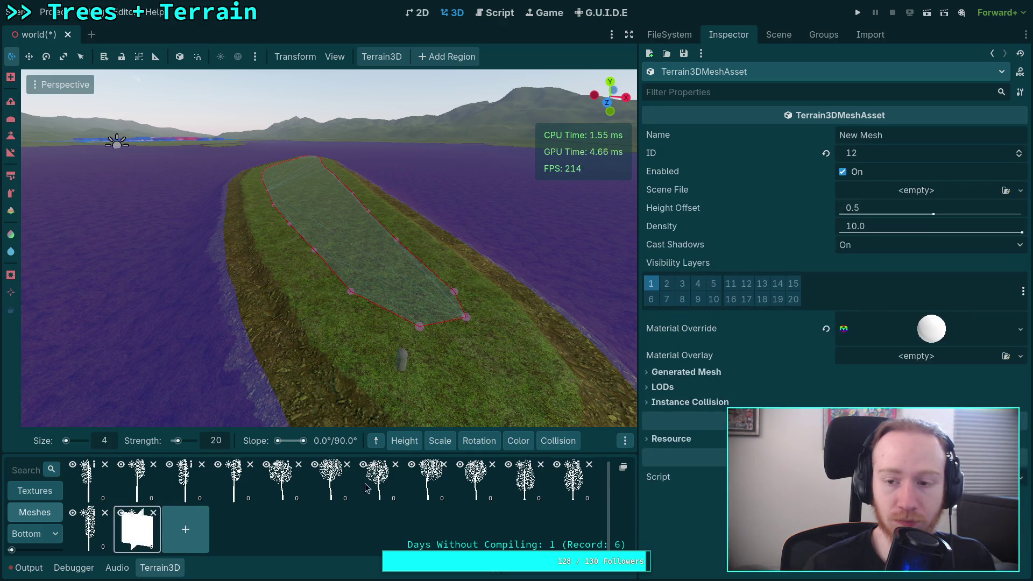
Name the new mesh Aspen 3 at ID 11 with QuakingAspenA.tscn, then add another mesh.
left_click(904, 135)
type("Aspen 3")
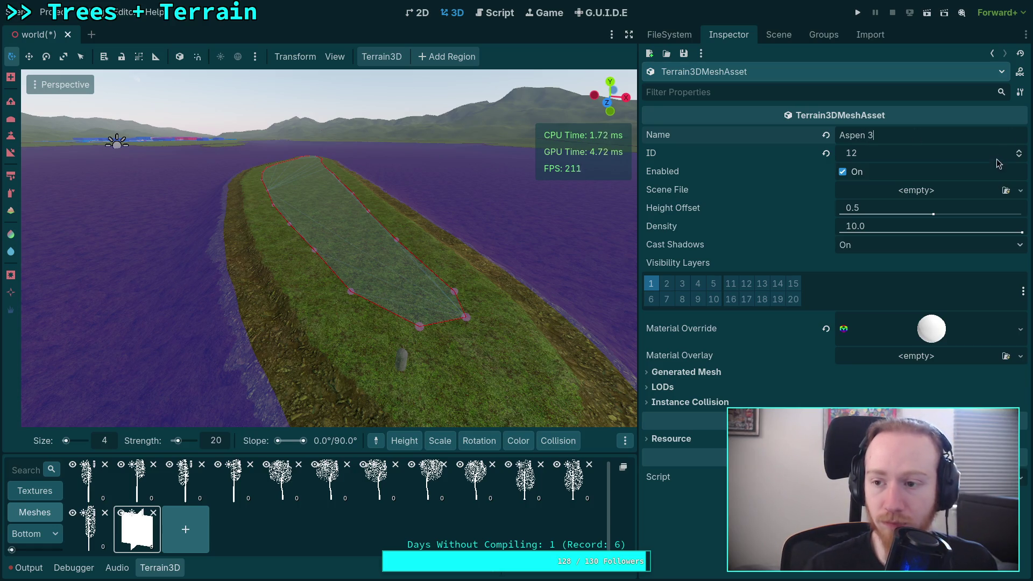
left_click(1019, 157)
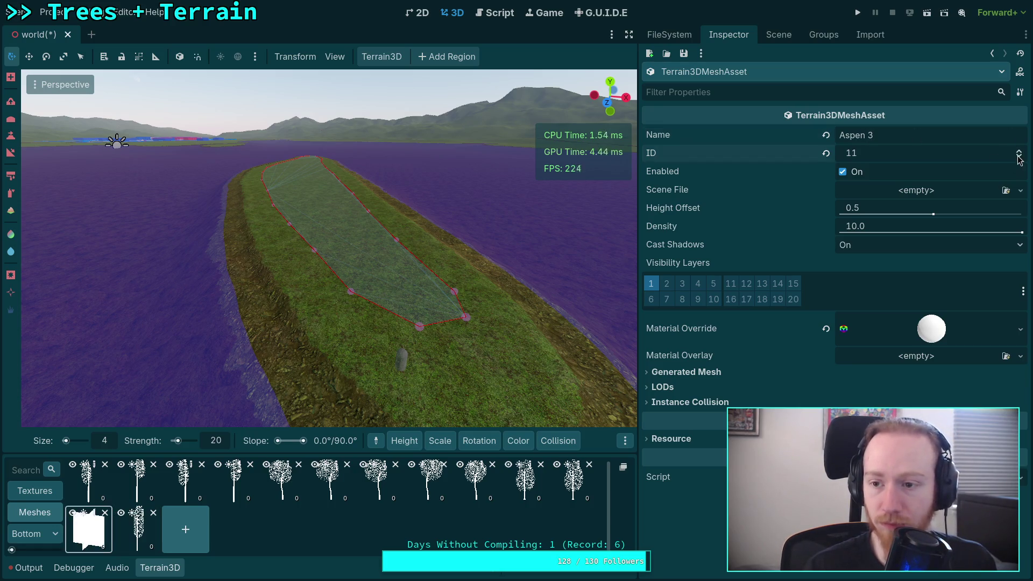
left_click(978, 193)
left_click(960, 242)
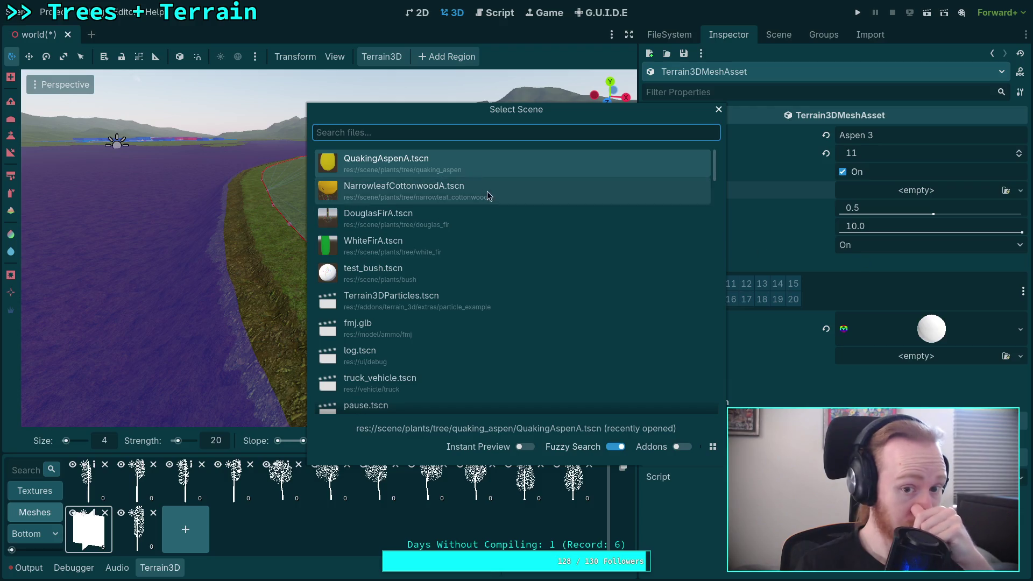
double_click(475, 160)
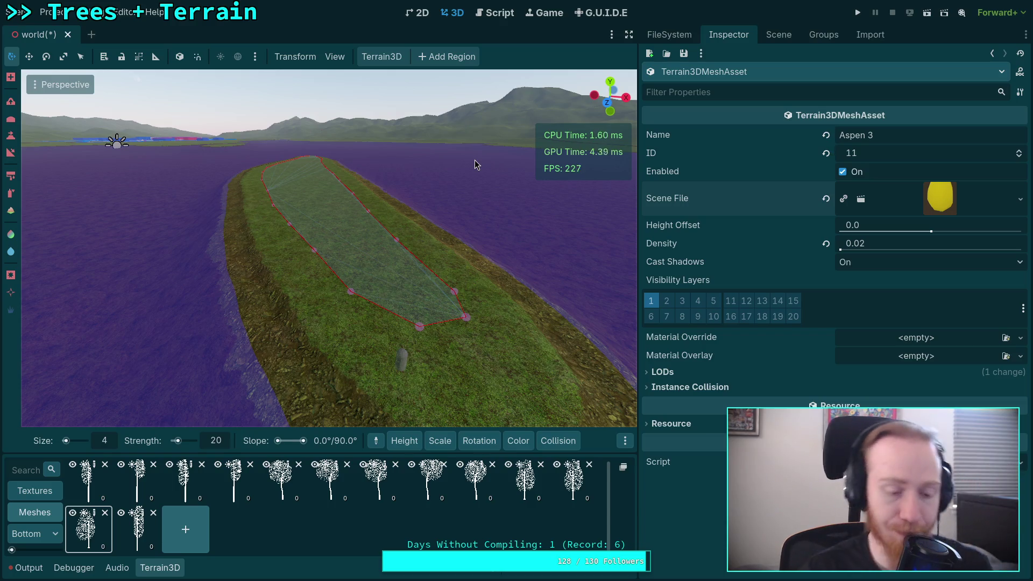
mouse_move(558, 441)
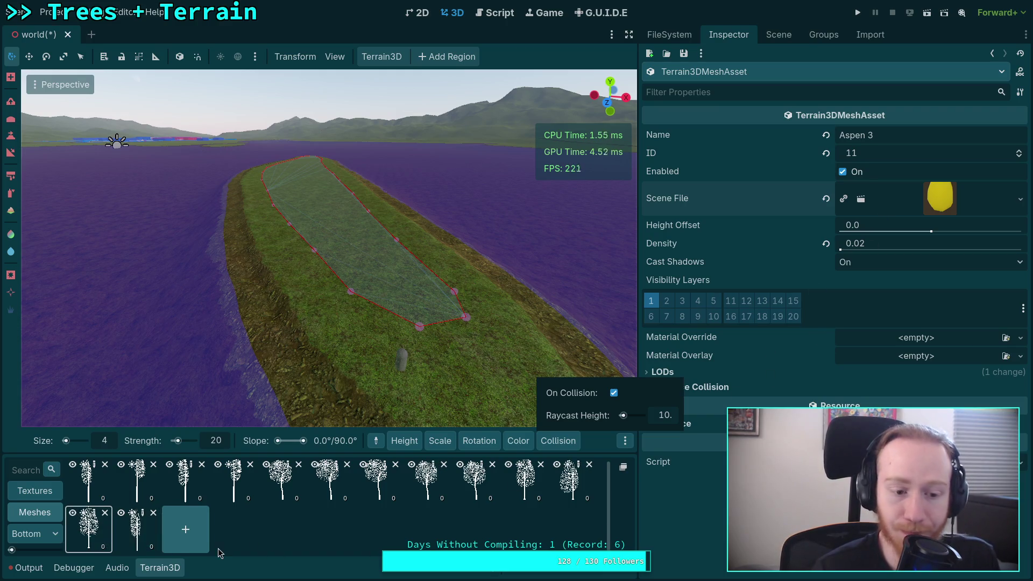
left_click(186, 530)
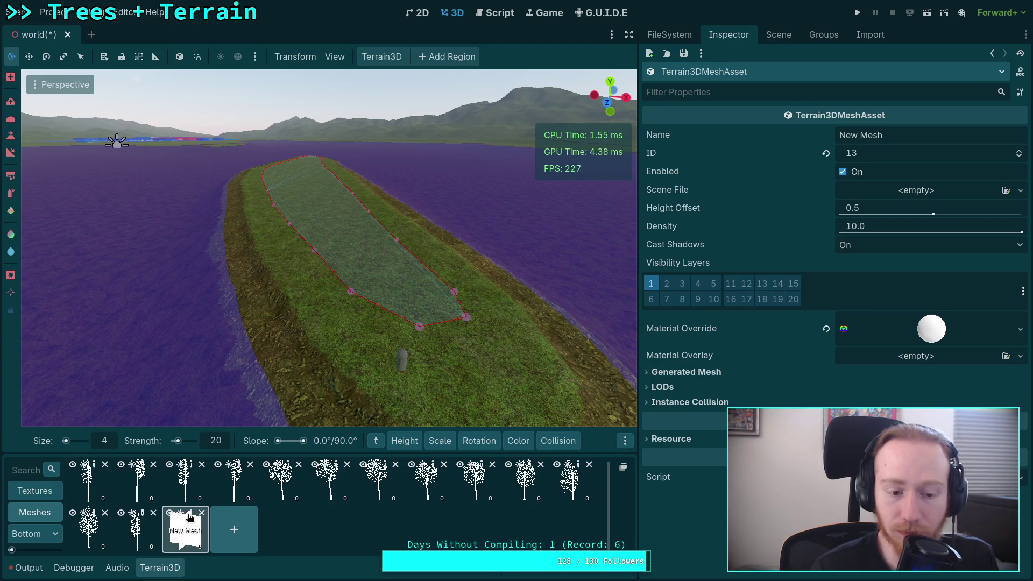
Name the new mesh Aspen 4 at ID 12 with the QuakingAspenA scene.
left_click(855, 136)
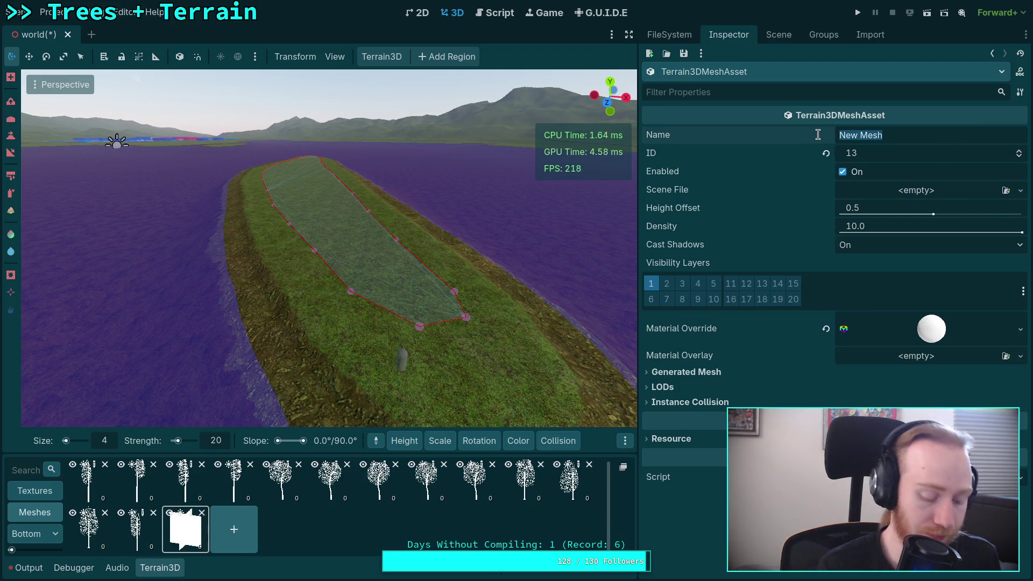
type("Aspen 4")
left_click(1020, 157)
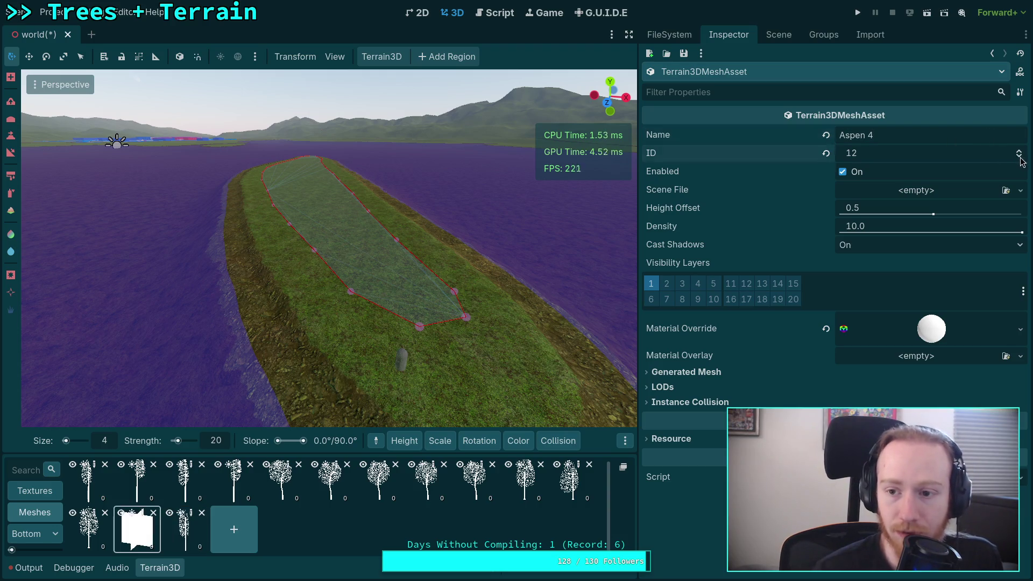
left_click(1020, 190)
left_click(940, 243)
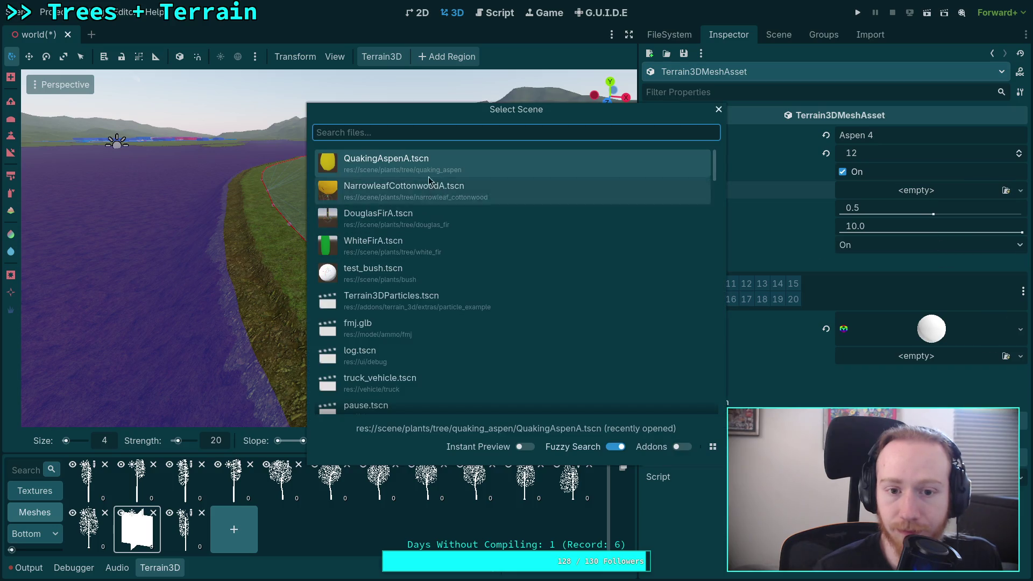
key("Return")
Review Aspen 4's LOD and instance collision settings, then add a blank mesh.
left_click(879, 372)
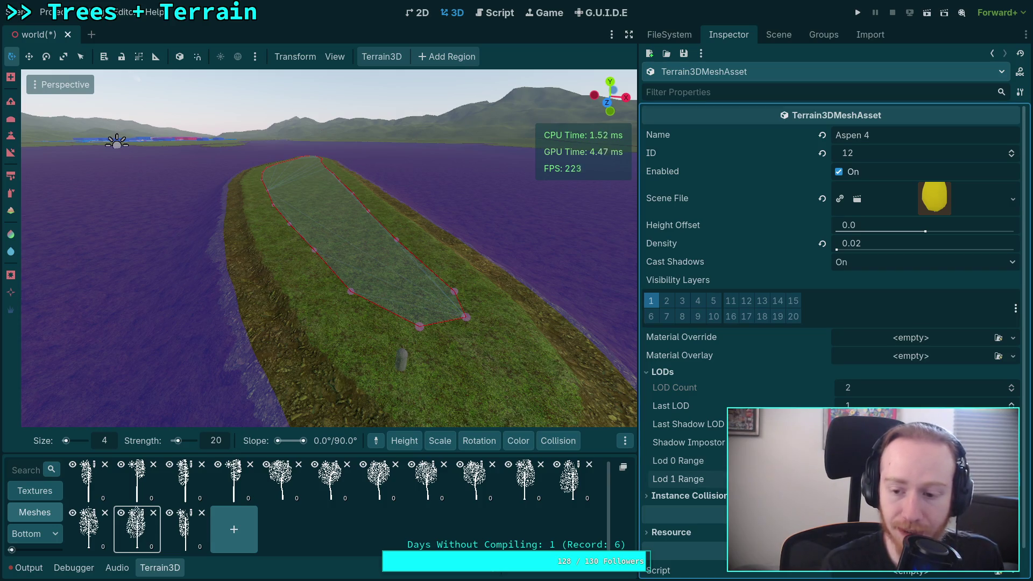
left_click(662, 495)
scroll(659, 482, "down", 2)
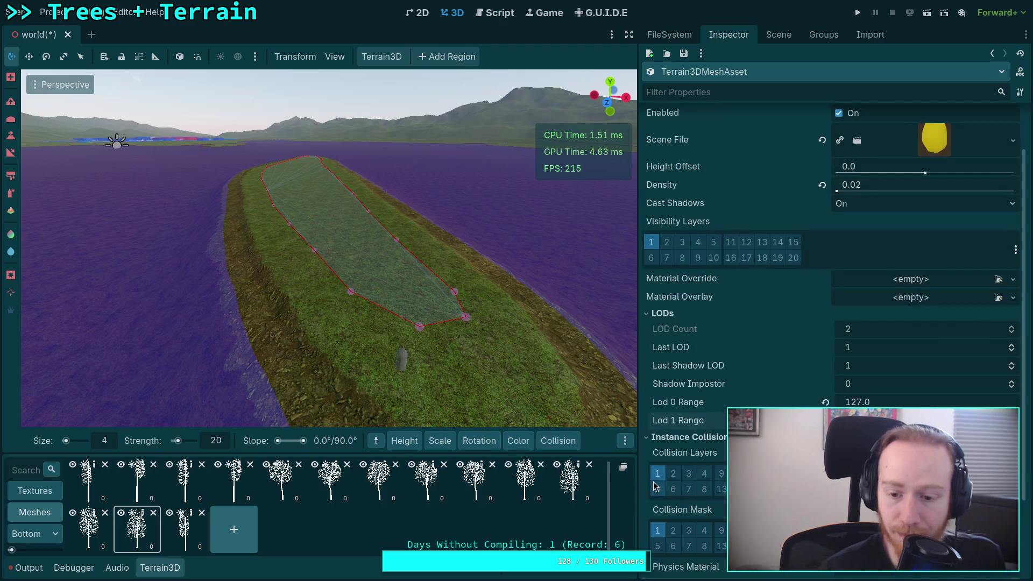
left_click(662, 437)
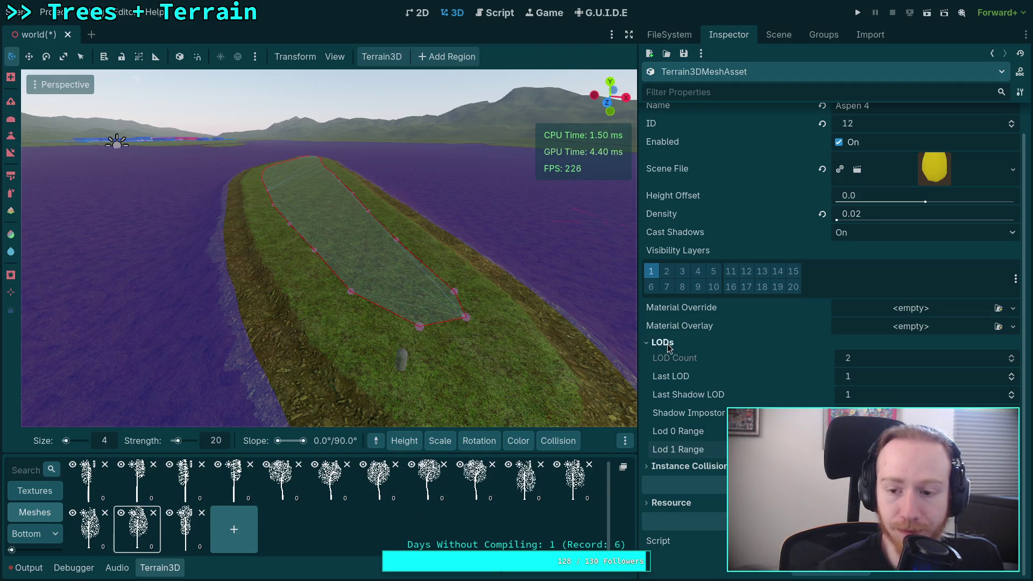
left_click(236, 546)
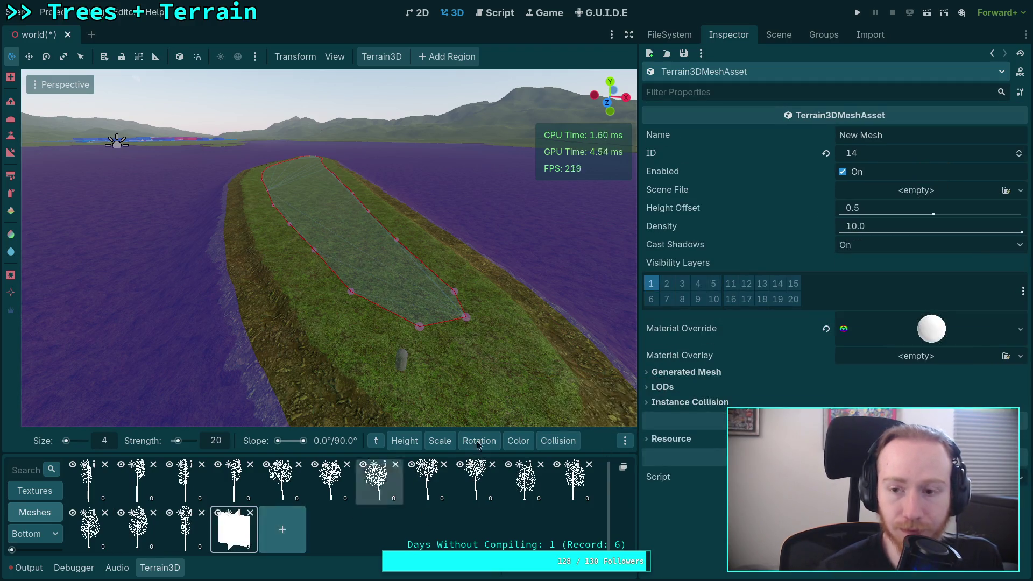
Rename the WhiteFirA mesh at ID 13 to 'White Fir A', then select the new mesh.
left_click(194, 530)
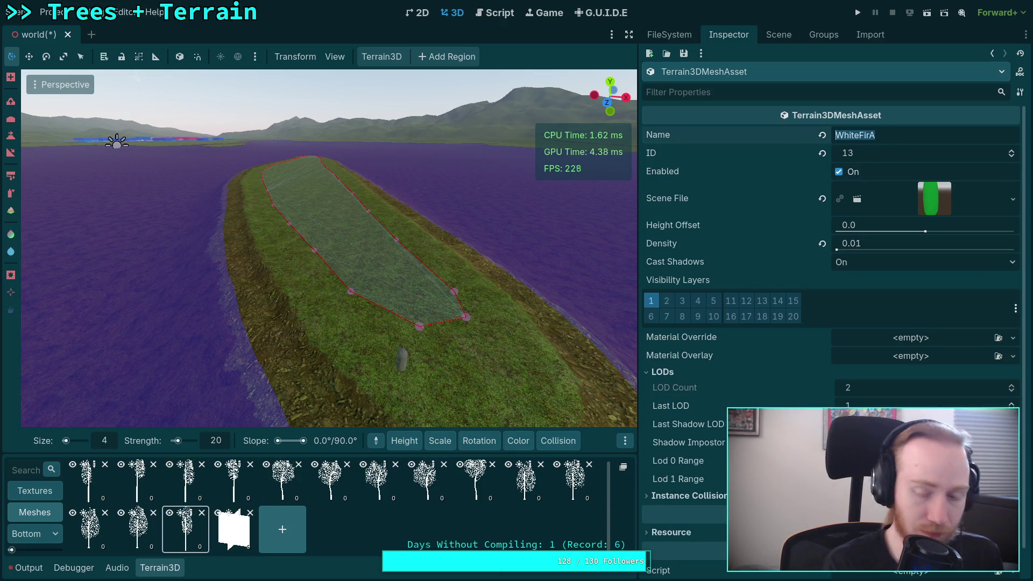
type("Fir A")
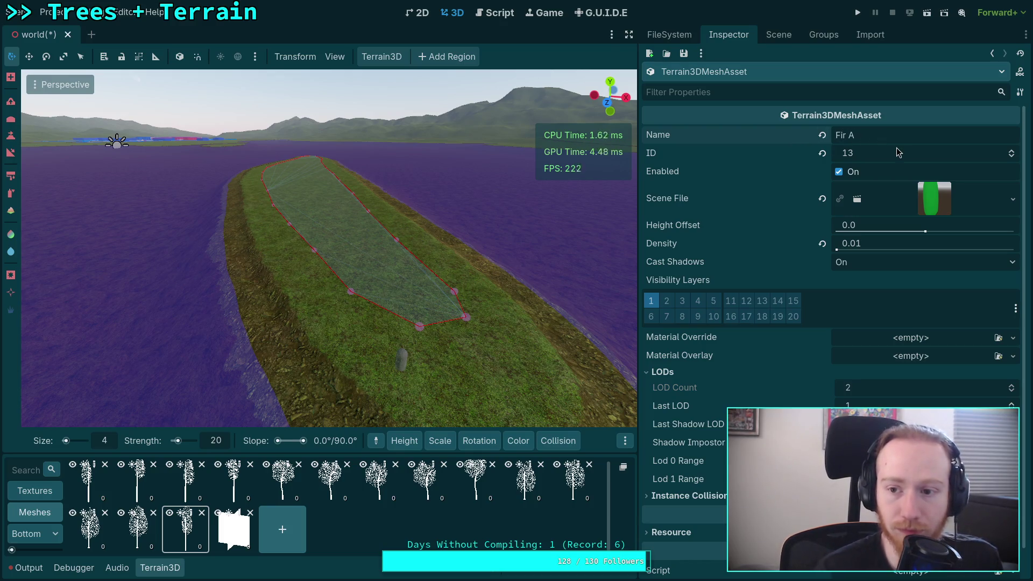
left_click(837, 135)
type("Wite")
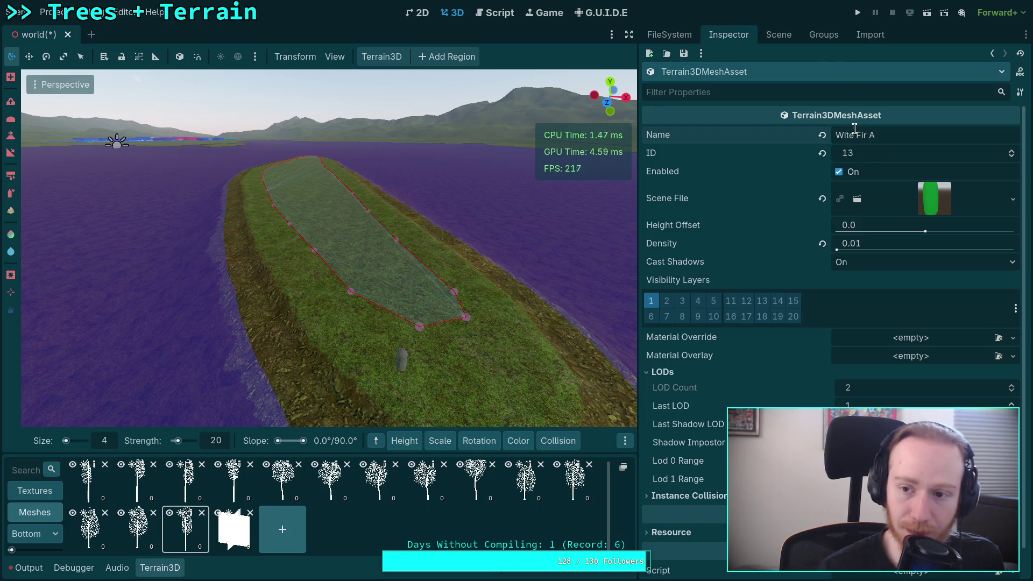
key("BackSpace")
key("BackSpace")
key("BackSpace")
type("d")
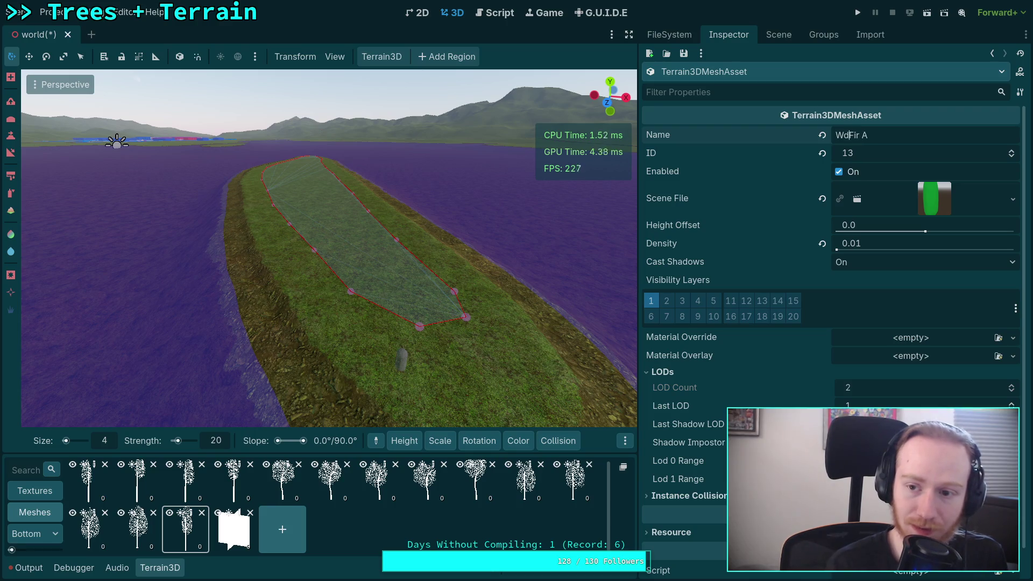
key("BackSpace")
type("hite")
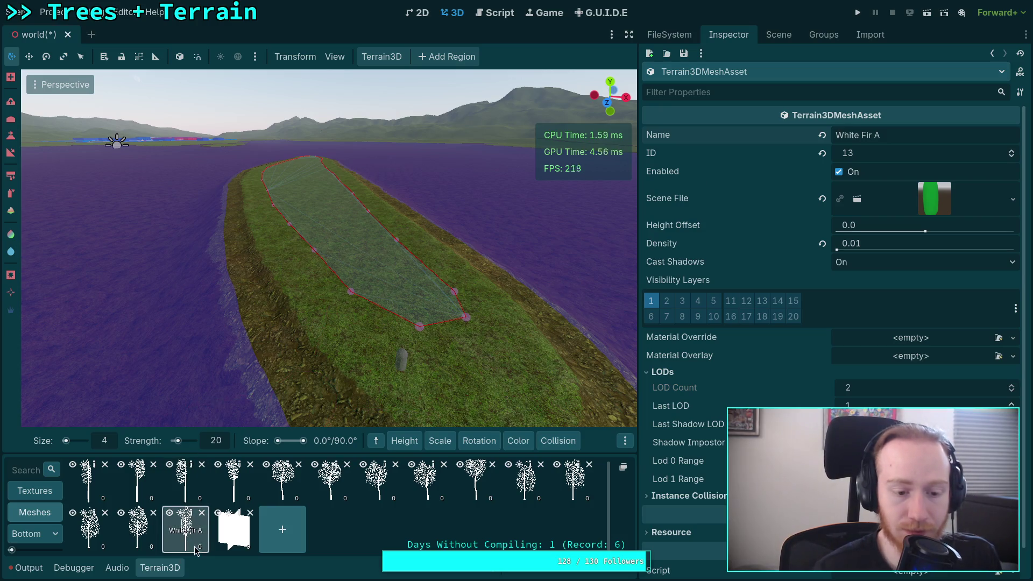
left_click(213, 540)
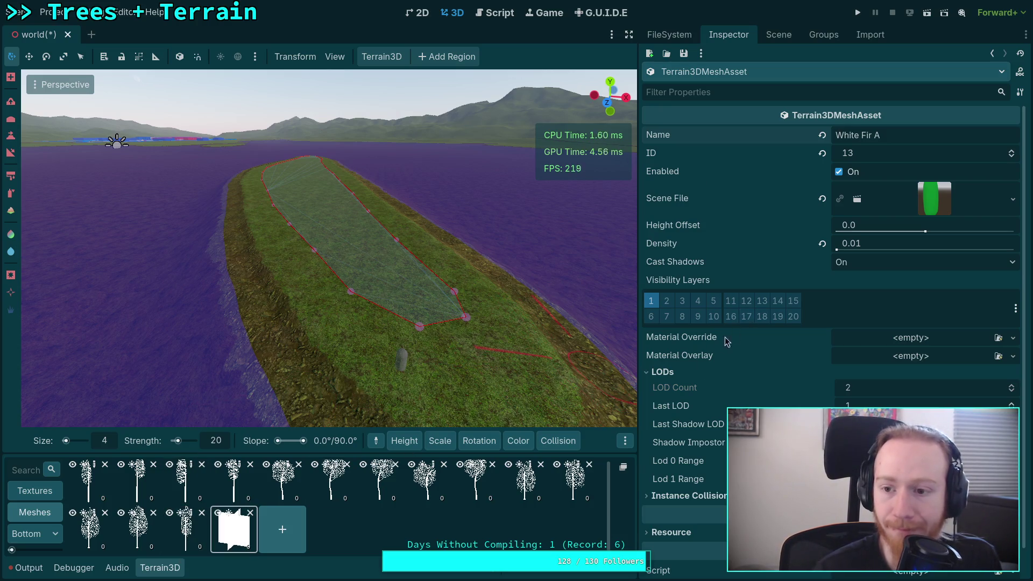
left_click(236, 530)
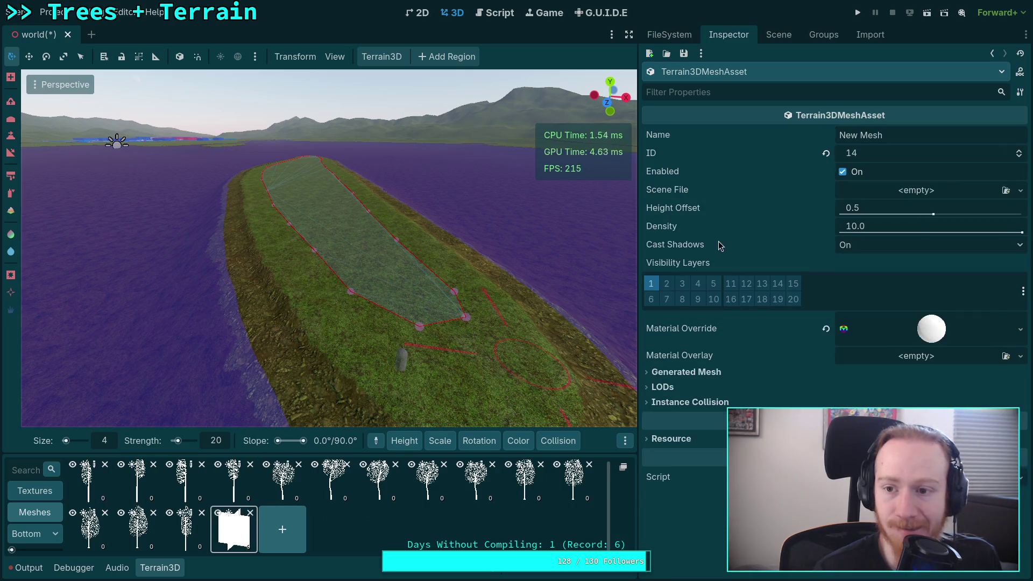
Name the new mesh White Fir B and assign the green fir tree scene.
left_click(907, 130)
type("White Fir")
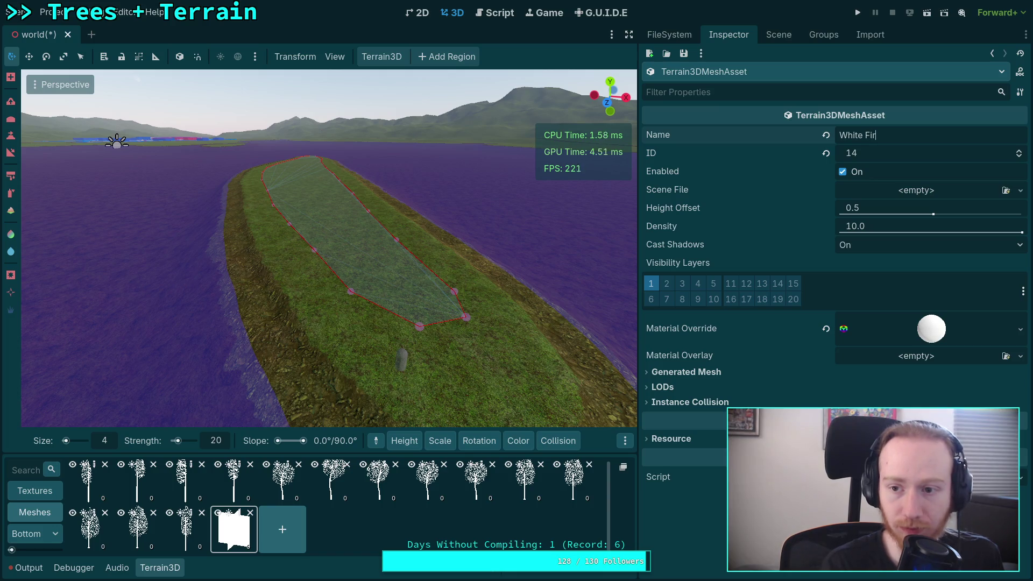
left_click(1020, 190)
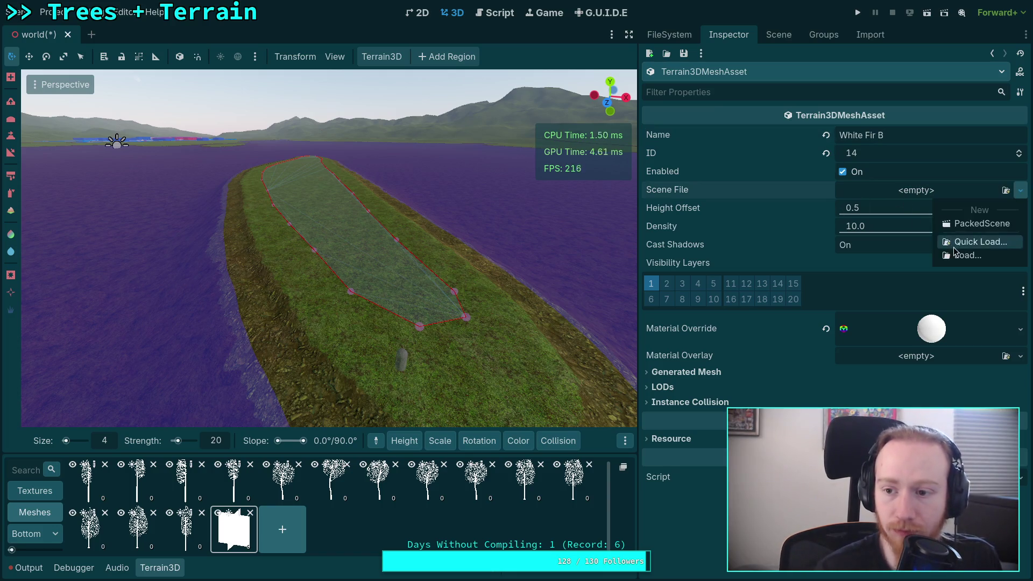
left_click(979, 239)
double_click(405, 251)
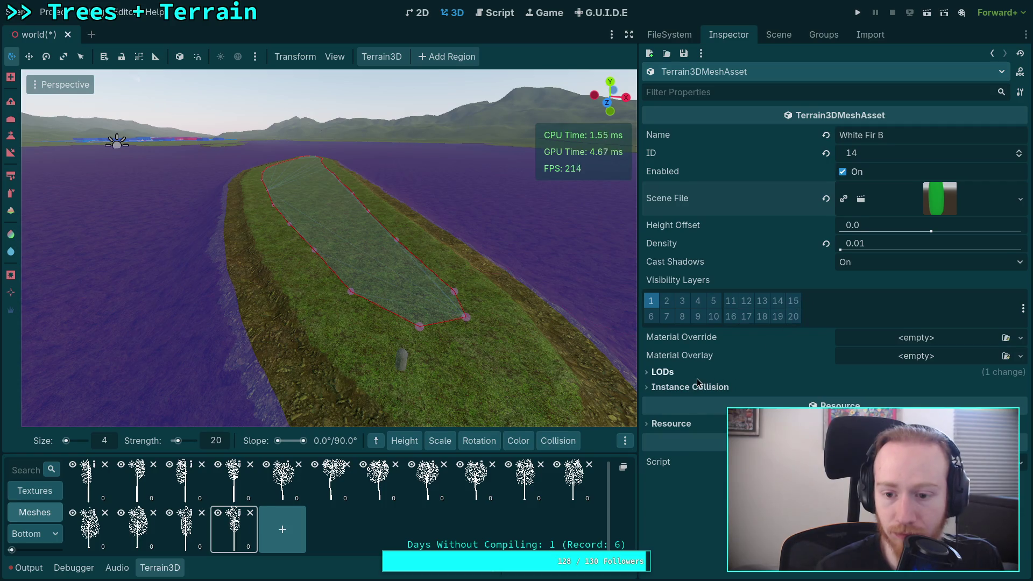
Review the LOD ranges and instance collision settings, then save the world scene.
left_click(659, 372)
left_click(678, 479)
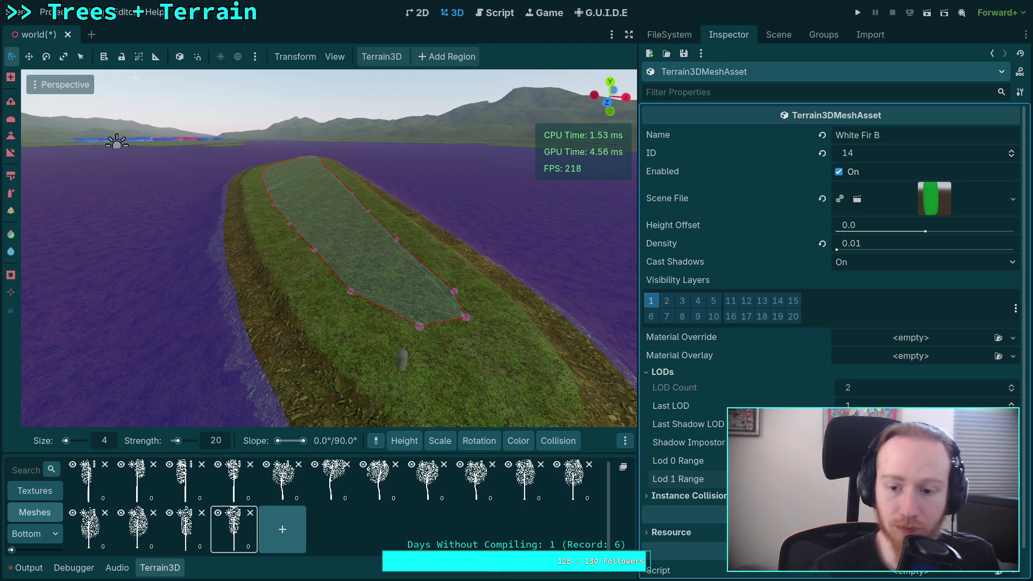
left_click(682, 495)
scroll(661, 537, "down", 5)
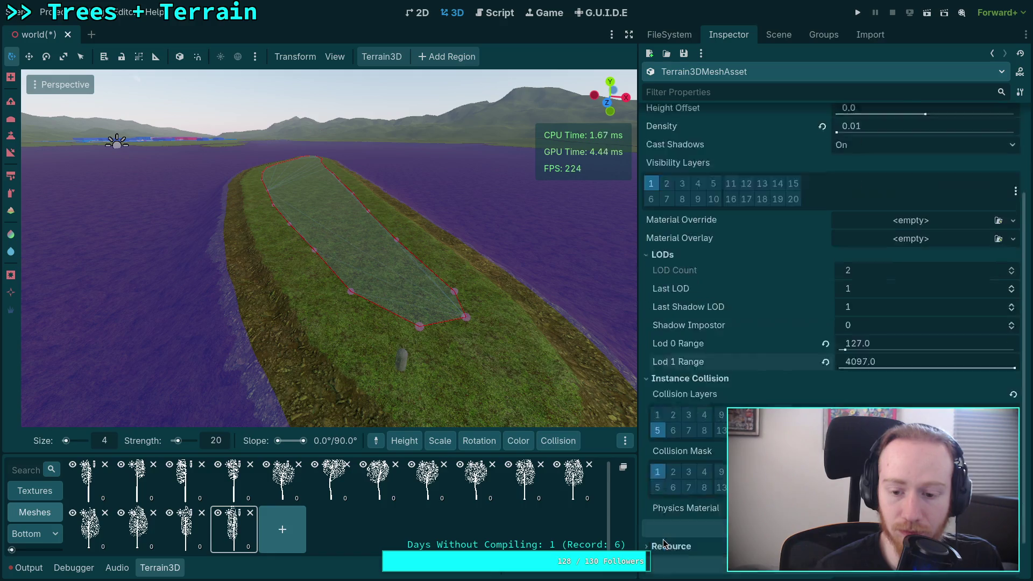
left_click(683, 325)
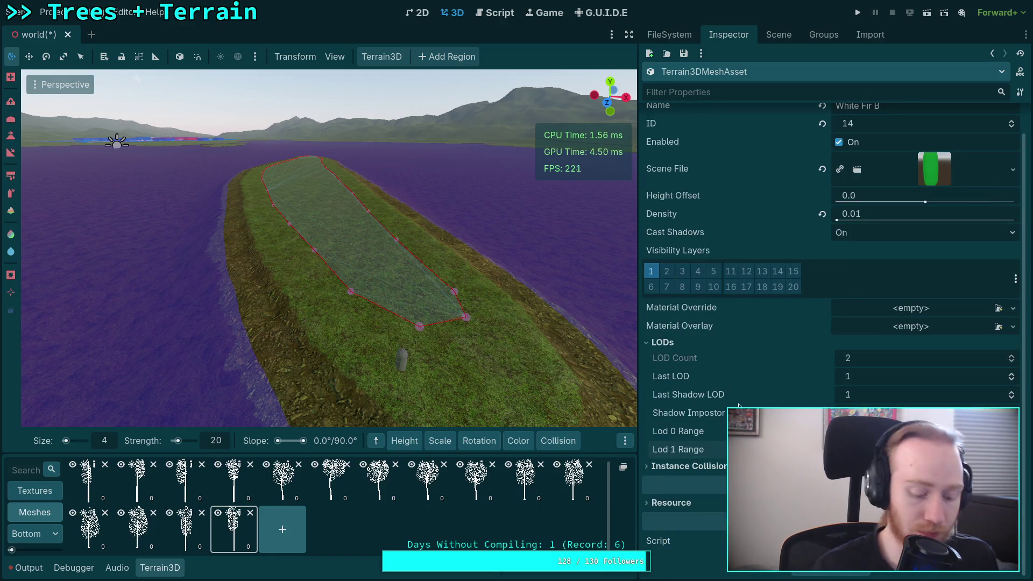
key("ctrl+s")
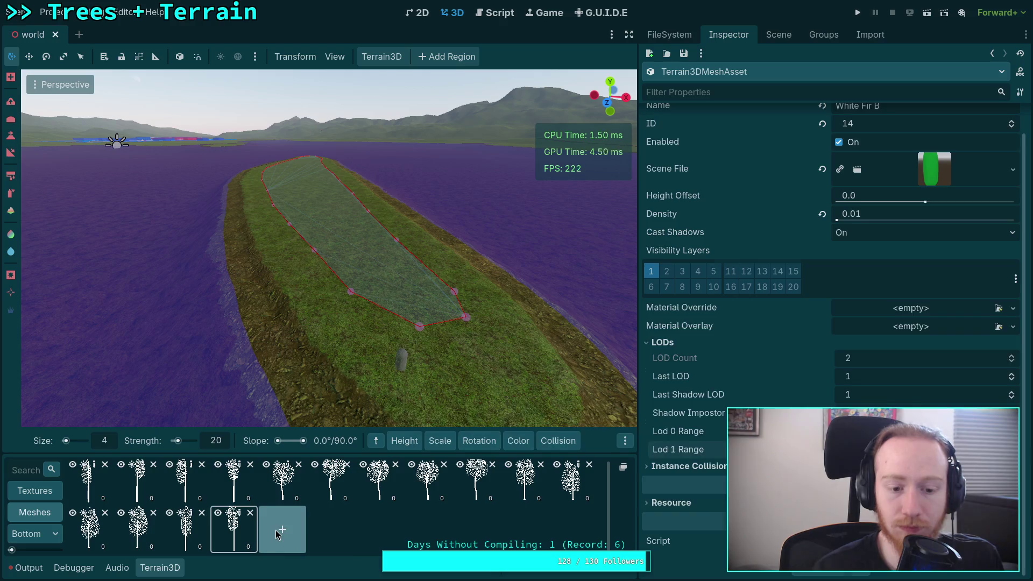
Add a new mesh named White Fir 3.
left_click(304, 548)
left_click(894, 135)
type("White Fir 3")
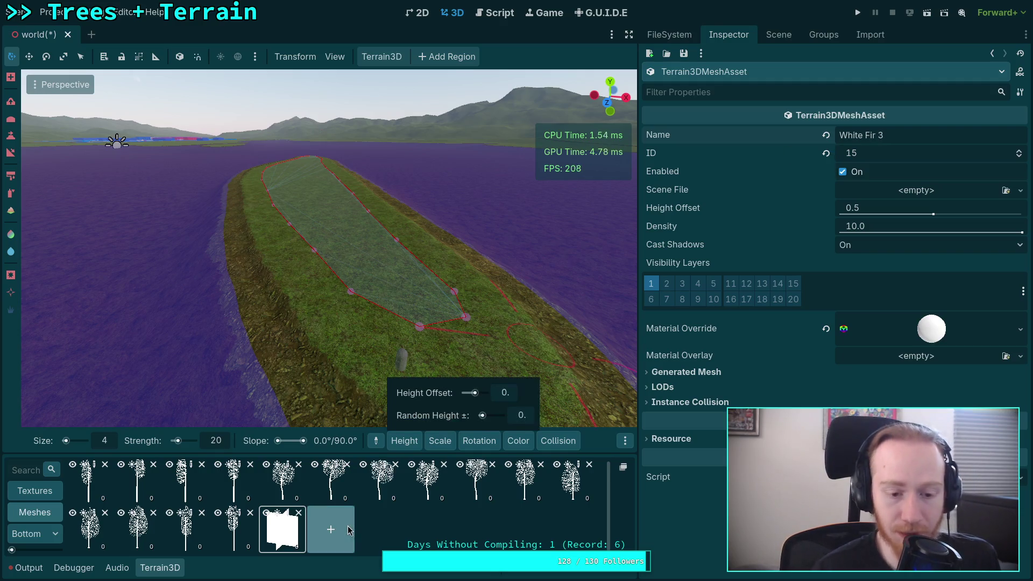
Rename White Fir B to White Fir 2 and White Fir A to White Fir 1, then save.
left_click(234, 530)
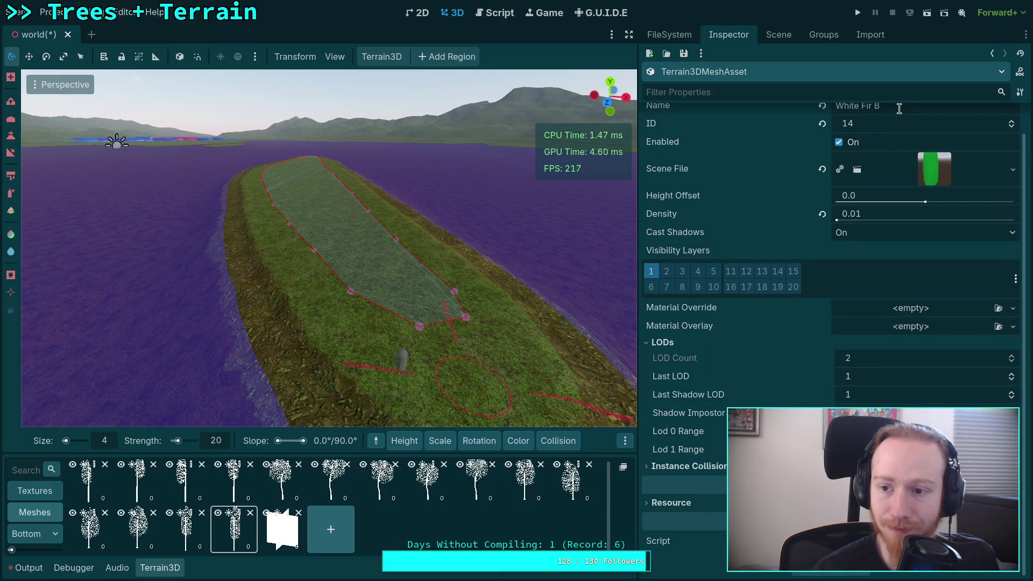
scroll(875, 113, "up", 1)
type("2")
mouse_move(518, 441)
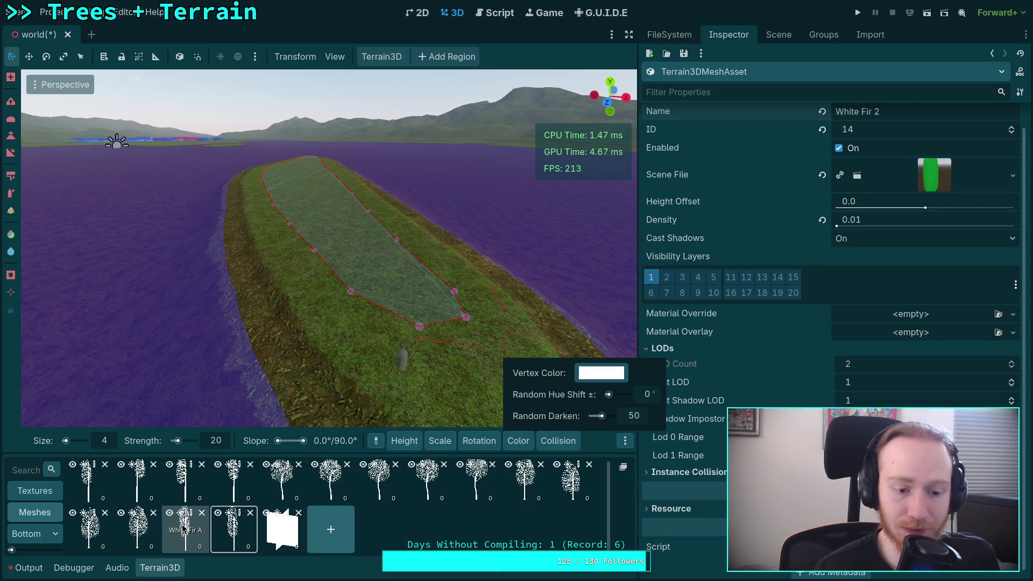
left_click(192, 518)
left_click(885, 135)
key("BackSpace")
type("1")
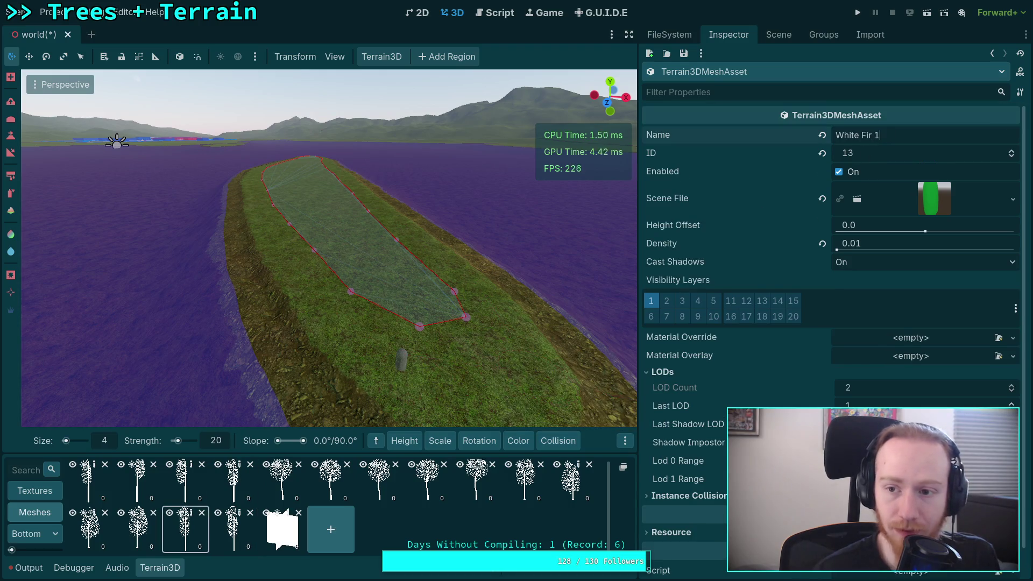
key("ctrl+s")
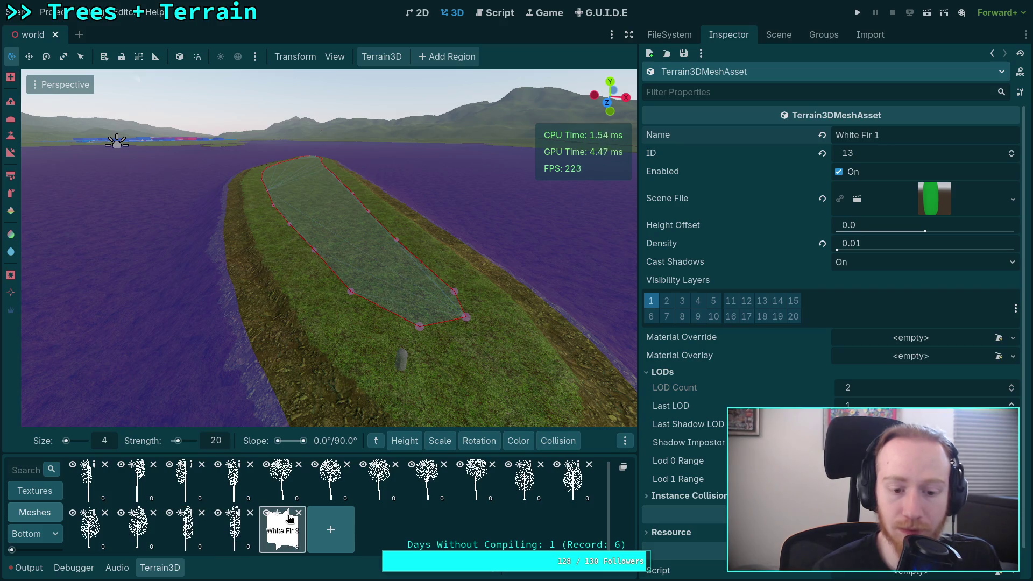
Assign WhiteFirA.tscn as White Fir 3's scene file.
left_click(282, 530)
left_click(1020, 191)
left_click(947, 237)
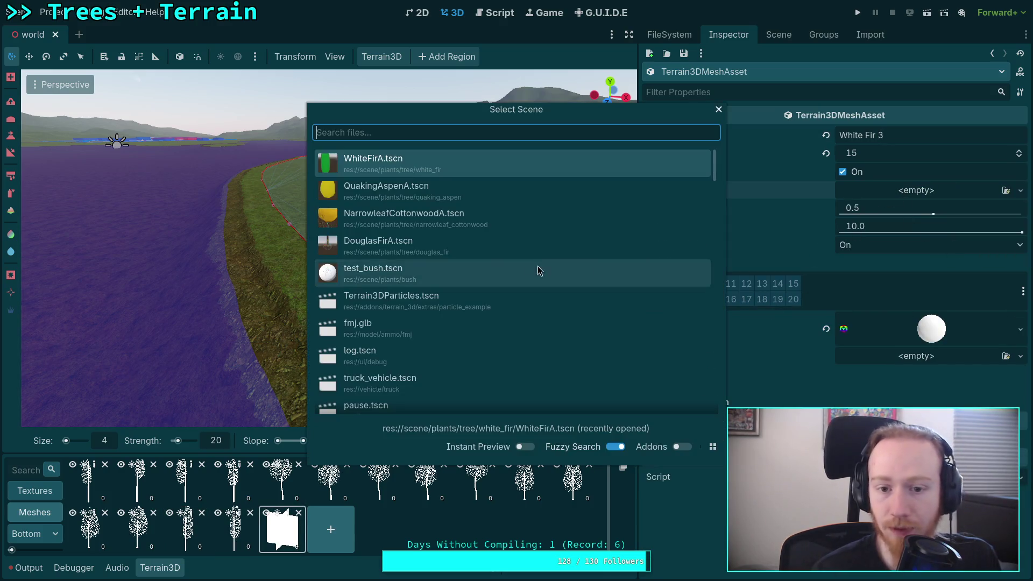
double_click(415, 175)
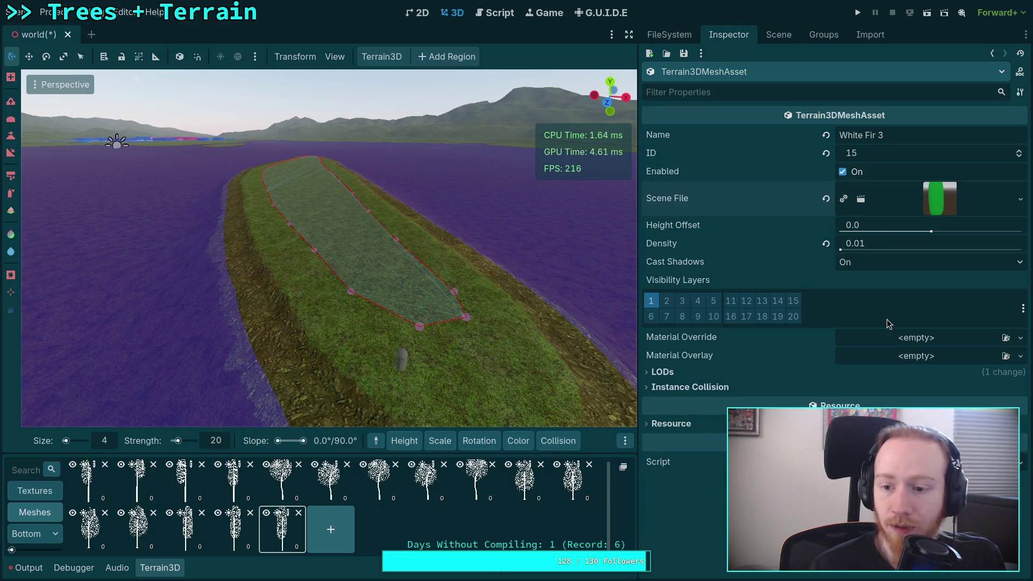
Review White Fir 3's LOD and collision settings, save, and add another mesh.
left_click(662, 372)
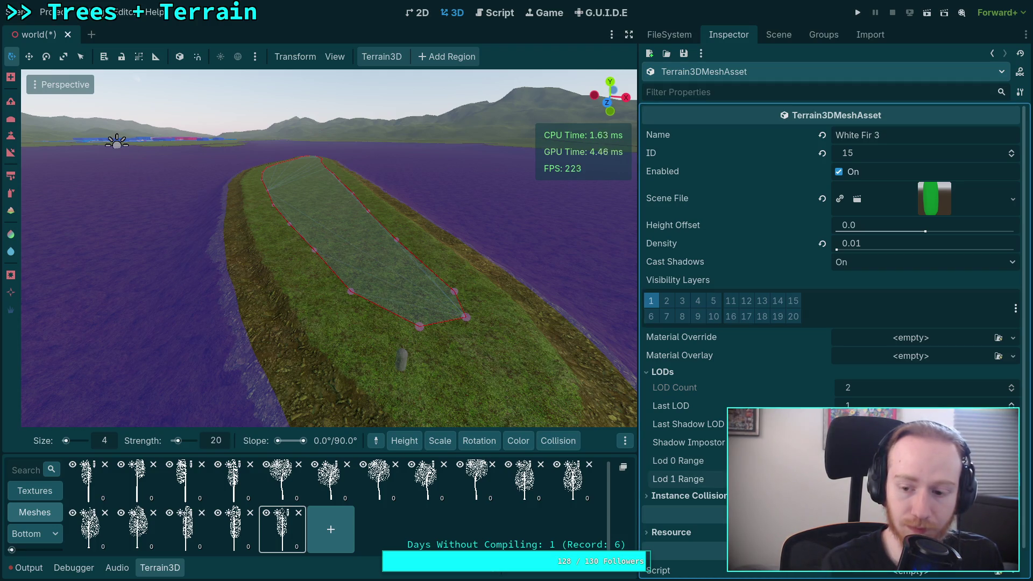
left_click(694, 495)
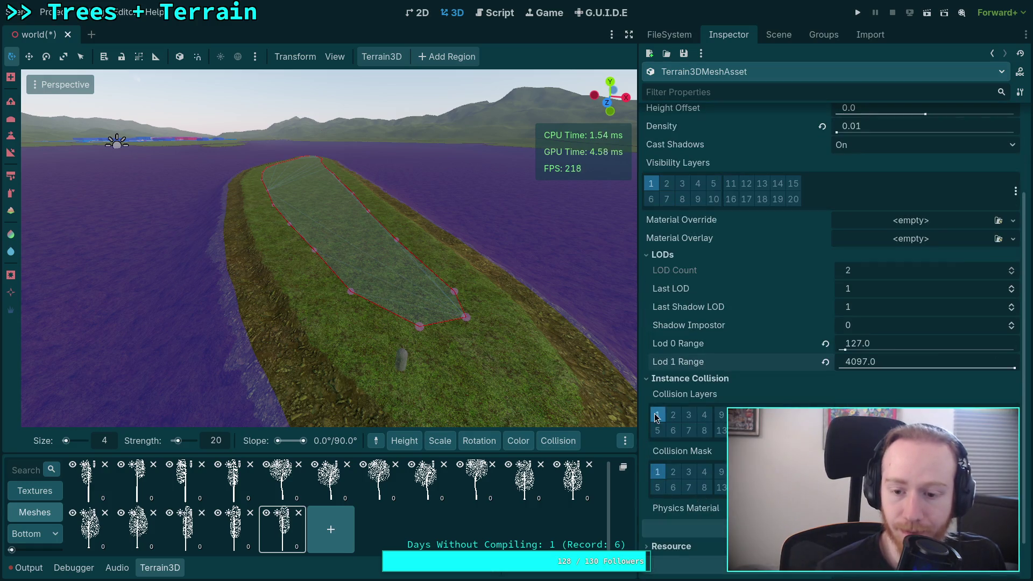
left_click(667, 377)
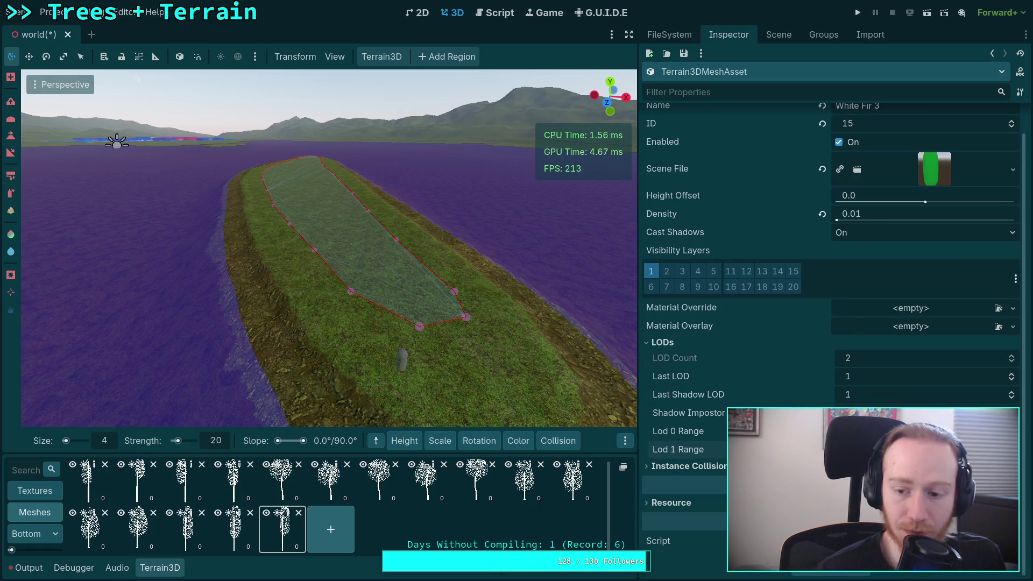
key("ctrl+s")
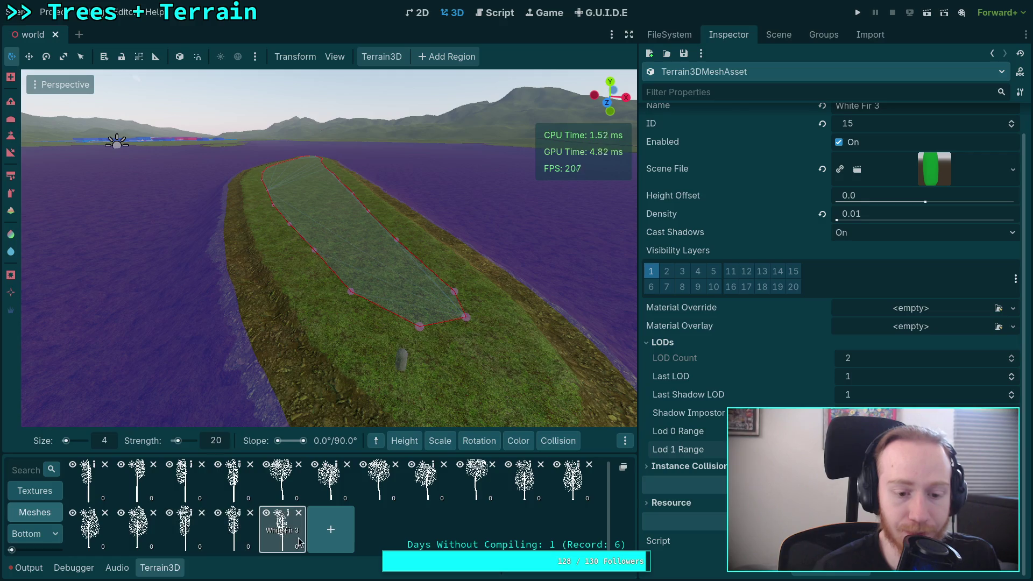
left_click(331, 529)
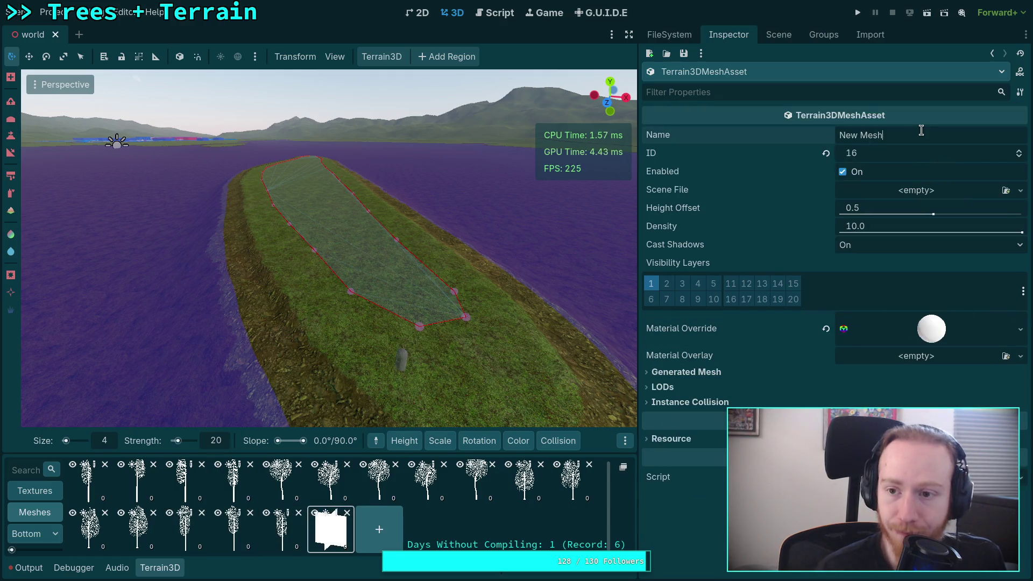
Name the new mesh asset 'White Fir 4' and load WhiteFirA.tscn as its scene.
left_click(861, 135)
type("White Fir 4")
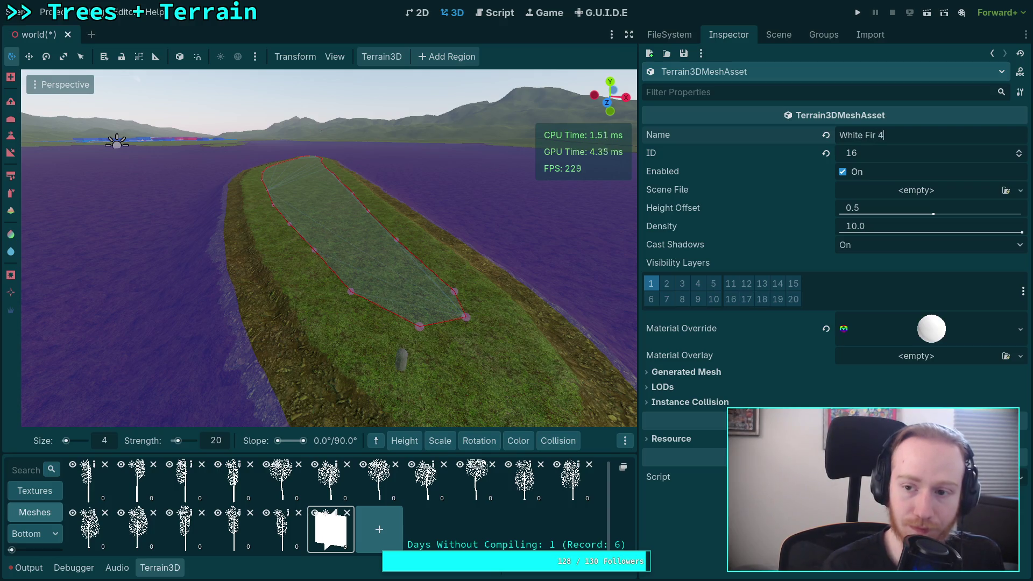
left_click(1021, 190)
left_click(965, 238)
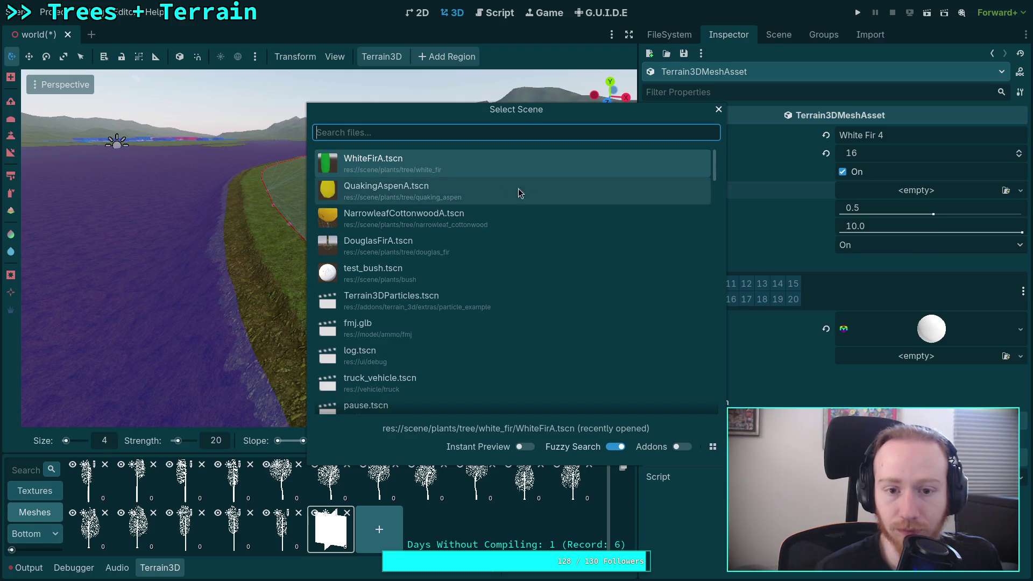
double_click(452, 165)
Review the LOD and Instance Collision settings, then save the world scene.
left_click(790, 372)
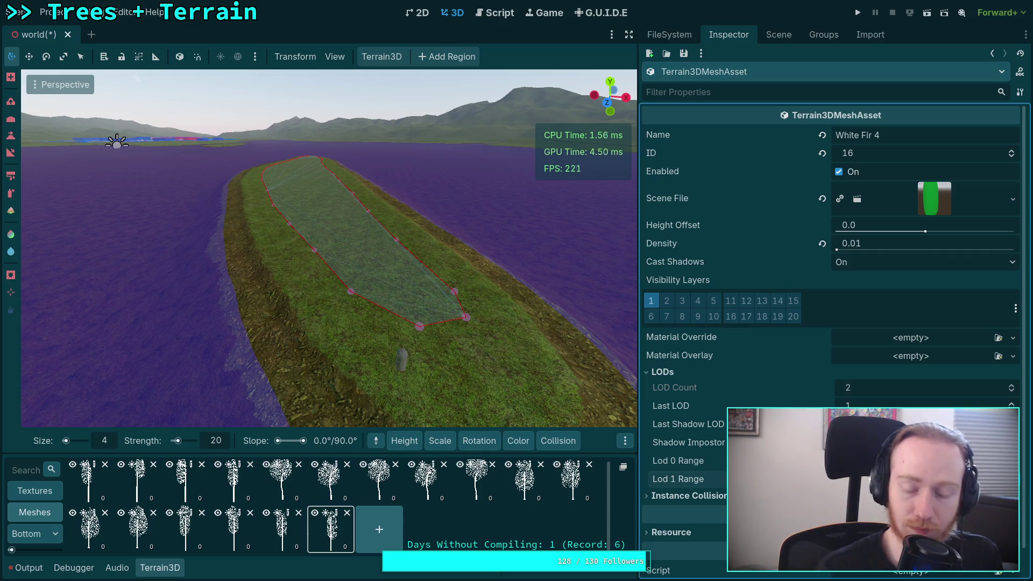
left_click(689, 495)
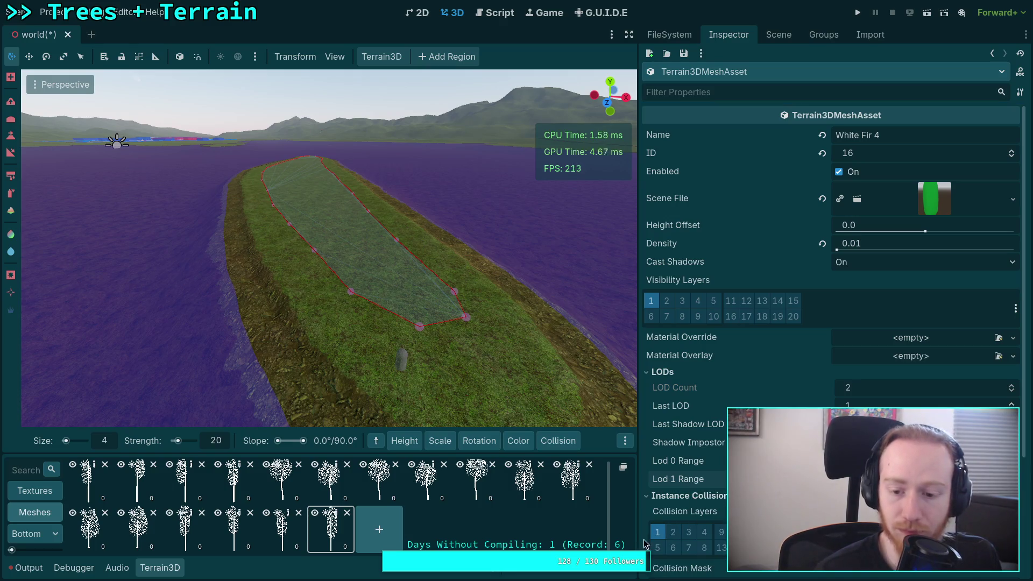
scroll(672, 532, "down", 3)
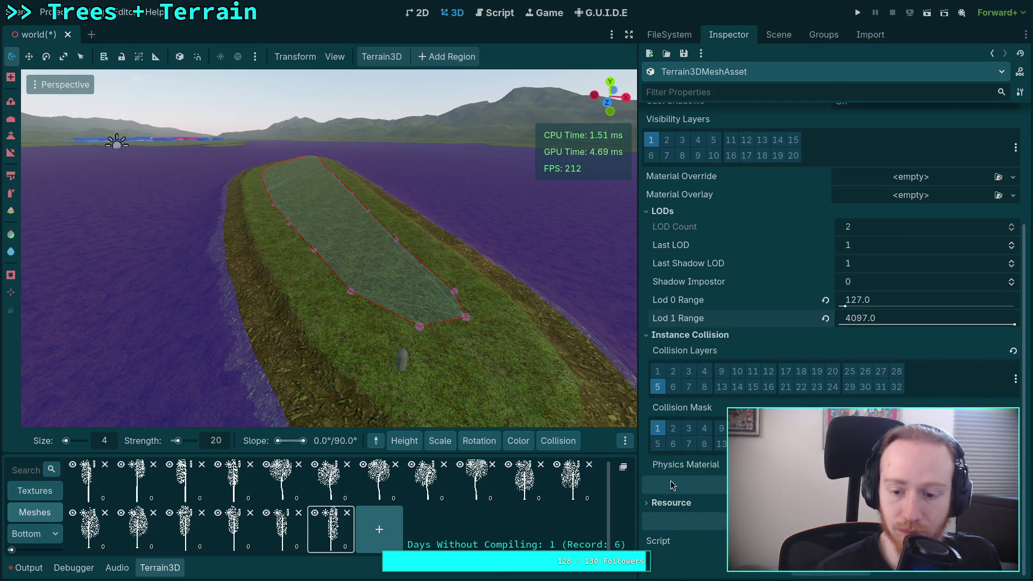
left_click(683, 335)
key("ctrl+s")
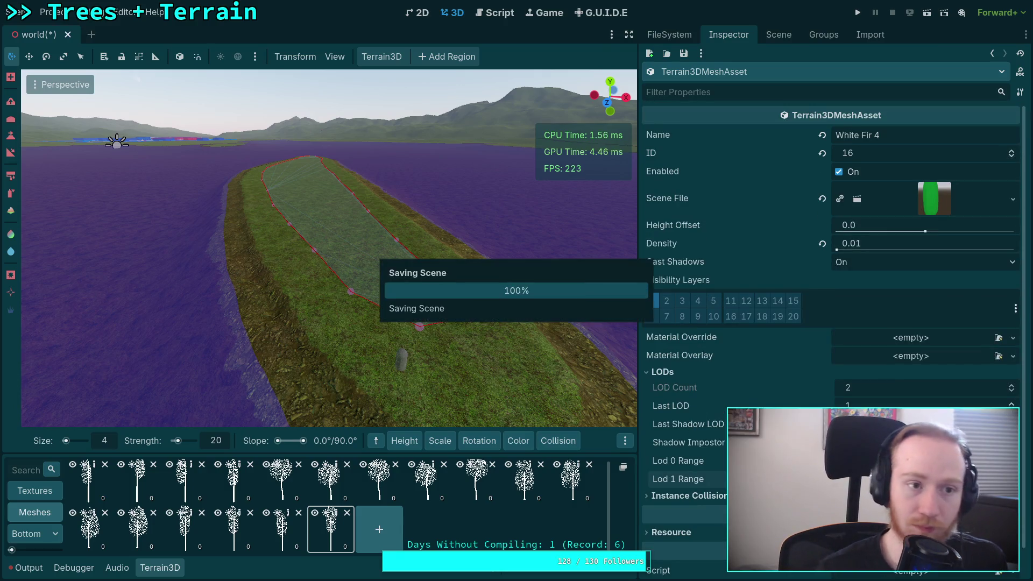
Recheck the Instance Collision settings and return to the scene tree.
scroll(716, 456, "down", 1)
left_click(694, 466)
scroll(699, 457, "down", 3)
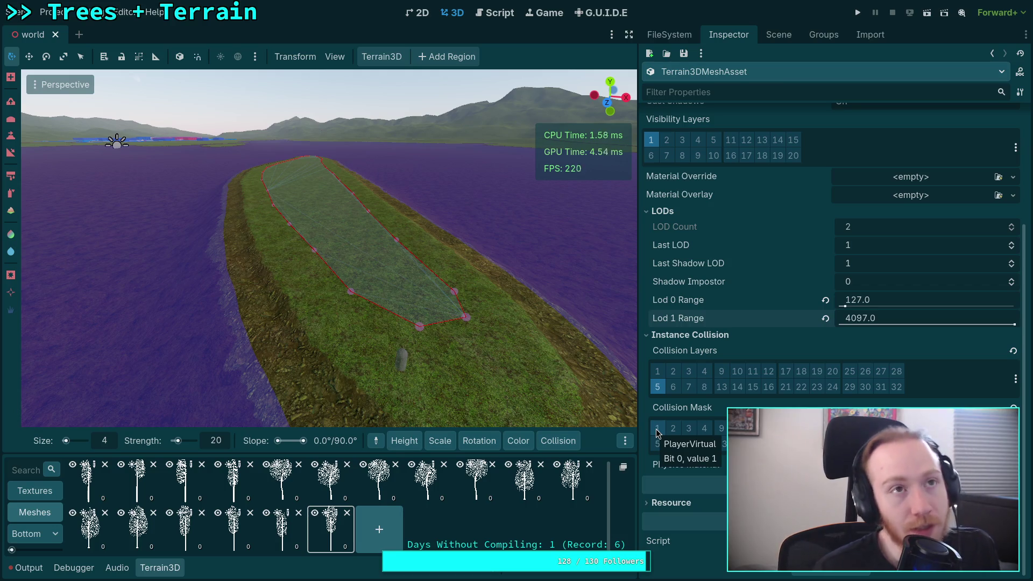
left_click(681, 337)
mouse_move(557, 441)
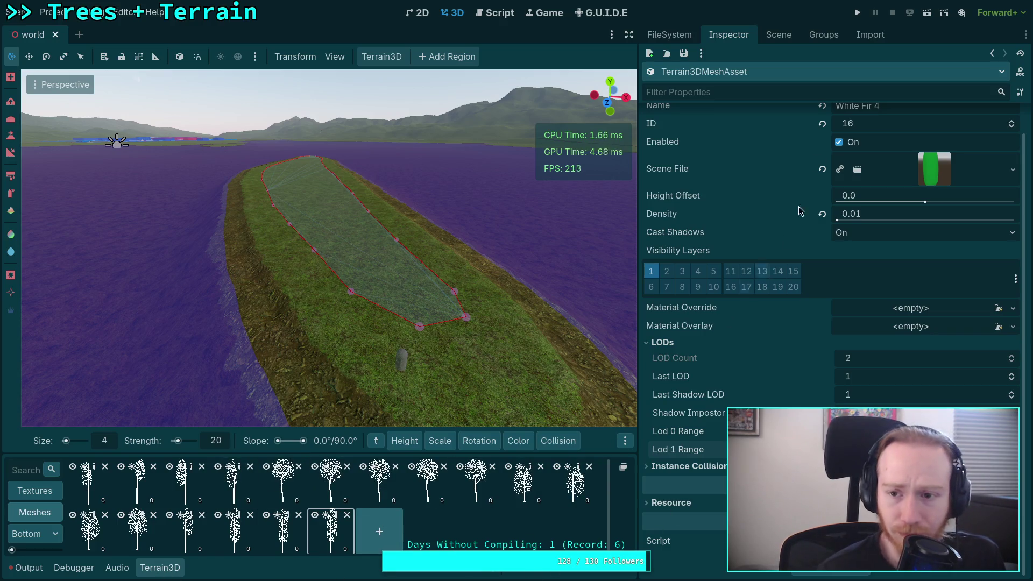
left_click(787, 41)
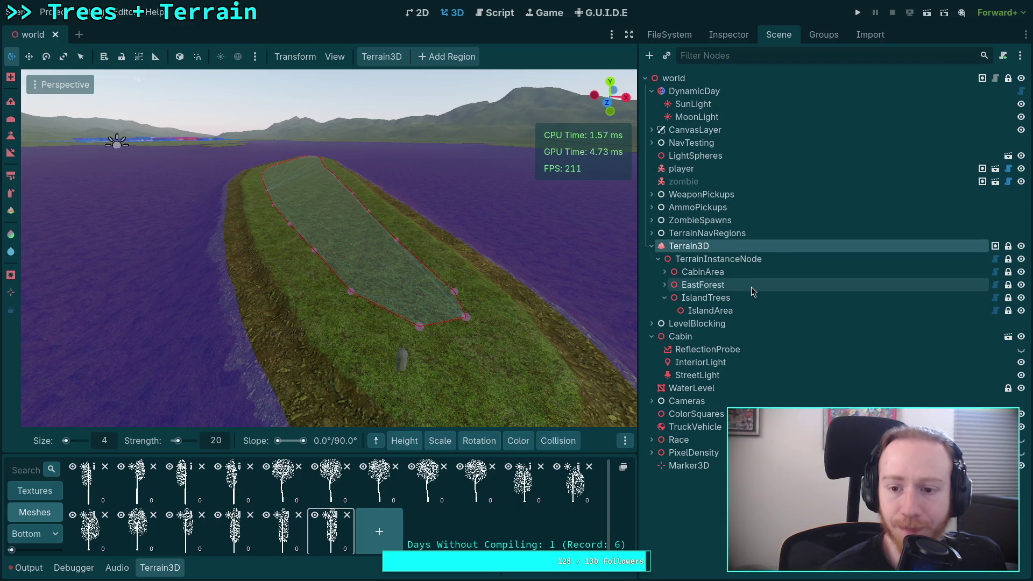
Select the CabinArea region node and expand its Douglas Fir Normal instance entry in the Inspector.
left_click(736, 273)
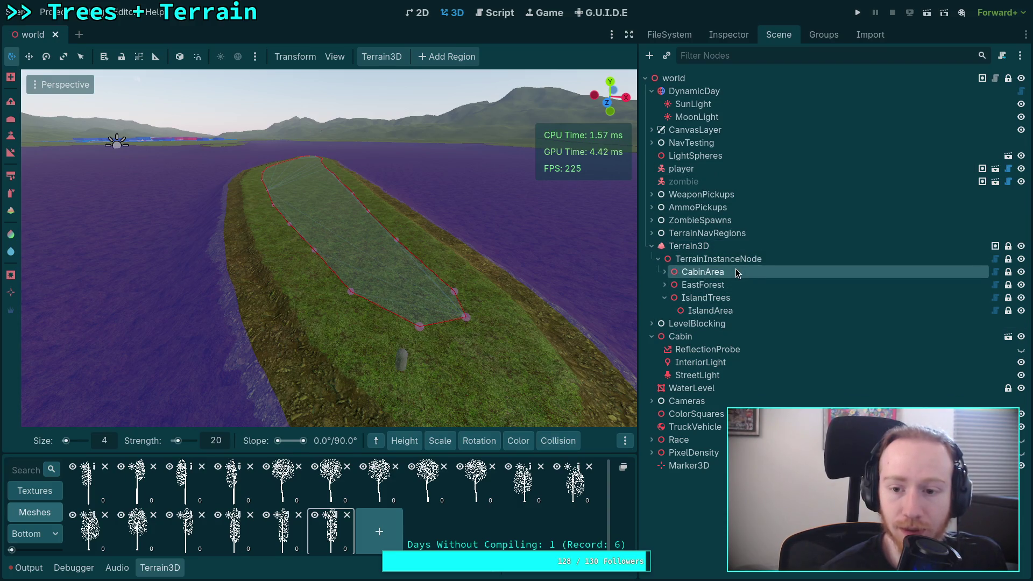
left_click(740, 35)
left_click(918, 232)
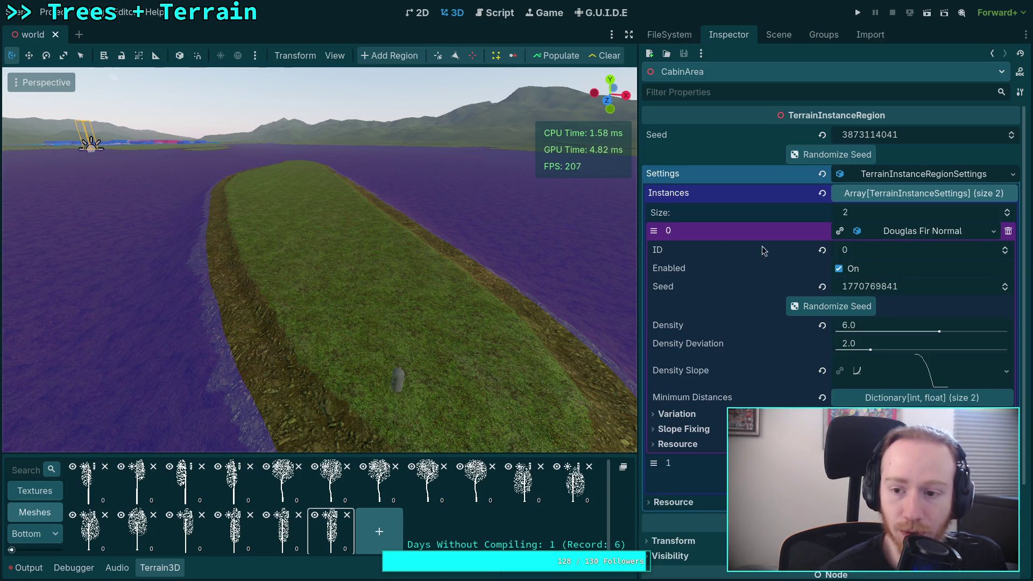
mouse_move(672, 259)
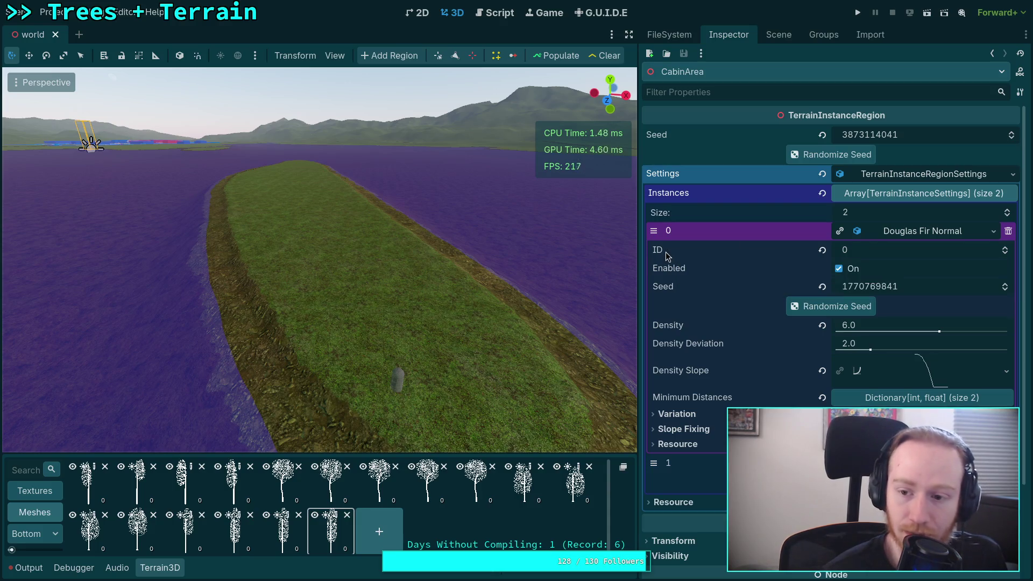
mouse_move(736, 366)
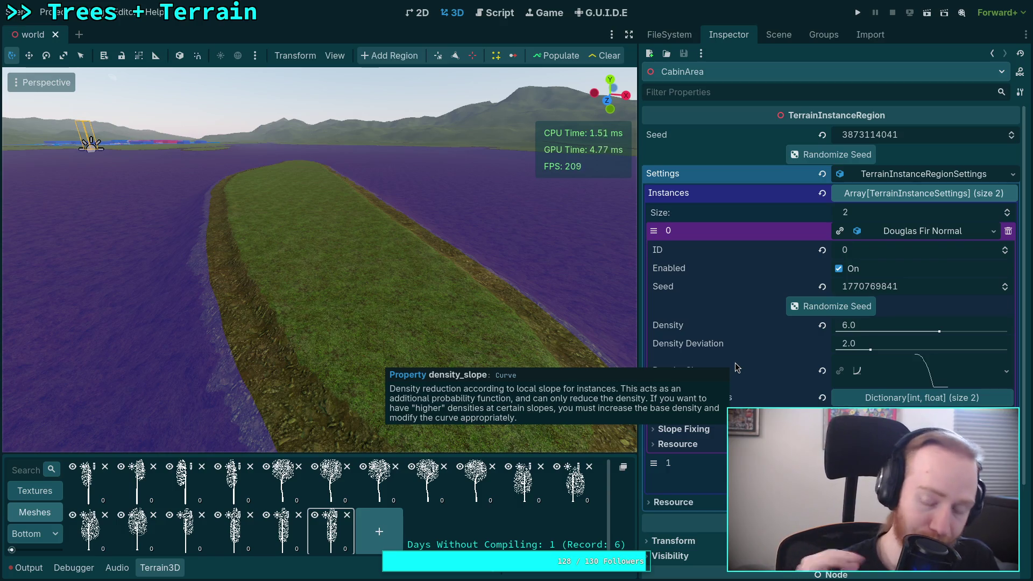
scroll(768, 332, "down", 4)
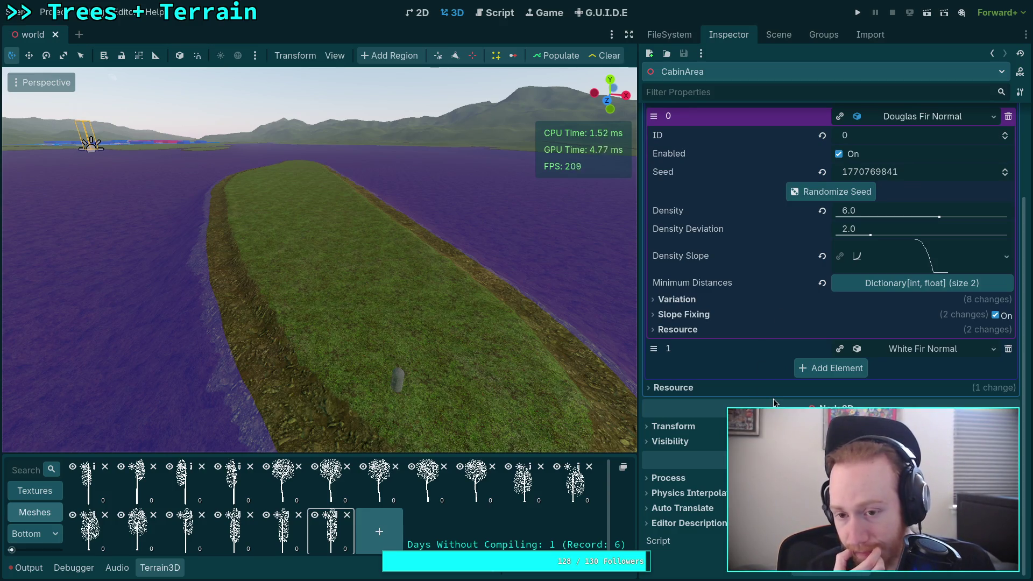
Expand Douglas Fir's Slope Fixing and Variation sections: scale, tilt, spin, height, colour and Colors.
left_click(684, 315)
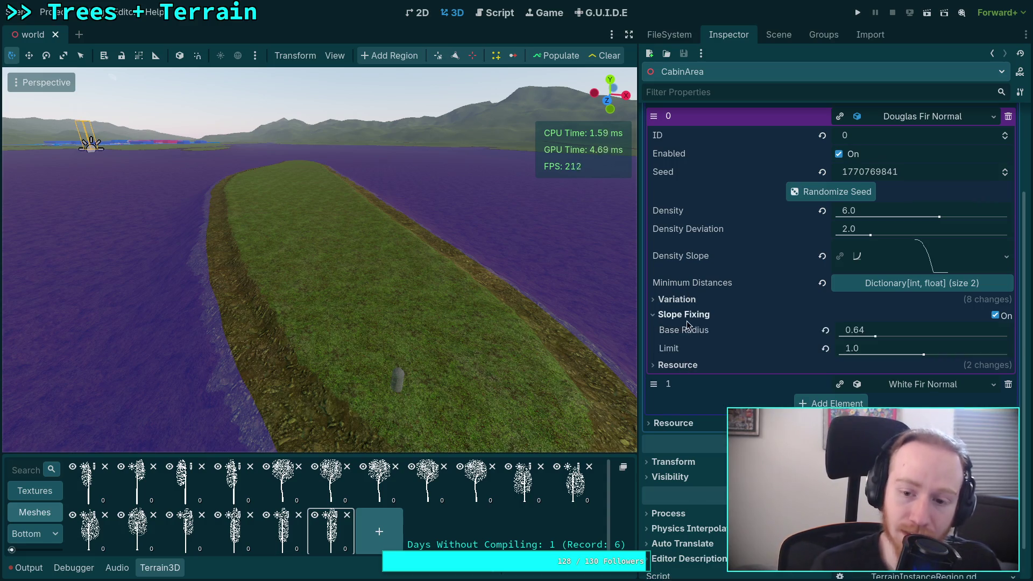
left_click(706, 301)
left_click(676, 373)
left_click(672, 358)
left_click(675, 343)
left_click(687, 329)
left_click(686, 315)
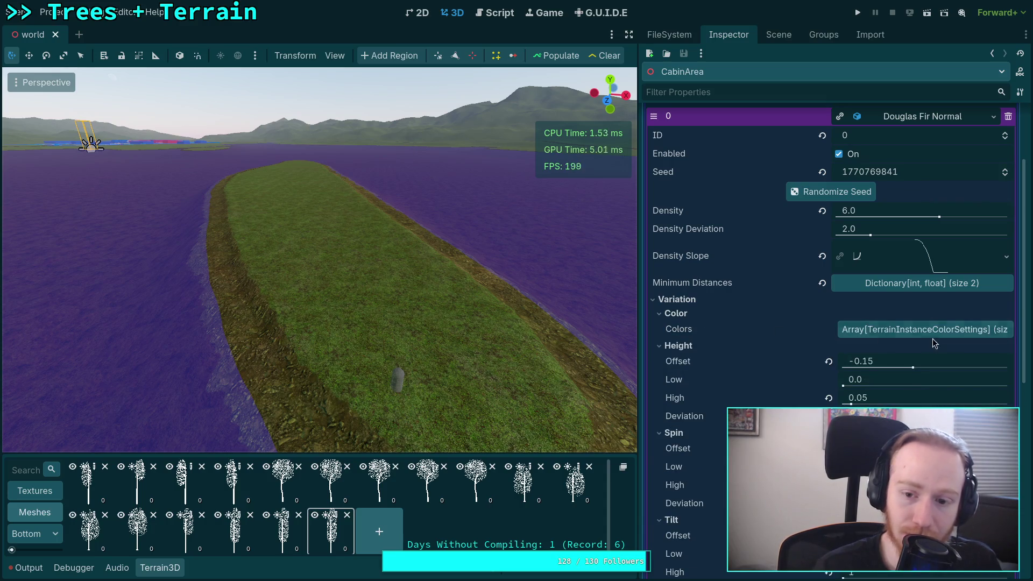
left_click(910, 333)
left_click(910, 333)
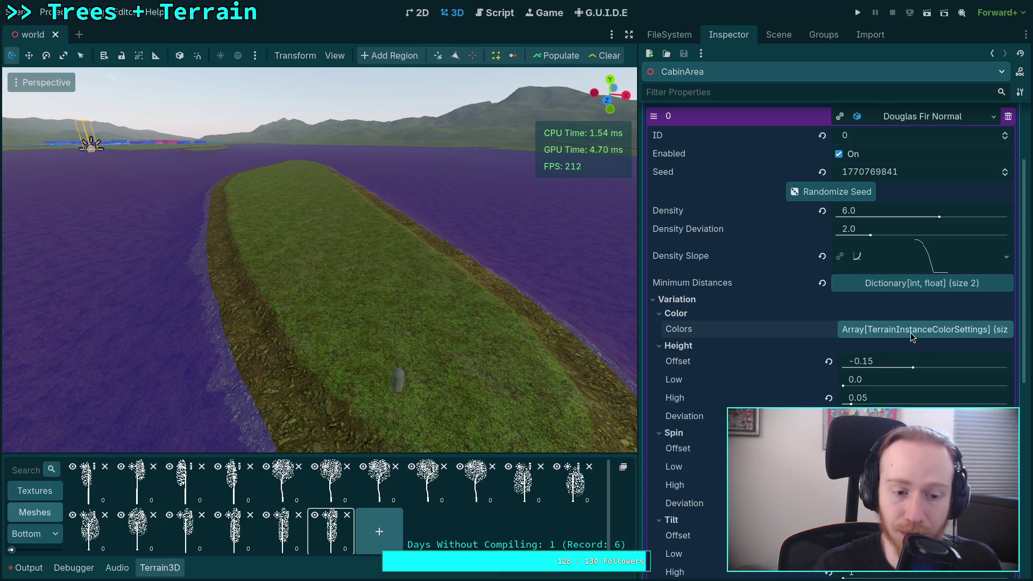
Collapse the variation and Slope Fixing sections again and open TerrainInstanceRegion.gd.
left_click(679, 313)
left_click(679, 329)
left_click(673, 343)
left_click(672, 359)
left_click(676, 374)
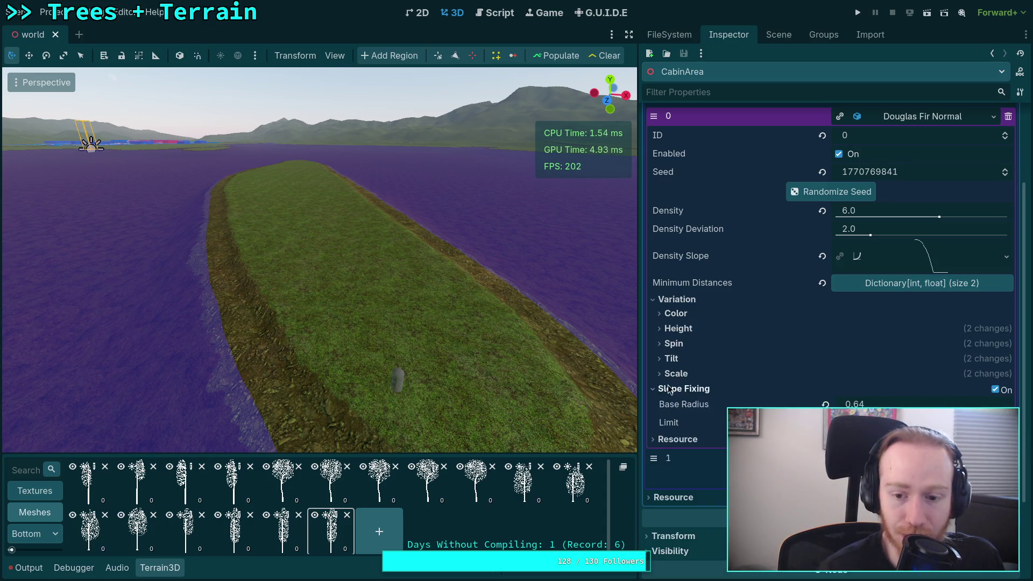
left_click(668, 388)
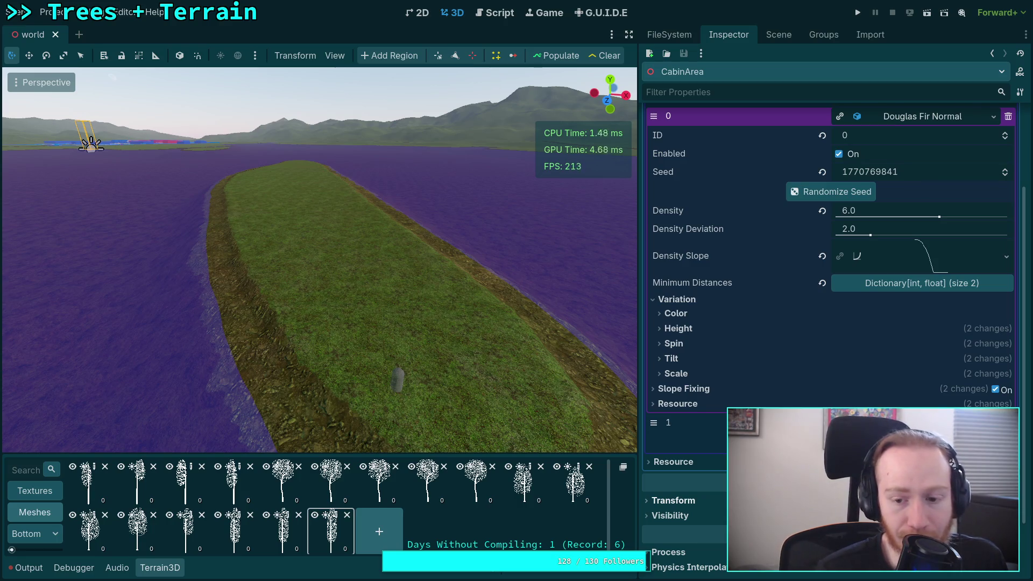
scroll(821, 320, "up", 2)
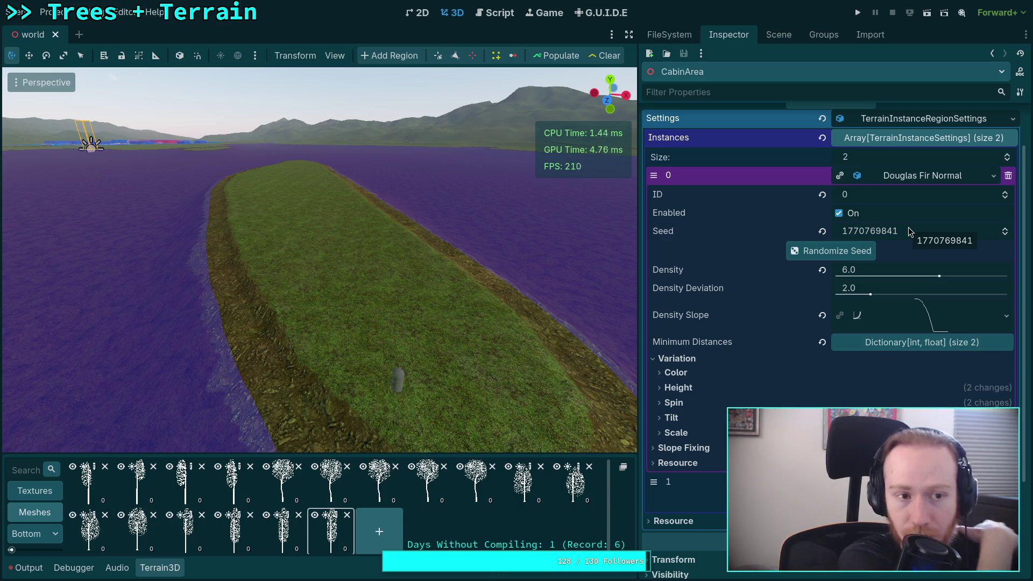
left_click(495, 13)
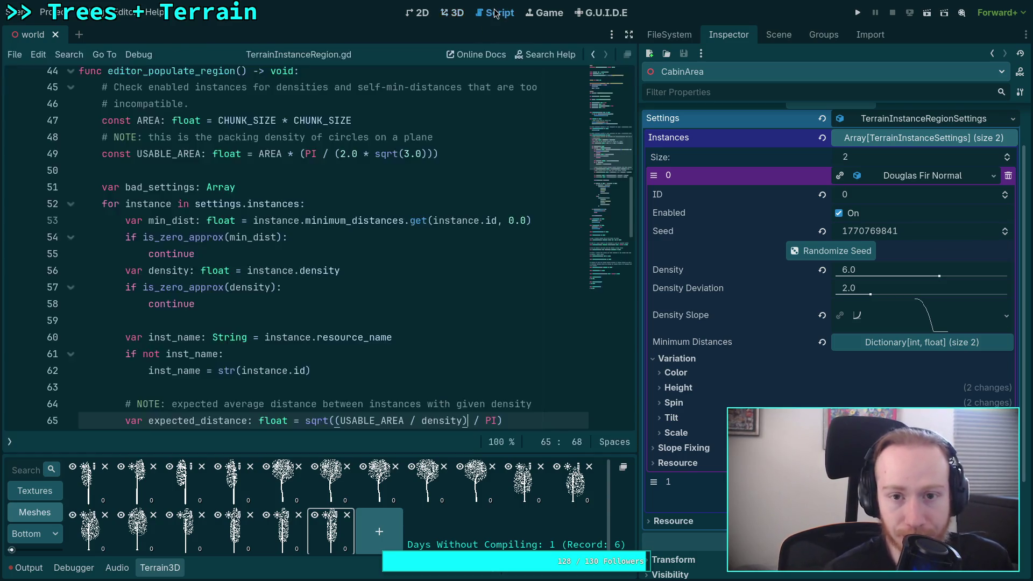
Hide the bottom panel, widen the code editor, and open TerrainInstanceSettings.gd from terrain_instancer.
left_click(164, 567)
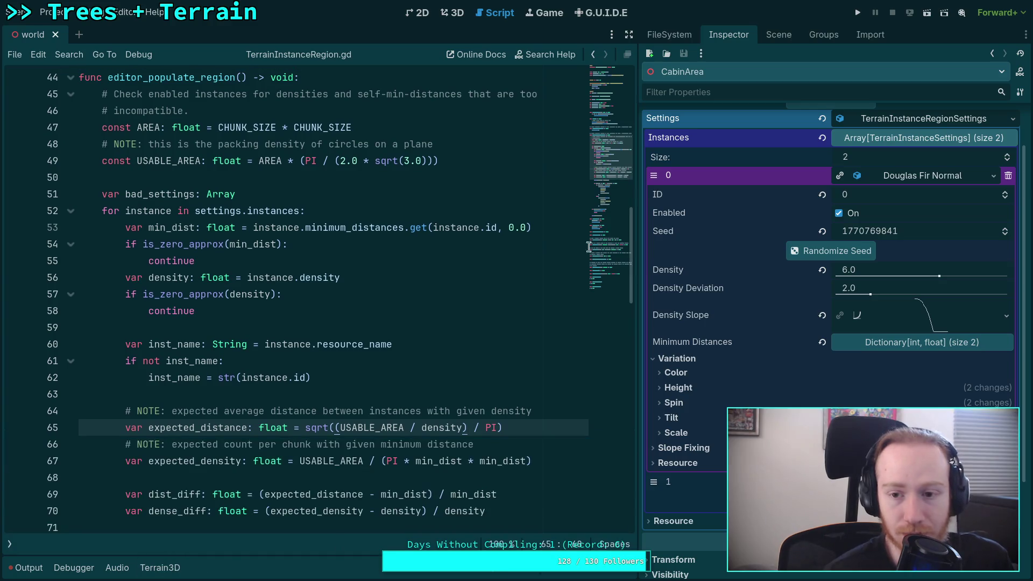
left_click_drag(640, 234, 758, 240)
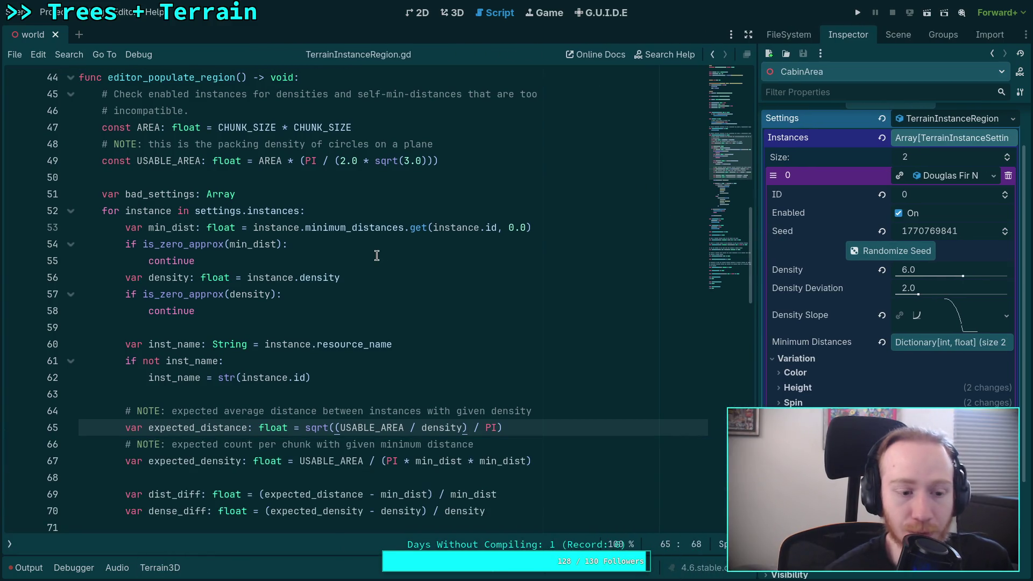
left_click(9, 544)
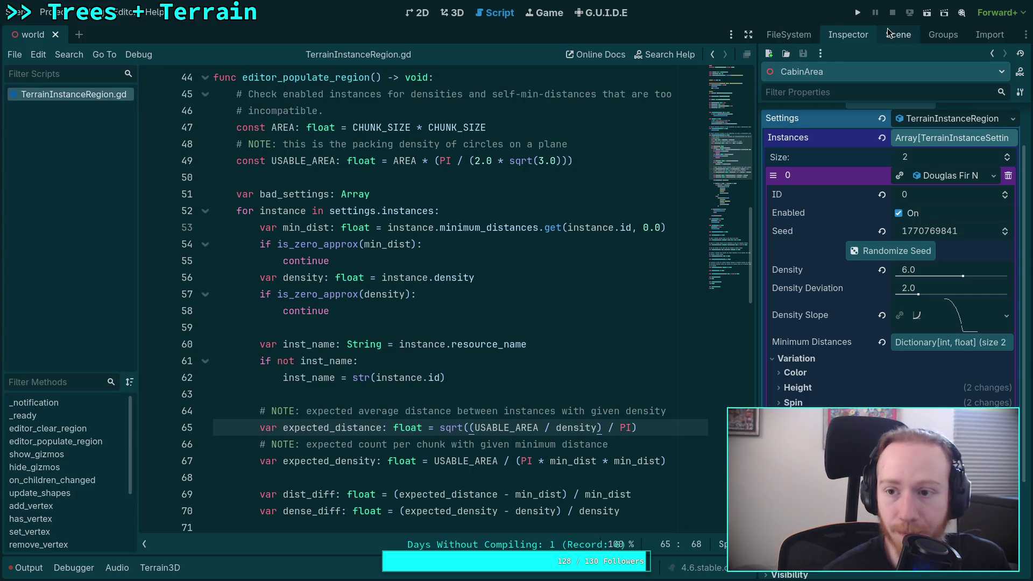
left_click(893, 35)
left_click(789, 34)
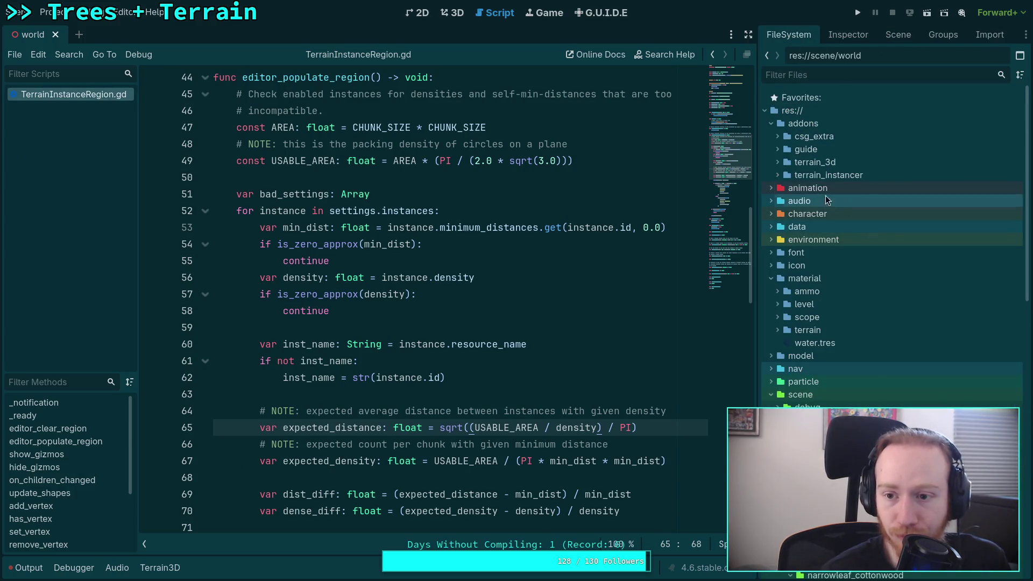
left_click(778, 175)
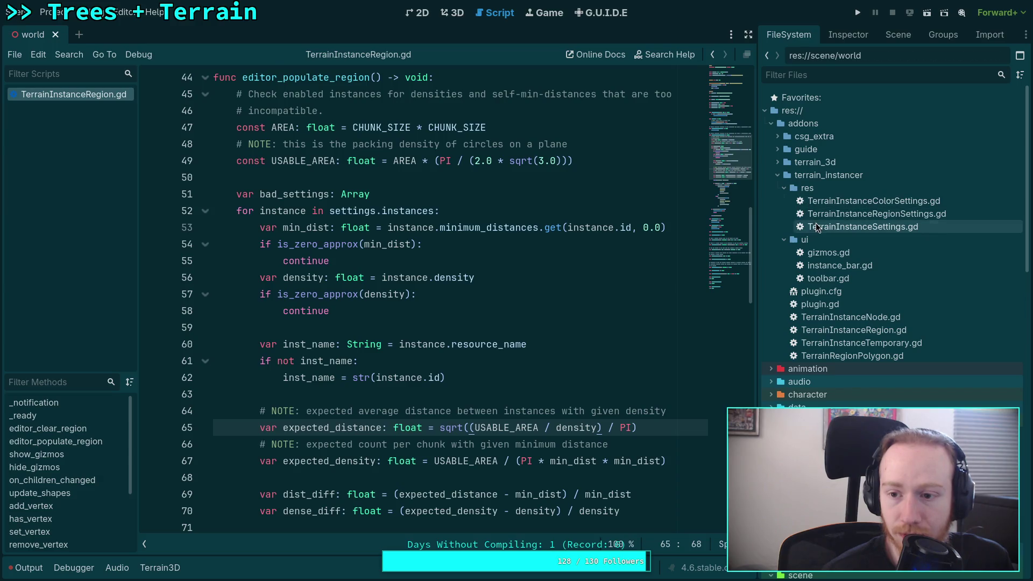
double_click(816, 223)
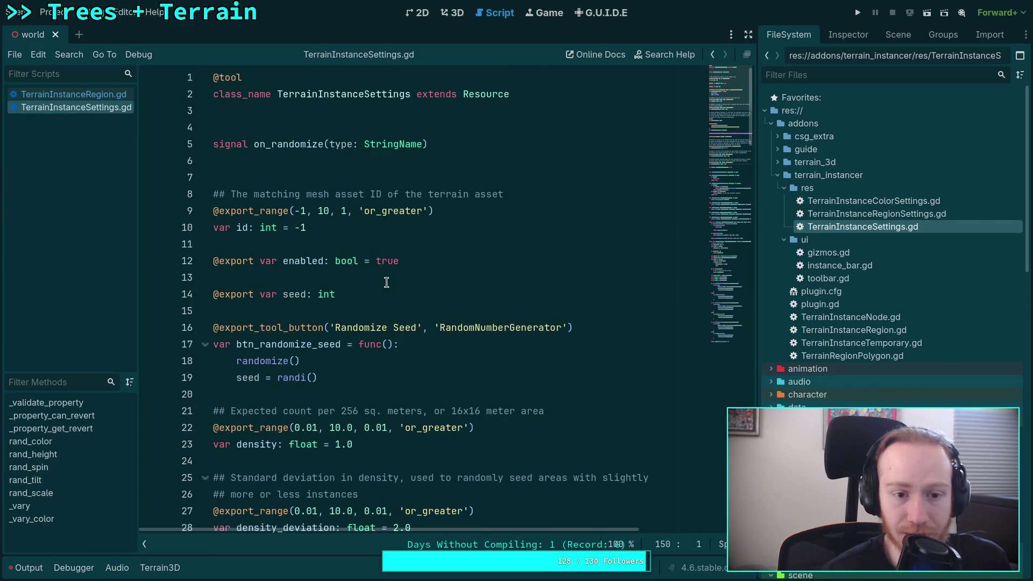
Re-inspect CabinArea's Douglas Fir entry and its Minimum Distances dictionary.
double_click(266, 228)
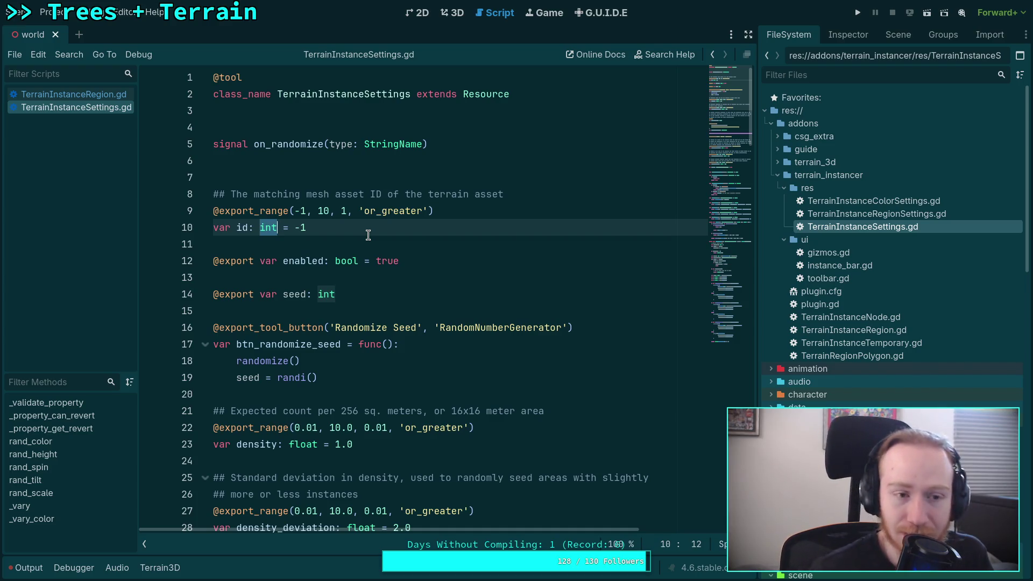
left_click(845, 35)
left_click(887, 38)
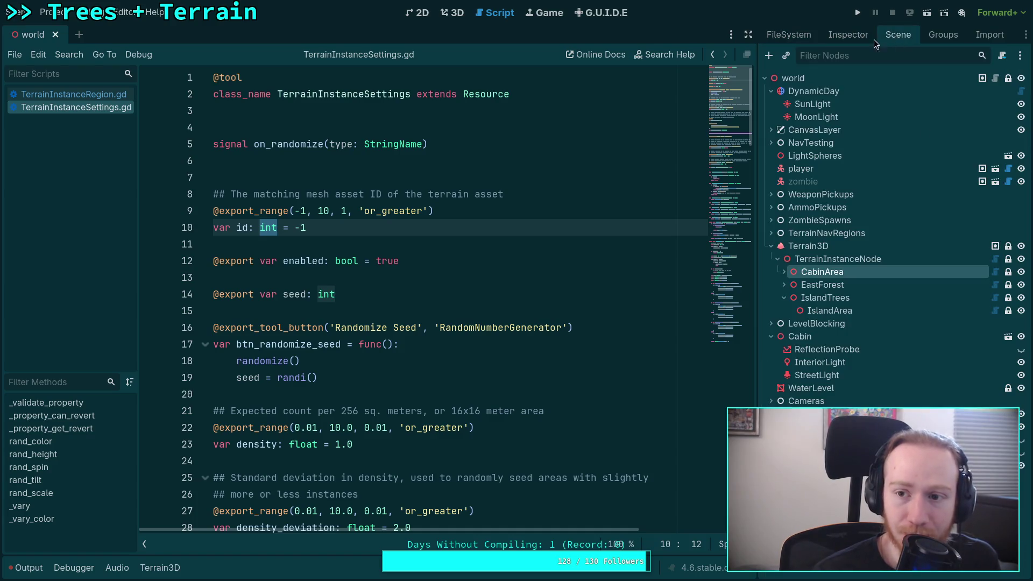
left_click(848, 34)
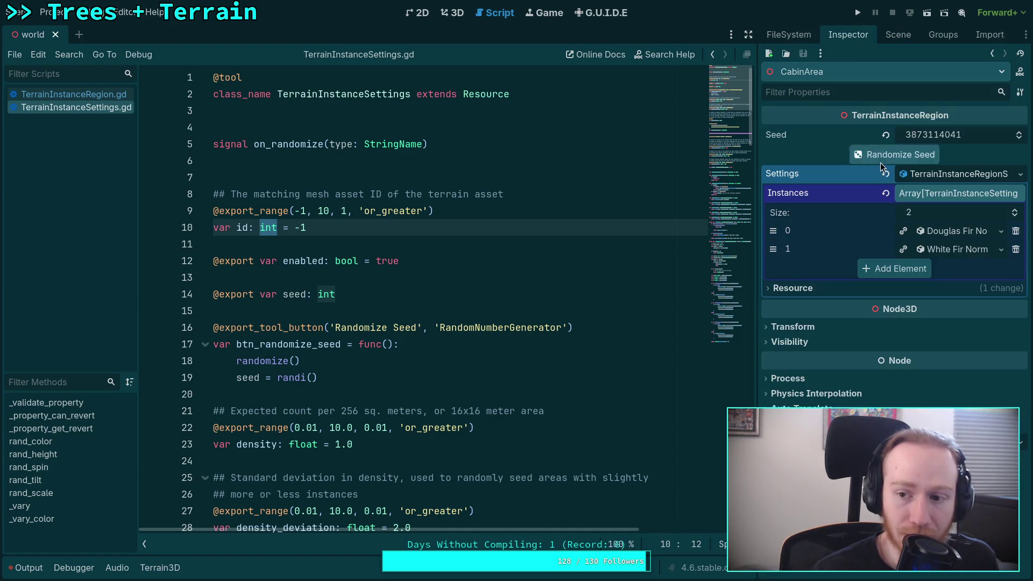
left_click(949, 230)
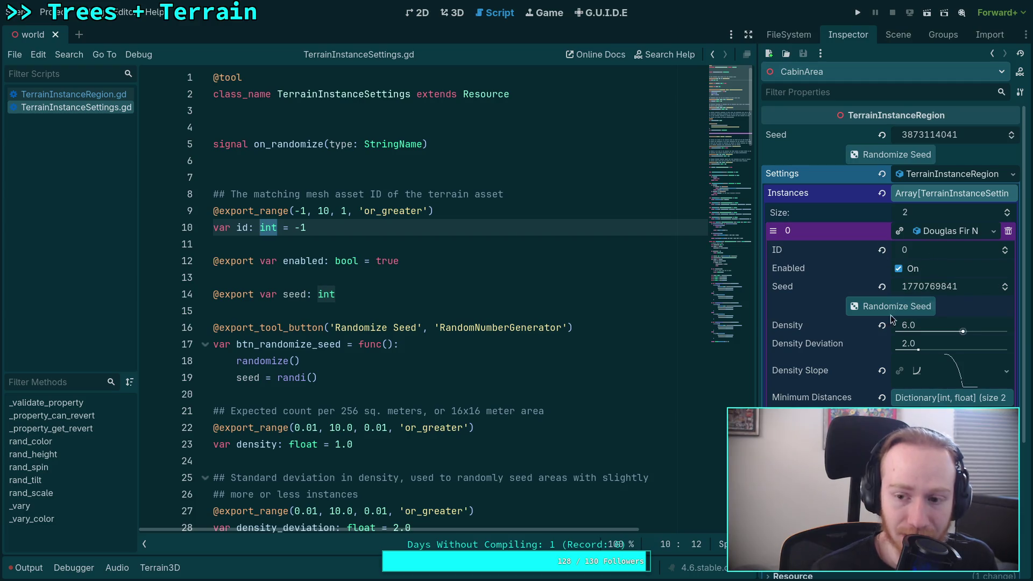
left_click(995, 398)
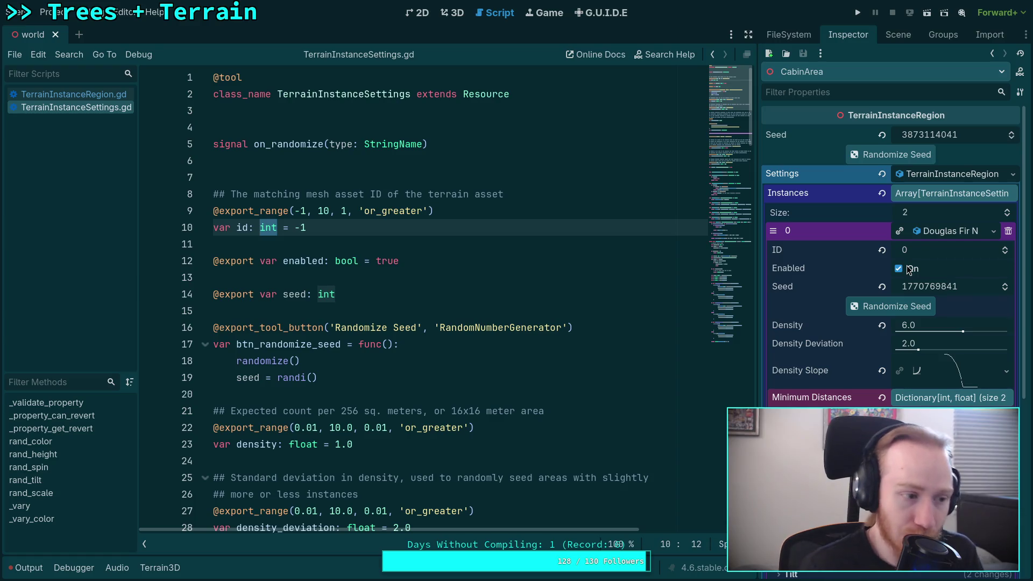
Collapse the Instances array and select the int type on line 10.
left_click(920, 190)
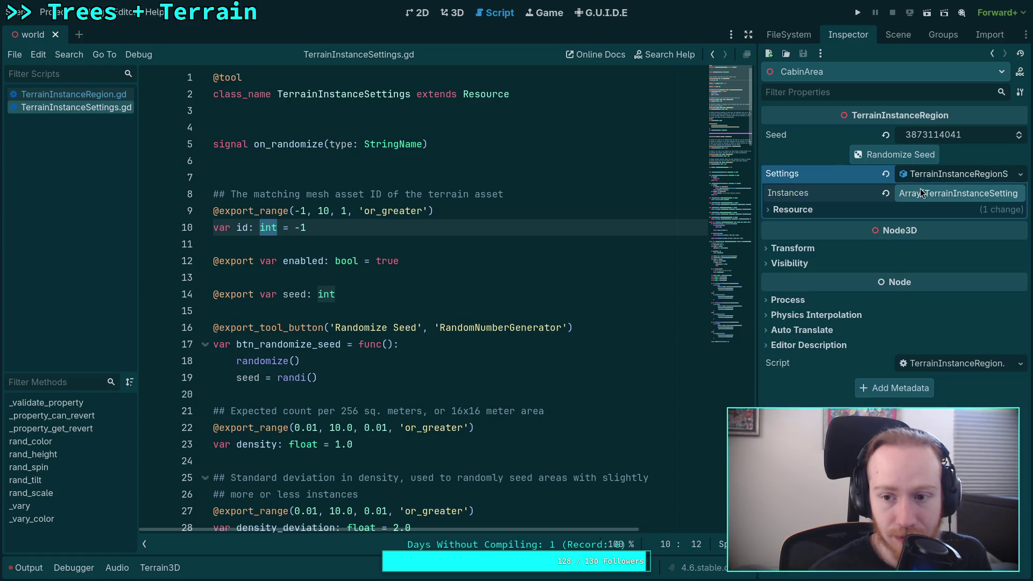
left_click(387, 232)
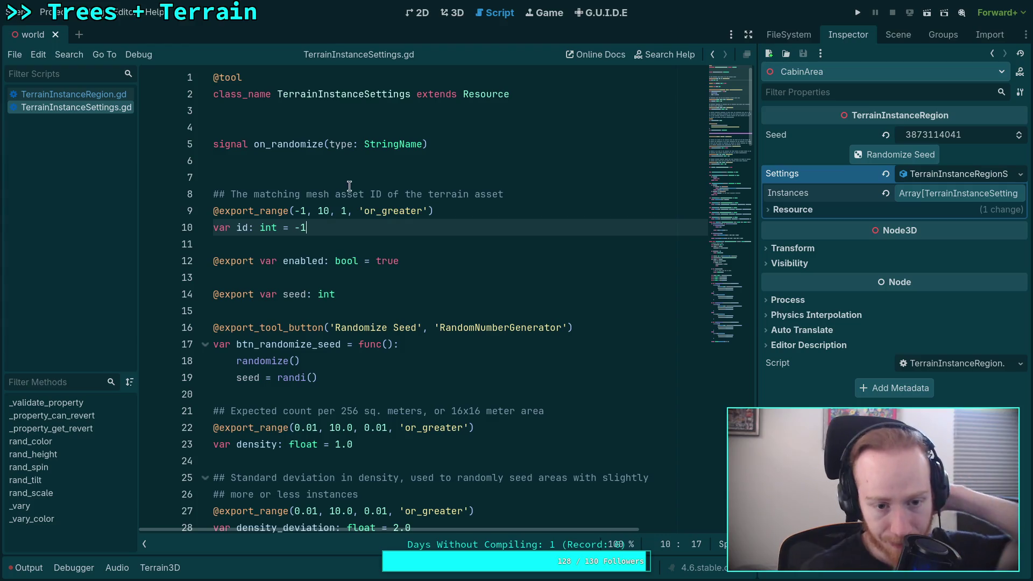
double_click(269, 227)
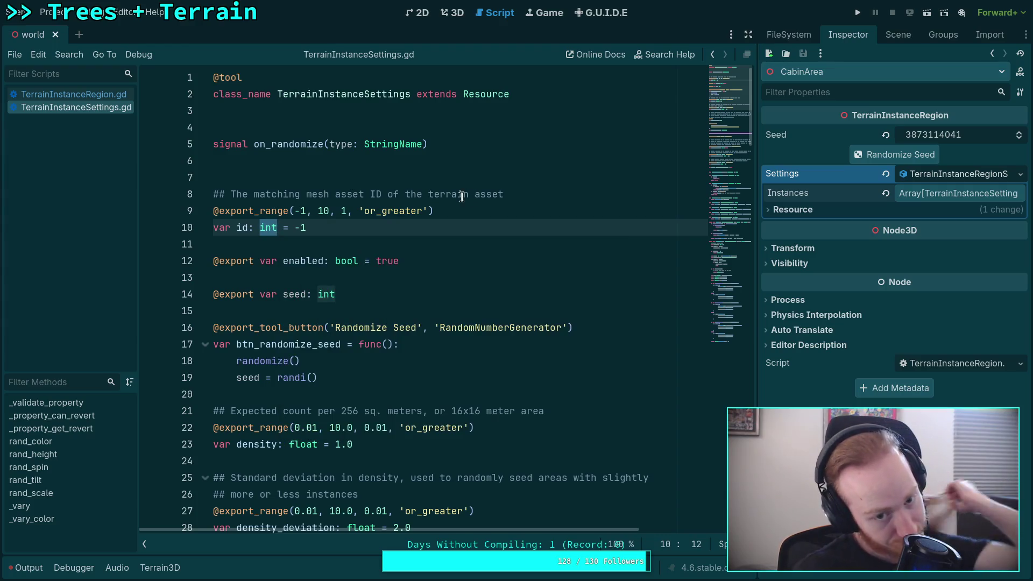
Reword the line 8 comment to 'mesh ID weights of this instance group'.
mouse_move(506, 195)
left_mouse_down()
mouse_move(247, 200)
mouse_move(500, 213)
mouse_move(513, 200)
left_mouse_up()
type("mesh")
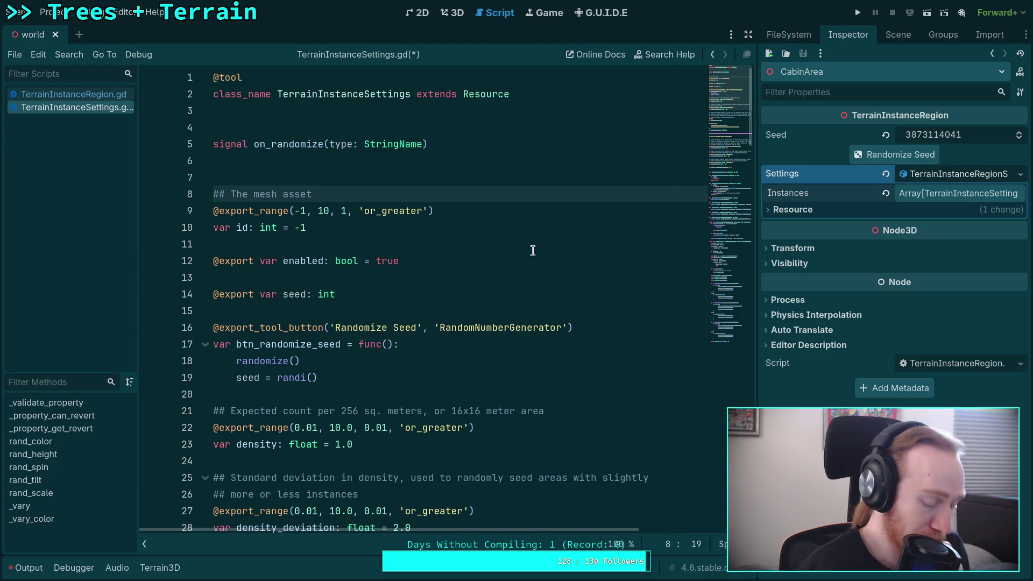
type("ID ")
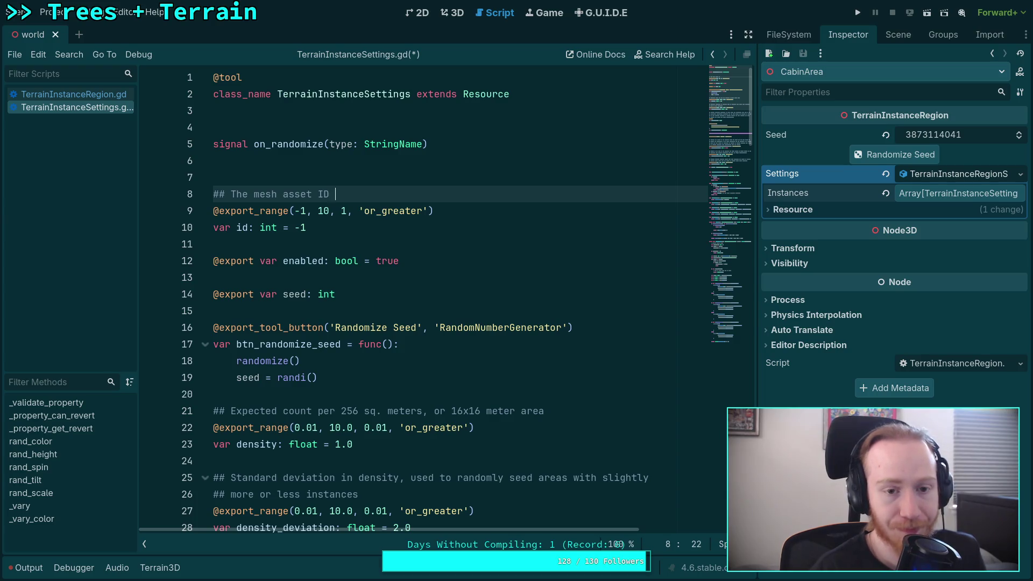
type("weights o")
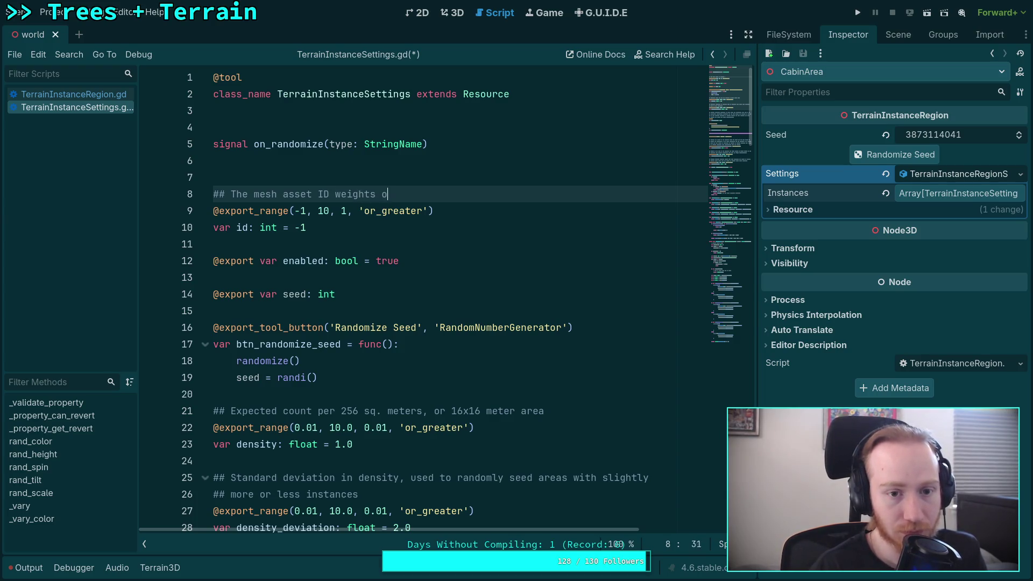
type("f this instance group")
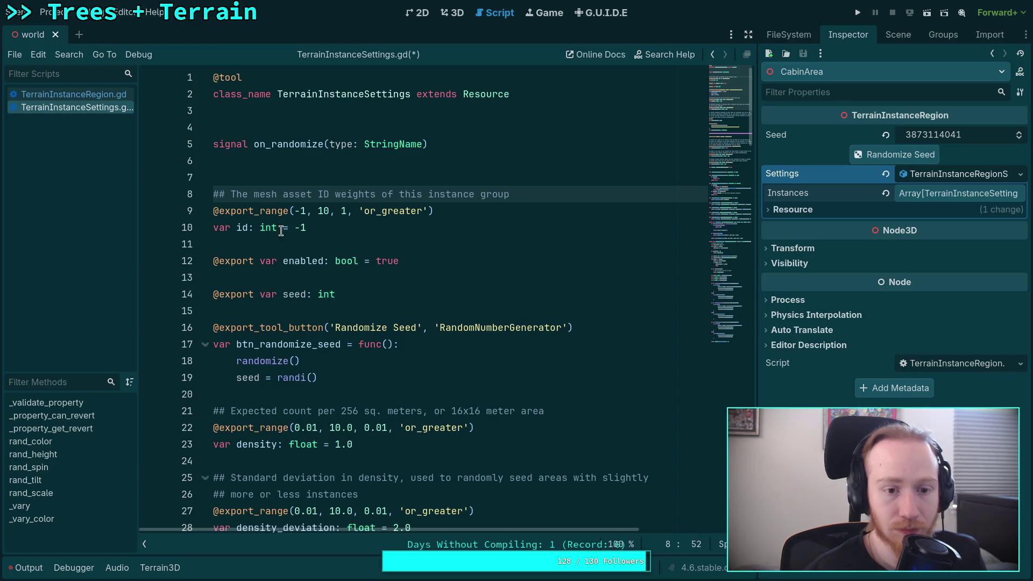
Change id's type from 'int = -1' to Dictionary[int, int] and save the script.
left_click_drag(260, 227, 305, 227)
type("Dictiona")
key("Return")
type("[int,")
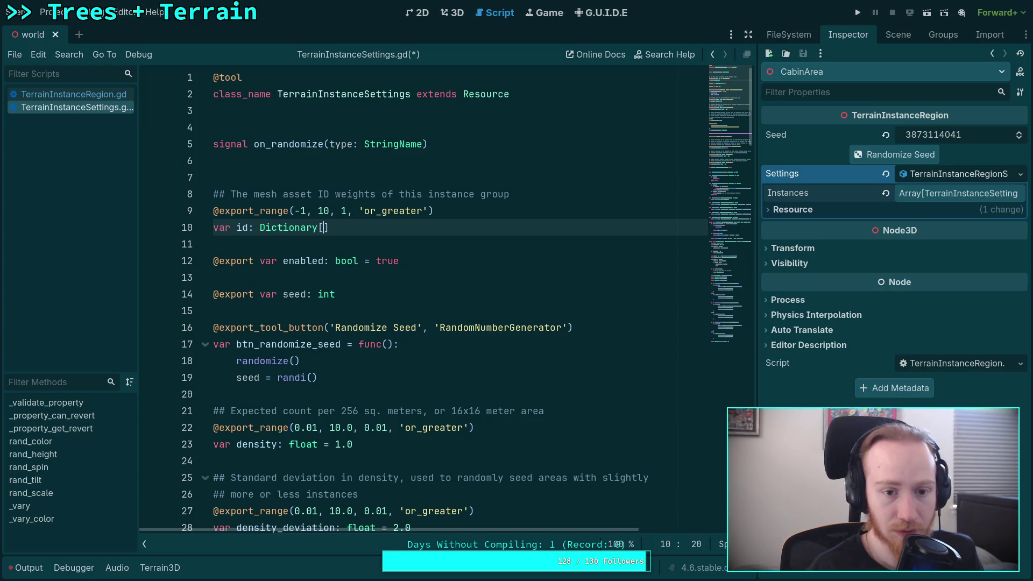
type(" int]")
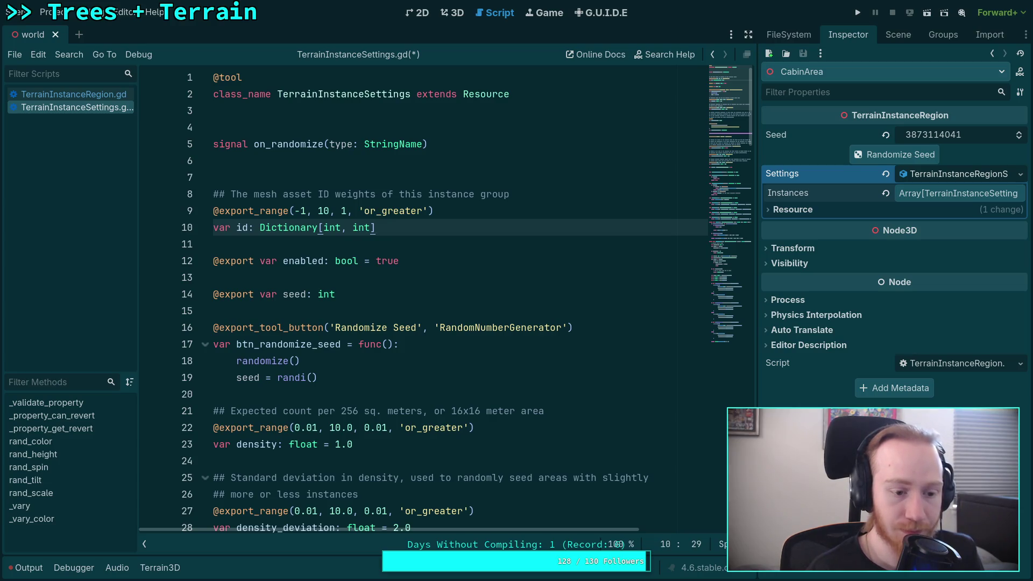
key("ctrl+s")
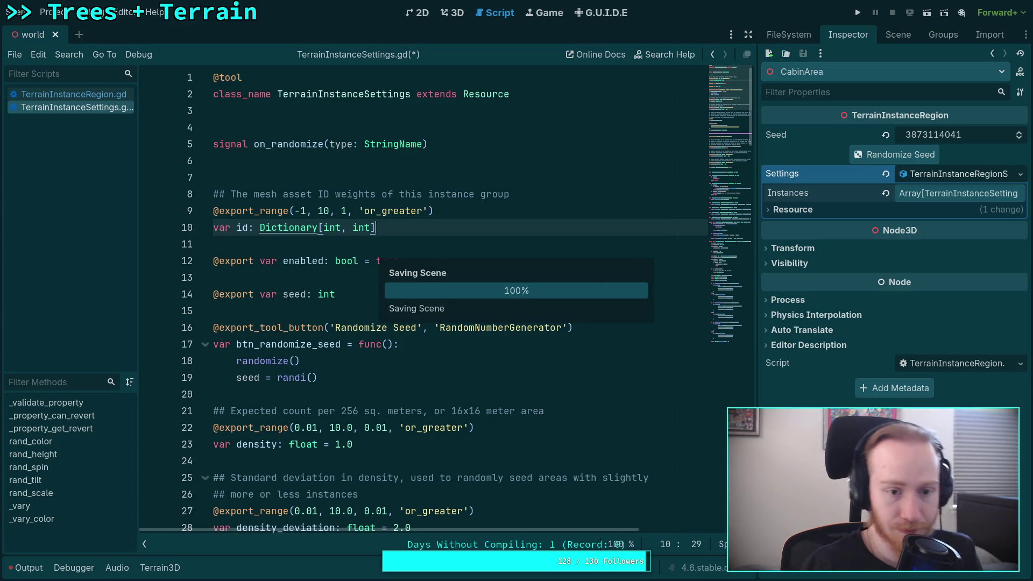
left_click(295, 228)
Fold the _vary and _property_get_revert function bodies.
left_click(331, 248)
scroll(331, 253, "down", 10)
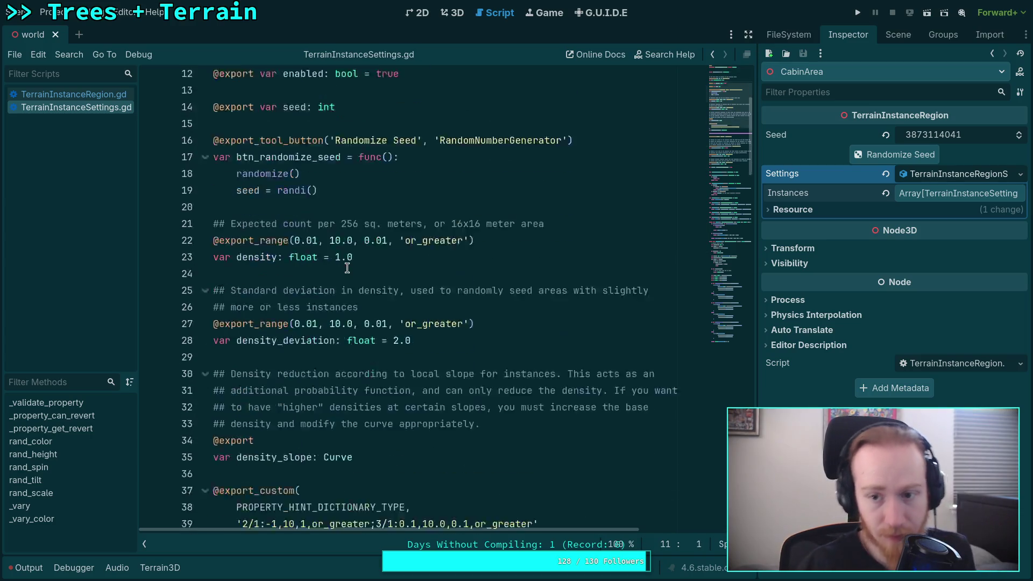
scroll(267, 314, "down", 5)
mouse_move(724, 196)
left_mouse_down()
mouse_move(738, 314)
mouse_move(738, 280)
left_mouse_up()
scroll(199, 180, "up", 20)
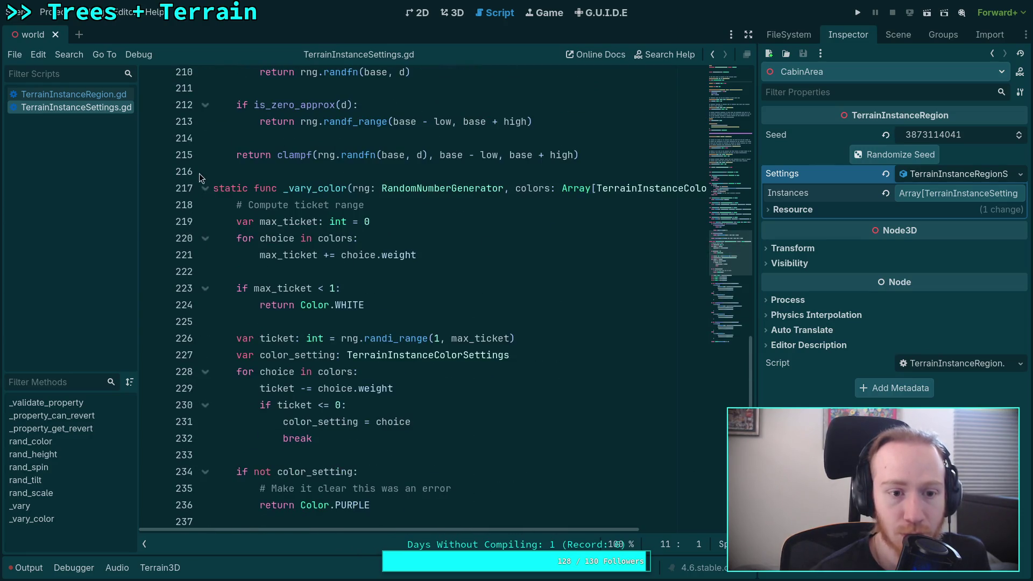
scroll(226, 323, "down", 4)
left_click(204, 399)
scroll(214, 384, "up", 10)
left_click(205, 215)
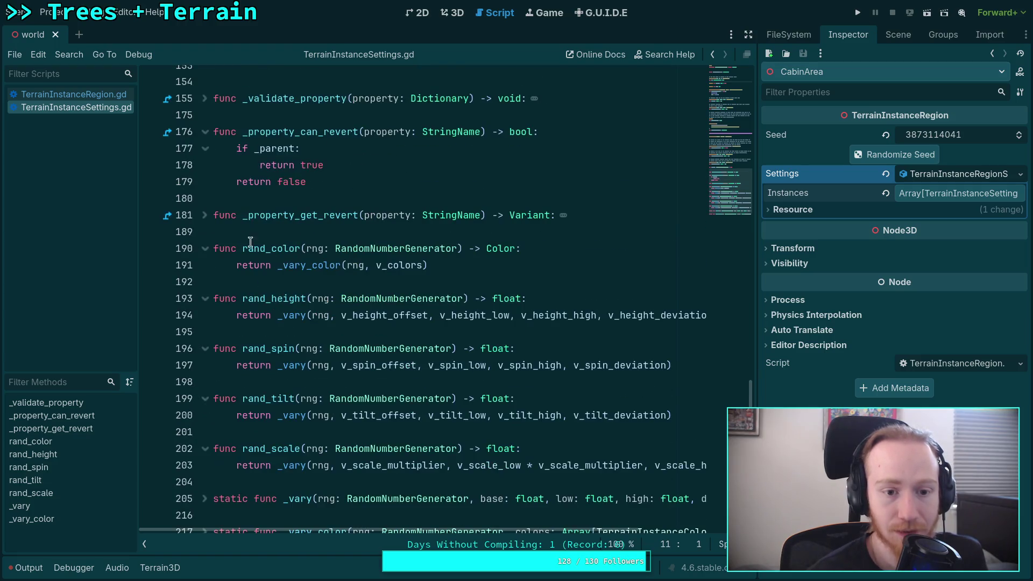
Add a 'func rand_id(rng: RandomNumberGenerator) -> int:' header above rand_color.
left_click(250, 239)
key("Return")
key("Return")
key("Up")
type("func rand")
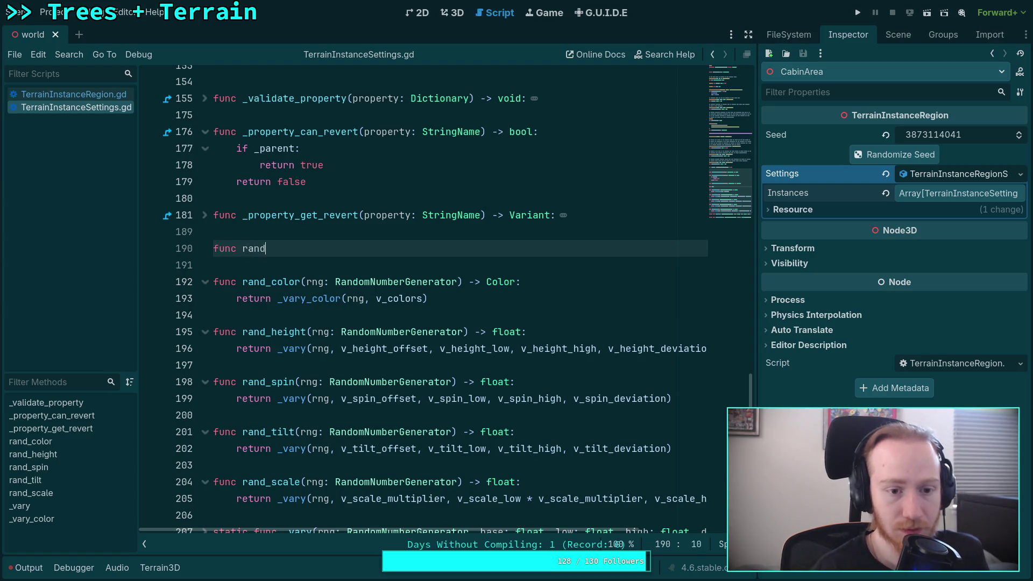
type("rng,")
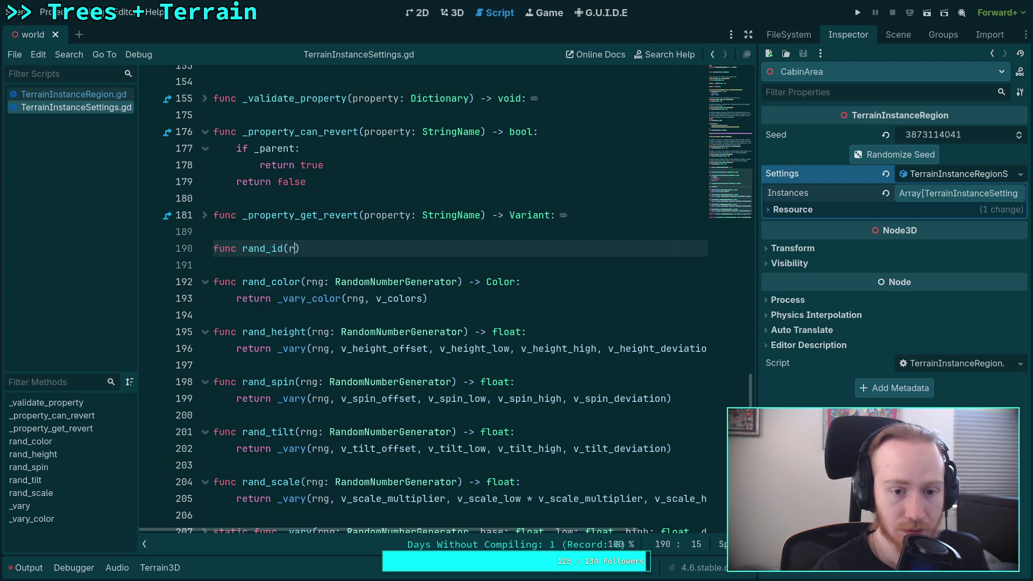
type(": RandomN")
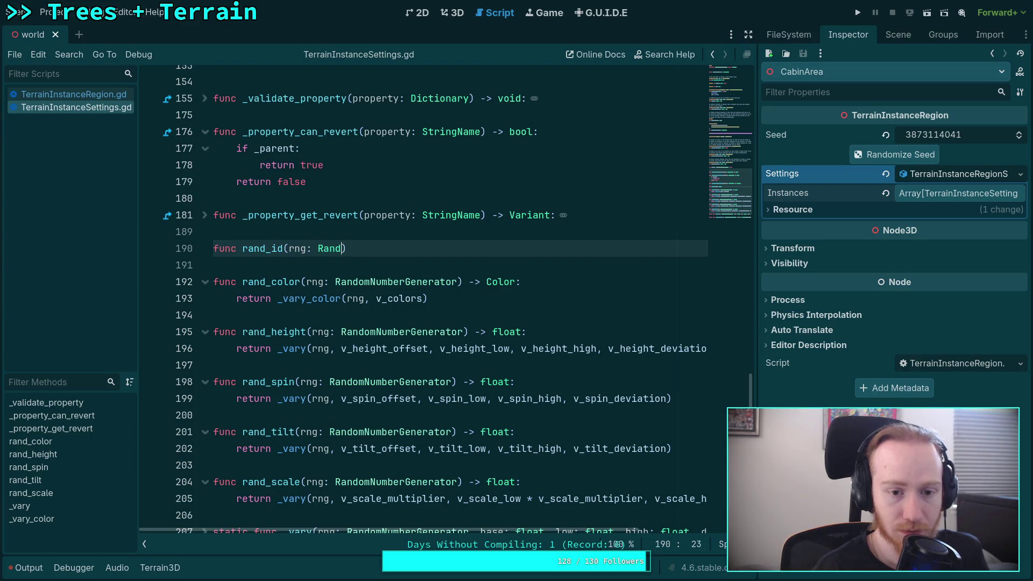
key("Return")
key("End")
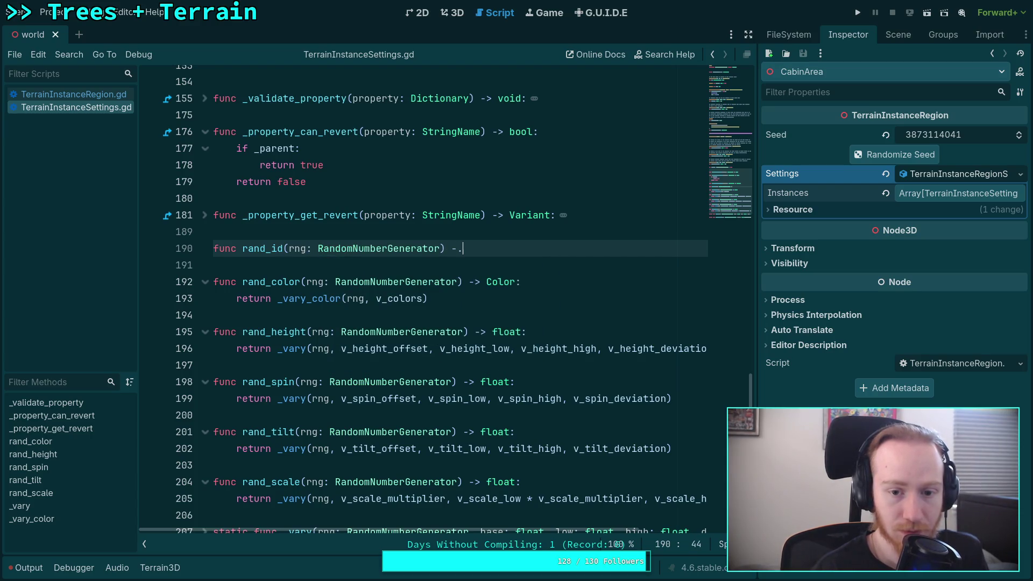
type(" int:")
key("Return")
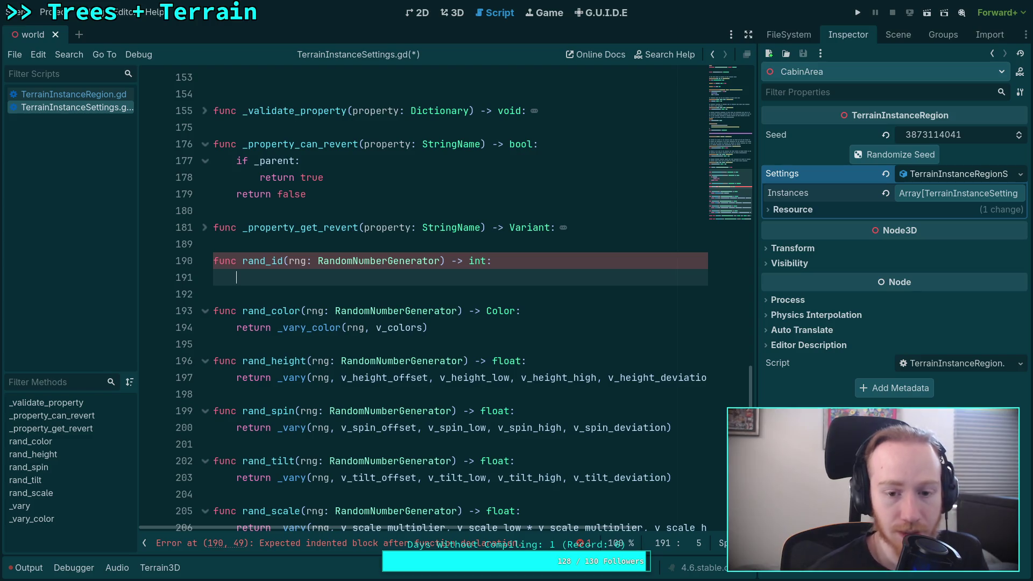
scroll(466, 353, "down", 2)
Unfold _vary_color, read through its body, and put the caret on the blank line after _vary.
left_click(205, 496)
scroll(271, 378, "down", 7)
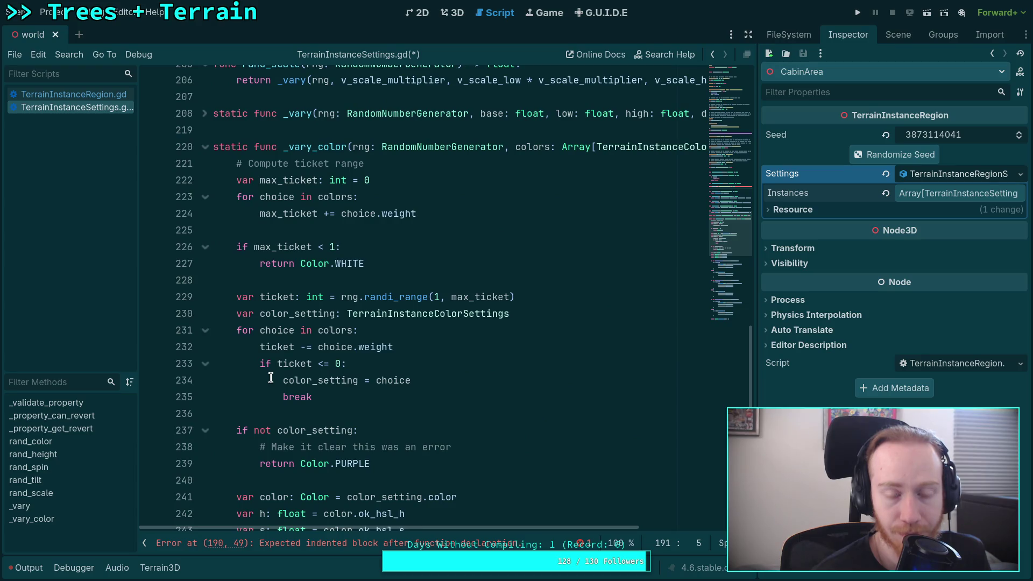
scroll(343, 384, "up", 2)
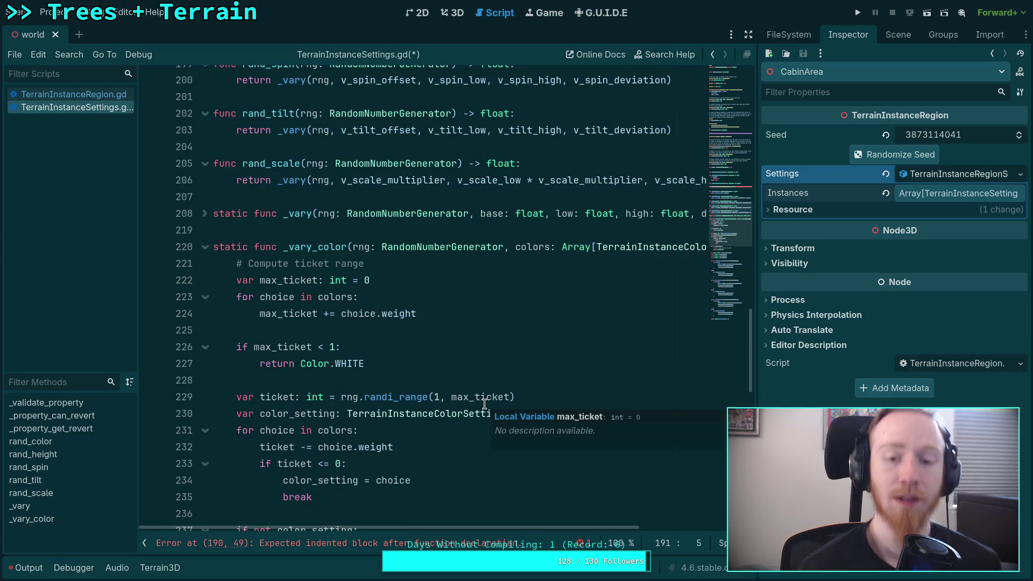
mouse_move(521, 527)
left_mouse_down()
mouse_move(642, 537)
mouse_move(608, 535)
mouse_move(481, 466)
left_mouse_up()
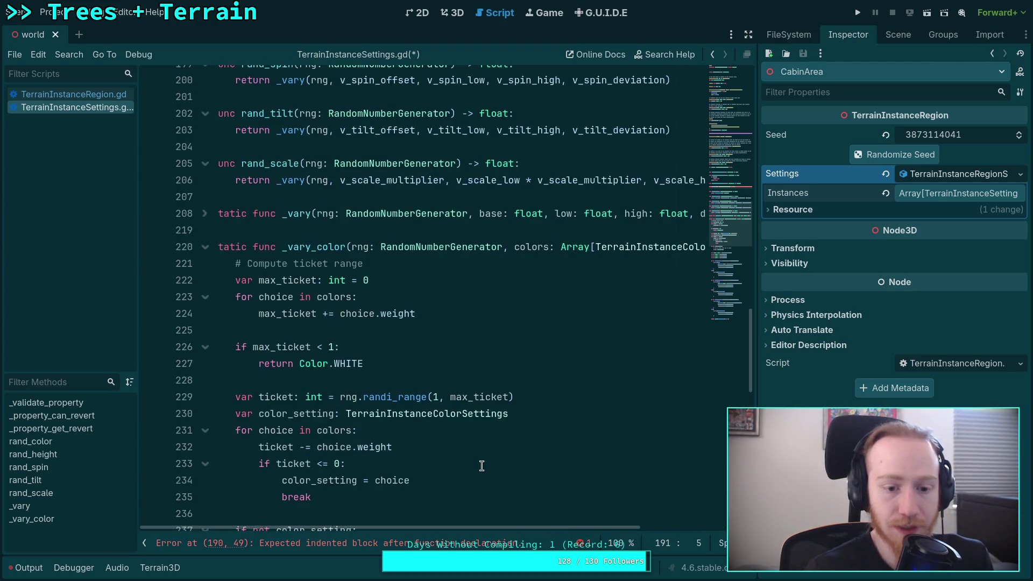
scroll(482, 466, "down", 11)
scroll(482, 465, "down", 3)
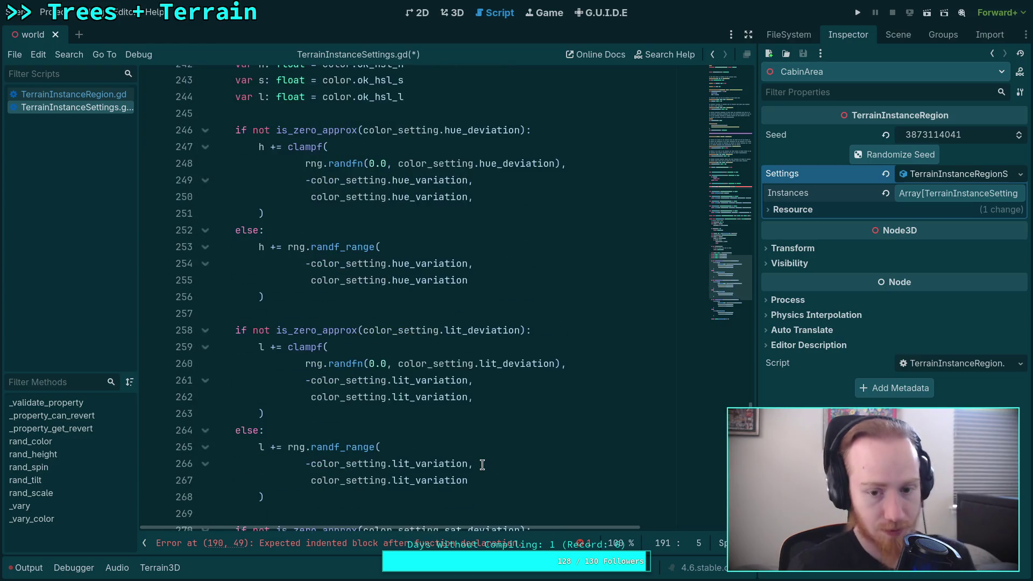
scroll(482, 464, "down", 5)
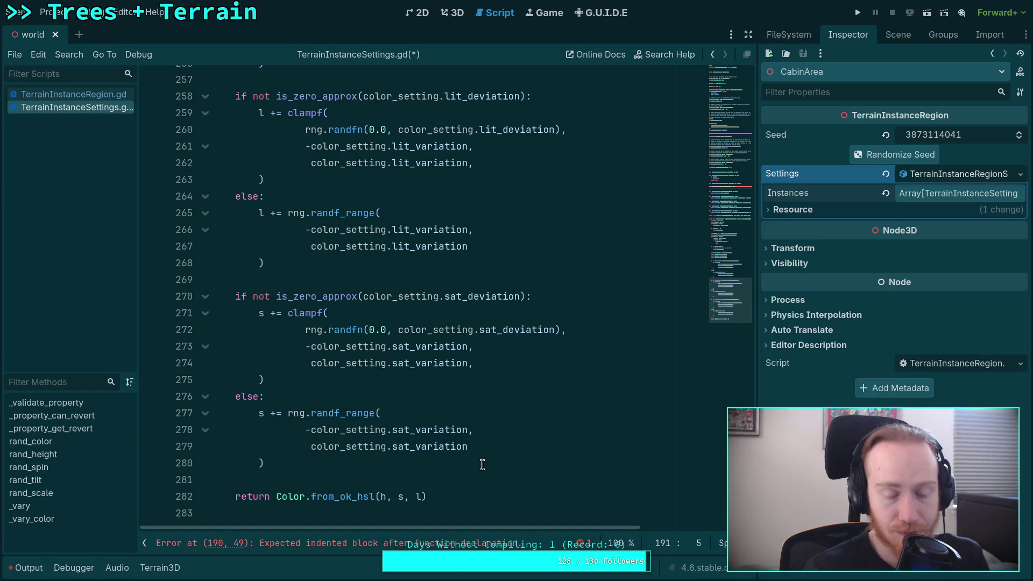
scroll(482, 465, "up", 19)
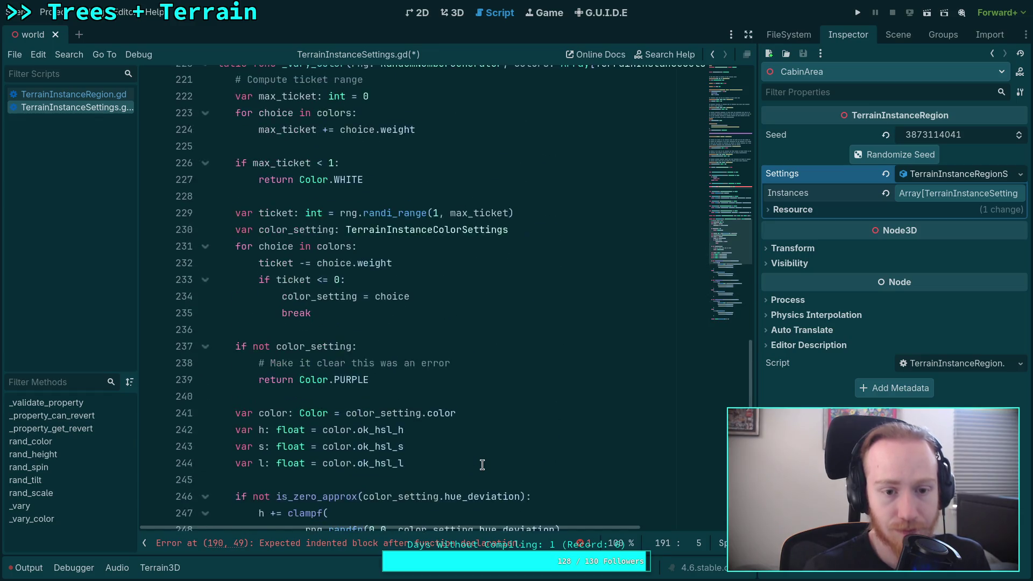
scroll(402, 413, "up", 2)
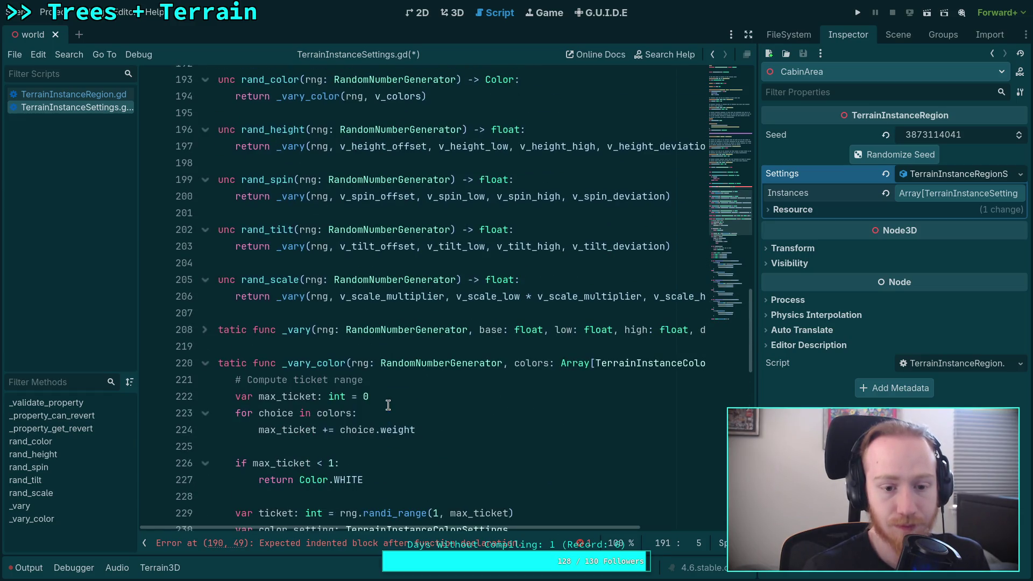
left_click(342, 347)
scroll(376, 405, "up", 4)
scroll(376, 405, "down", 5)
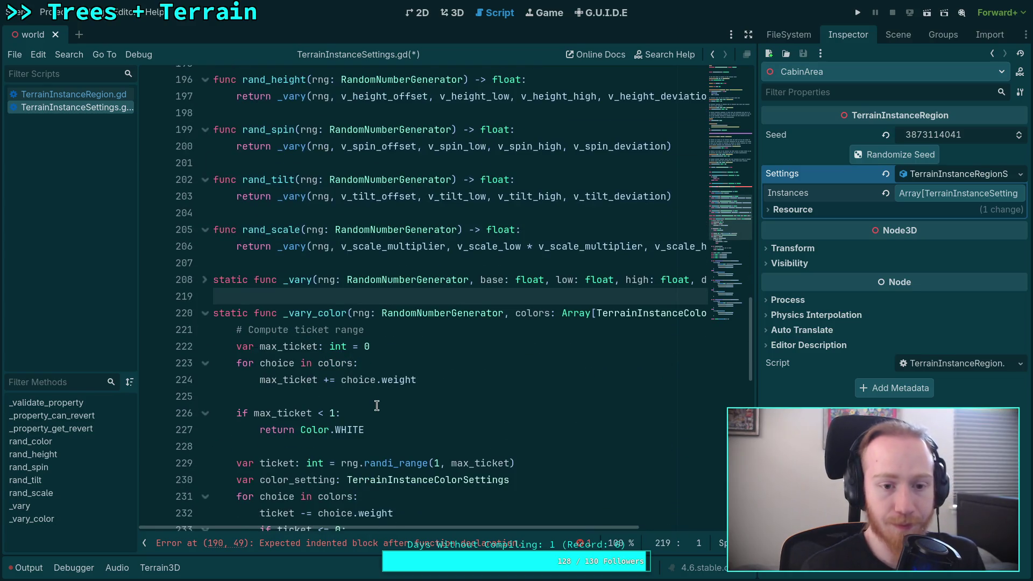
Write 'static func _vary_id(rng: RandomNumberGenerator, ids: Dictionary[int, int]) -> int' after _vary.
key("Return")
key("Return")
key("Up")
type("static ")
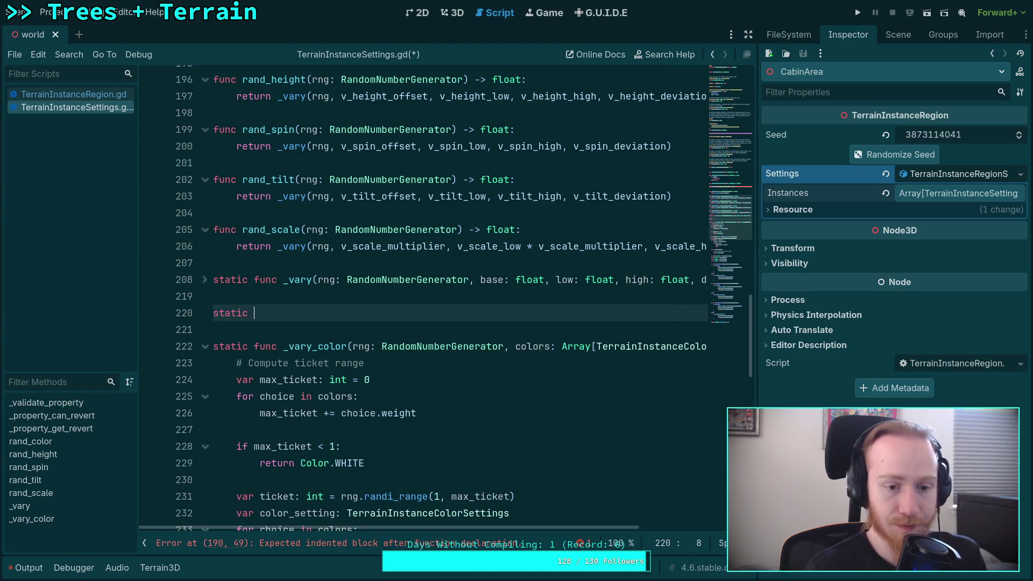
type("func _vary_")
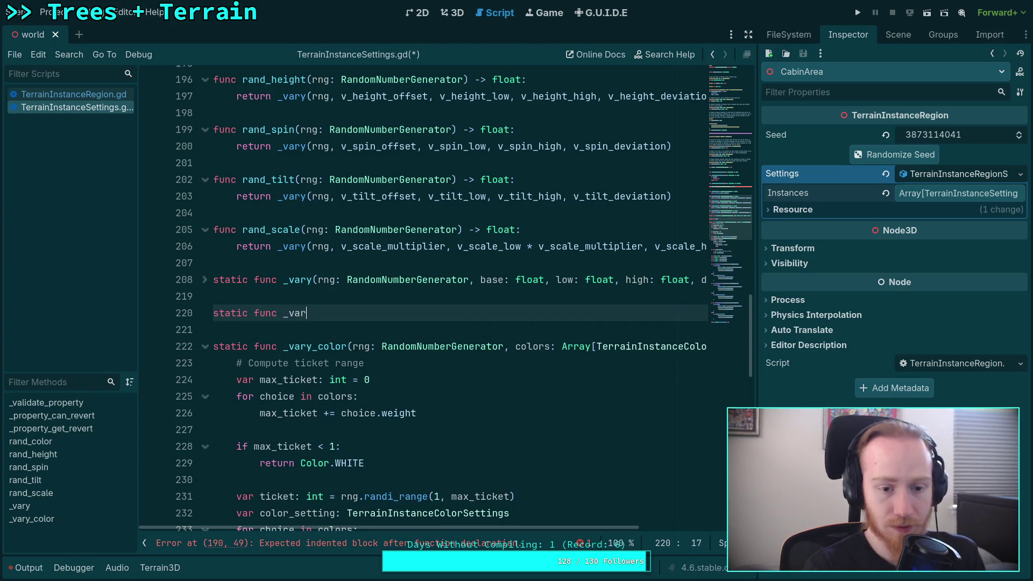
type("id(rng: ")
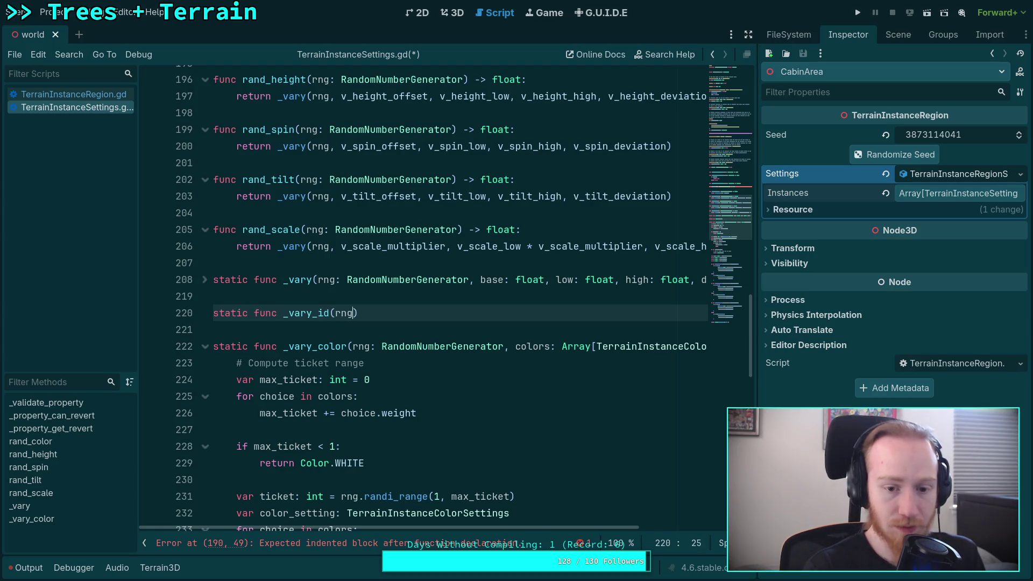
type("Random")
key("Return")
type(", ids;")
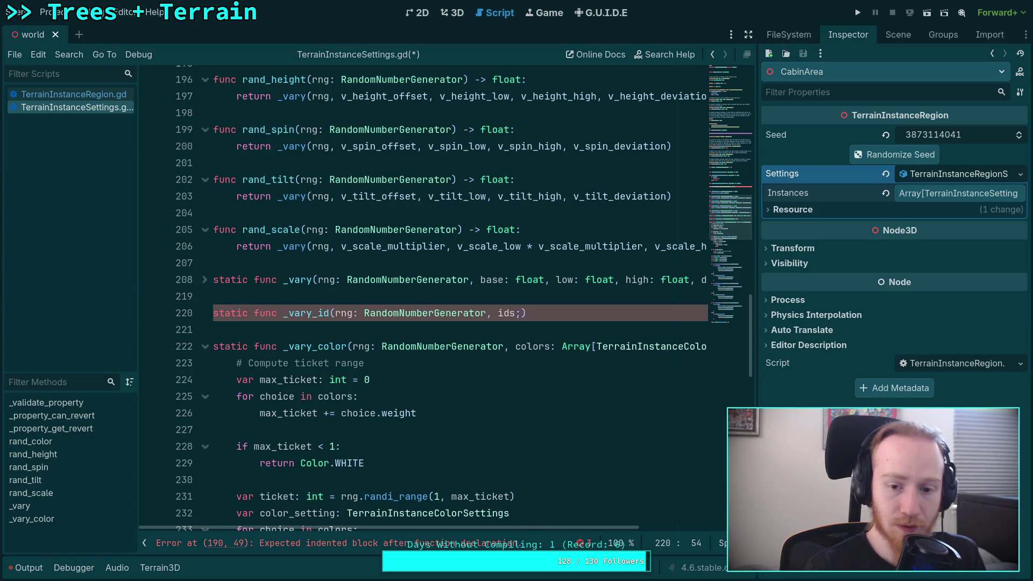
type("Dictionary[")
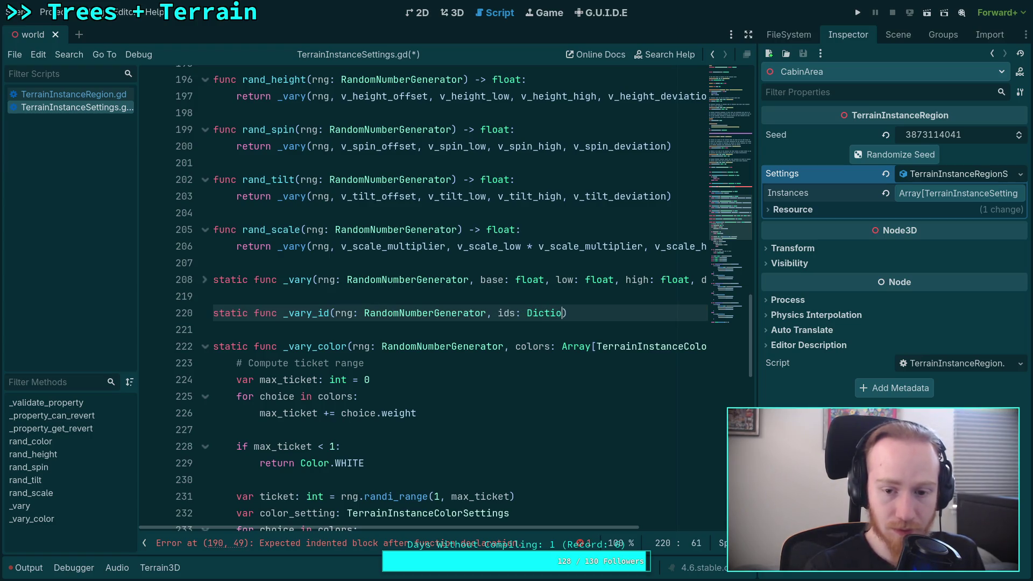
type("int, int")
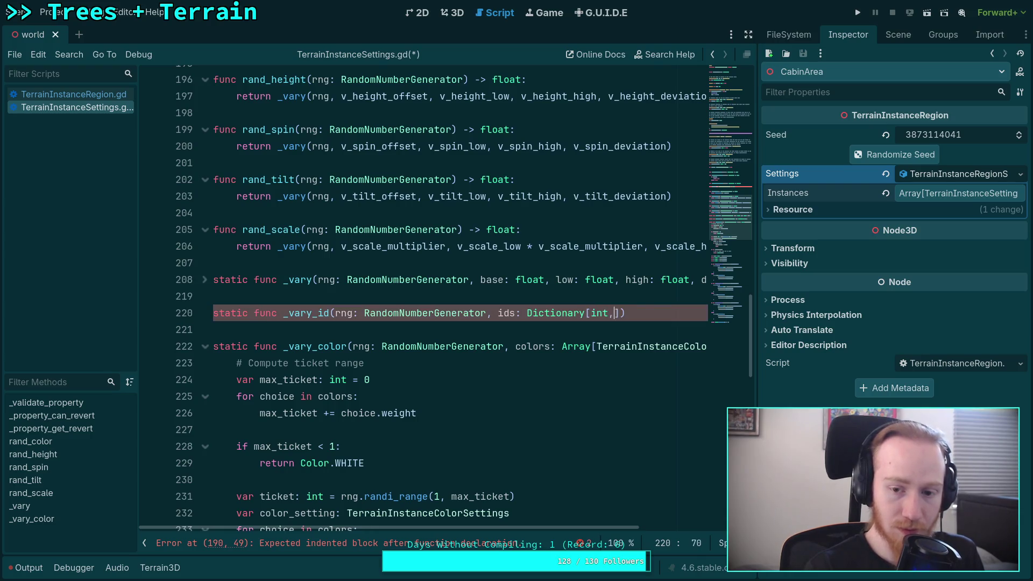
type("[")
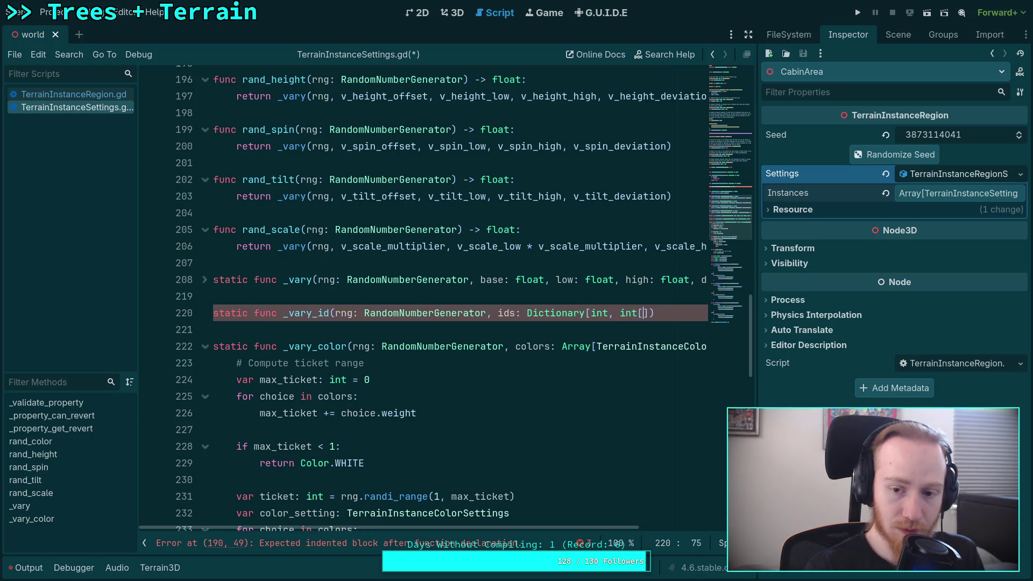
type(")")
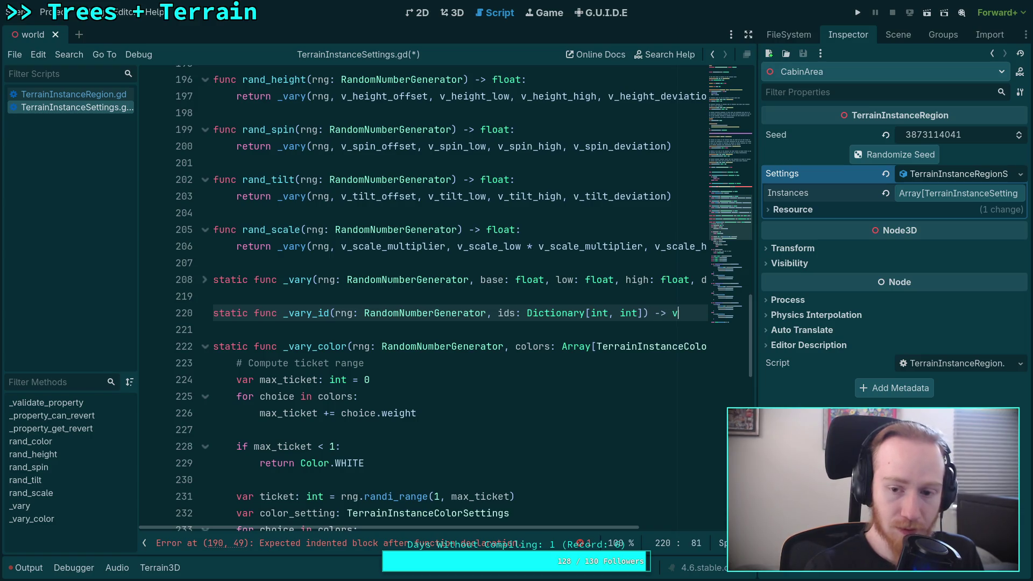
type("t:")
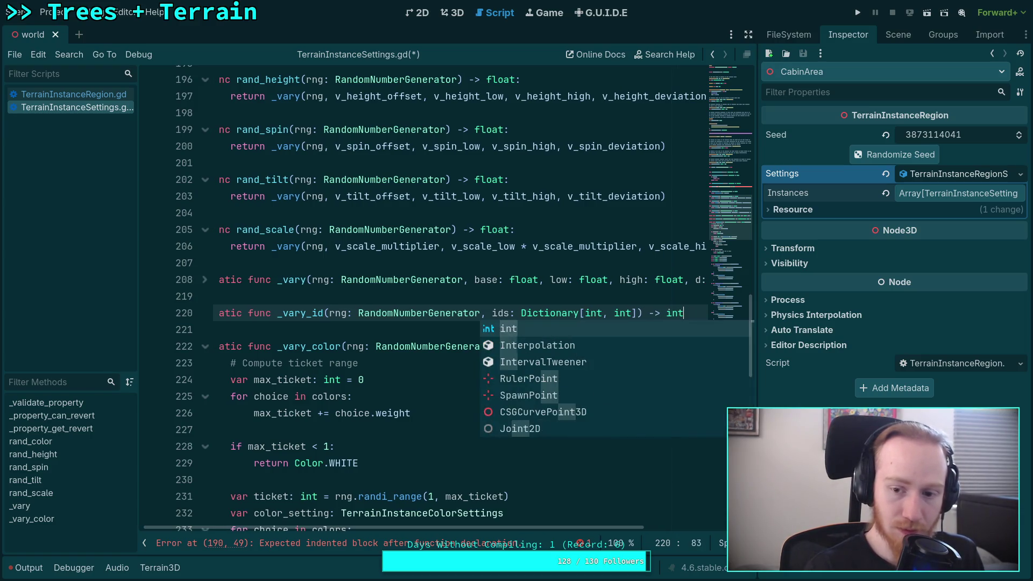
key("Return")
Give rand_id the body 'return _vary_id(rng, id)'.
scroll(300, 267, "up", 15)
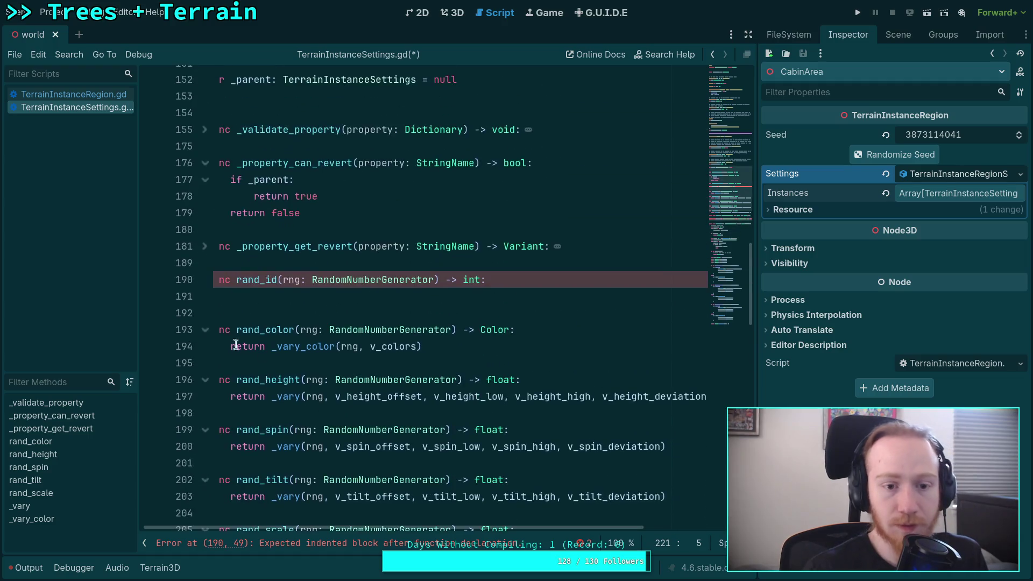
left_click(326, 294)
type("pr")
key("BackSpace")
key("BackSpace")
type("return v")
type("ary_i")
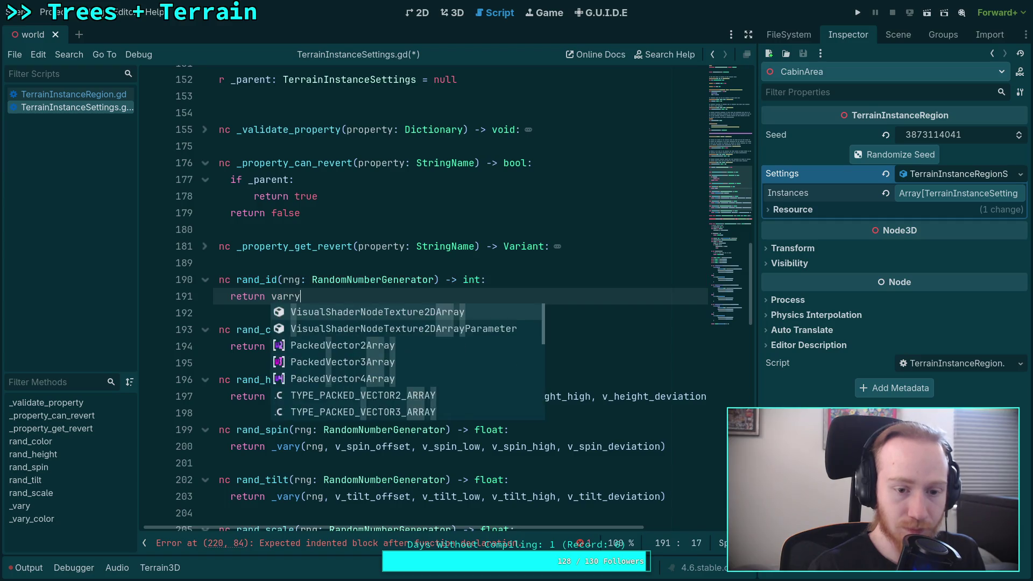
key("Return")
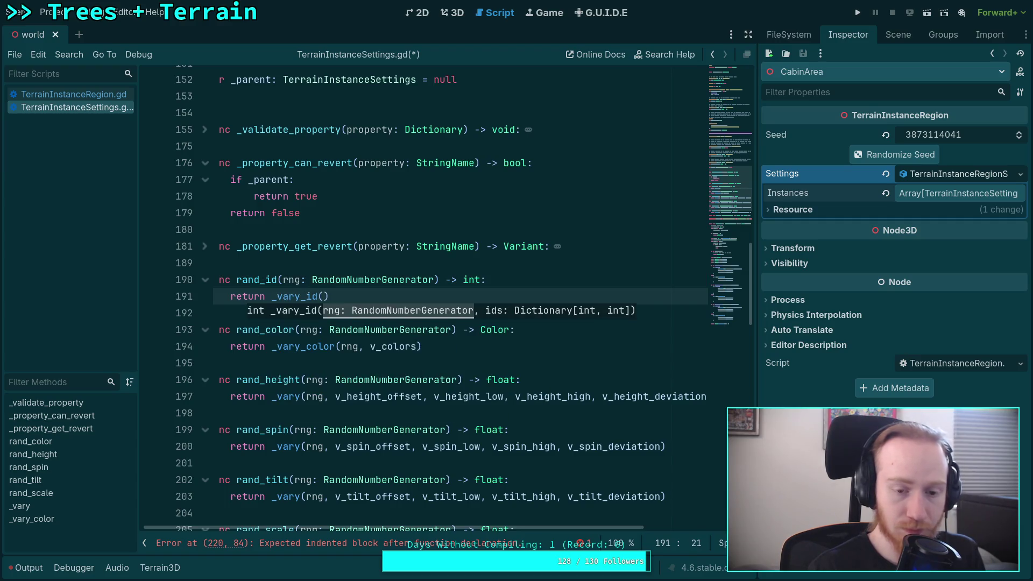
type("rng, ")
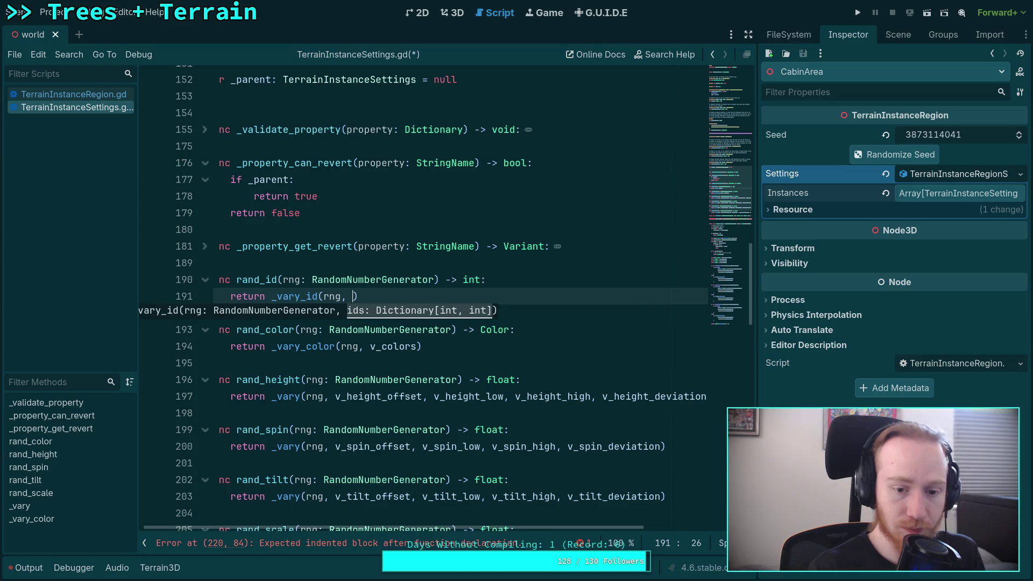
type("id")
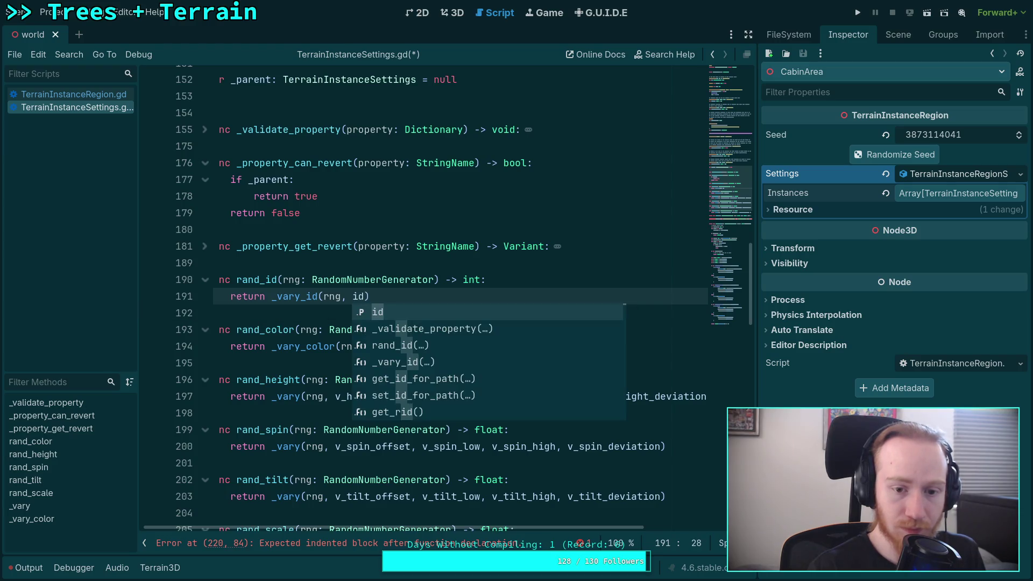
scroll(287, 284, "up", 10)
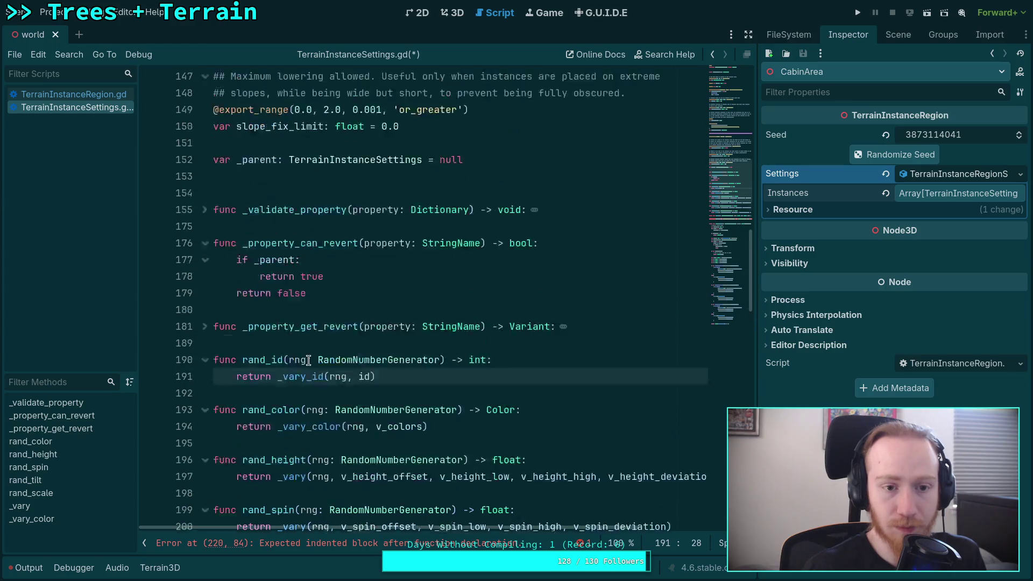
scroll(277, 231, "up", 5)
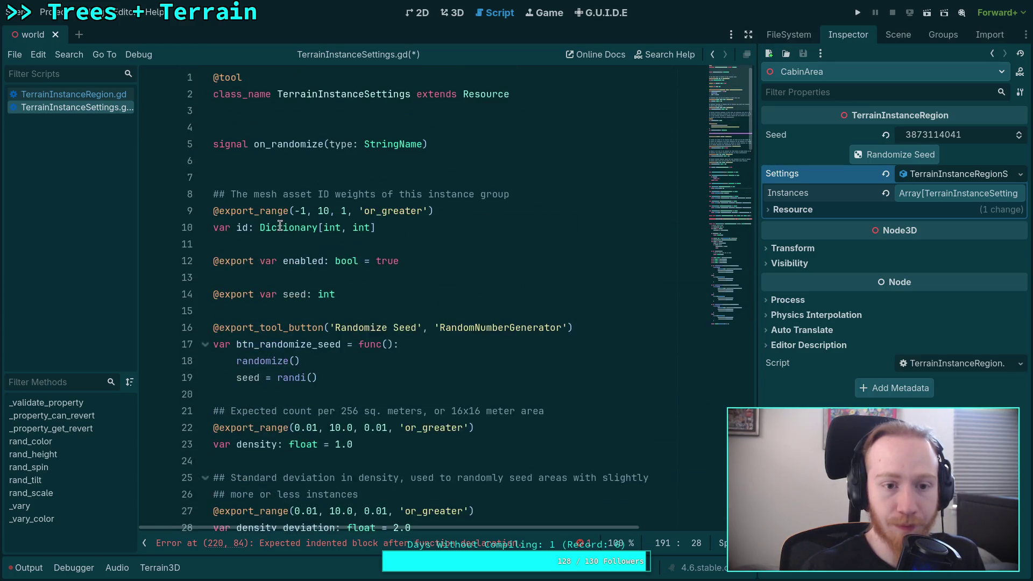
Rename var id to ids and delete the _range(...) arguments of its export annotation.
left_click(244, 220)
scroll(496, 339, "down", 4)
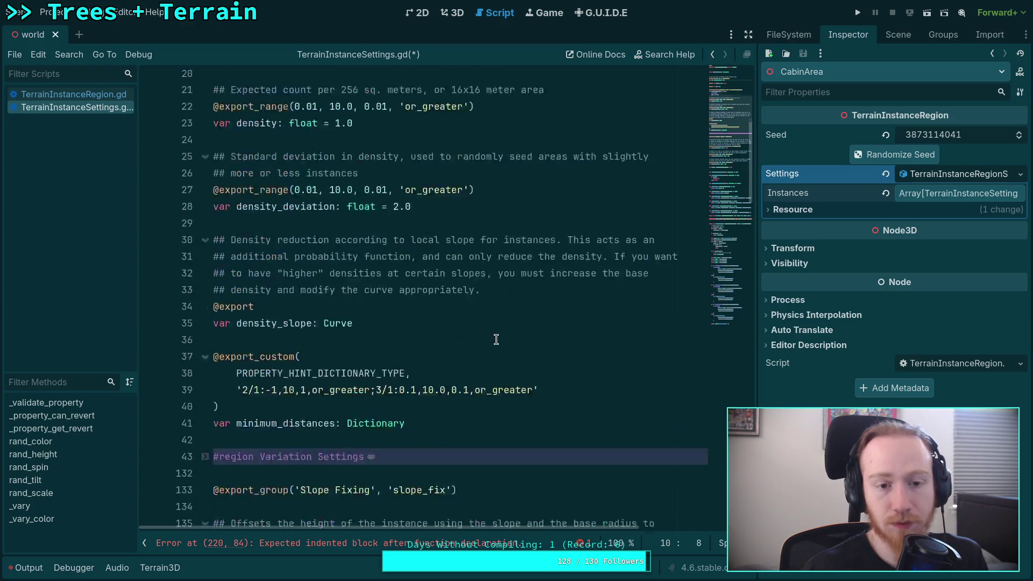
scroll(496, 339, "down", 15)
scroll(390, 345, "up", 17)
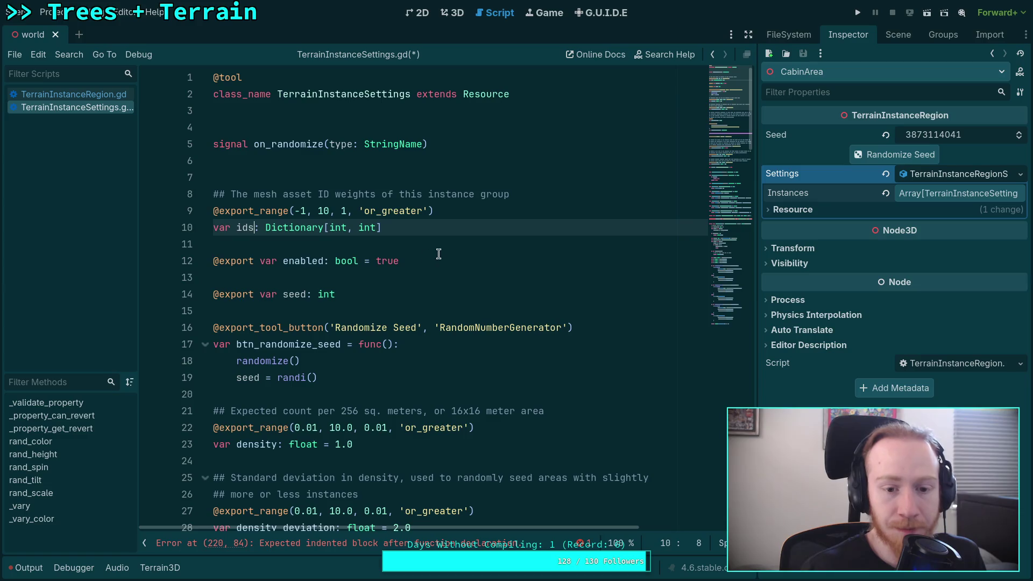
left_click_drag(465, 211, 249, 211)
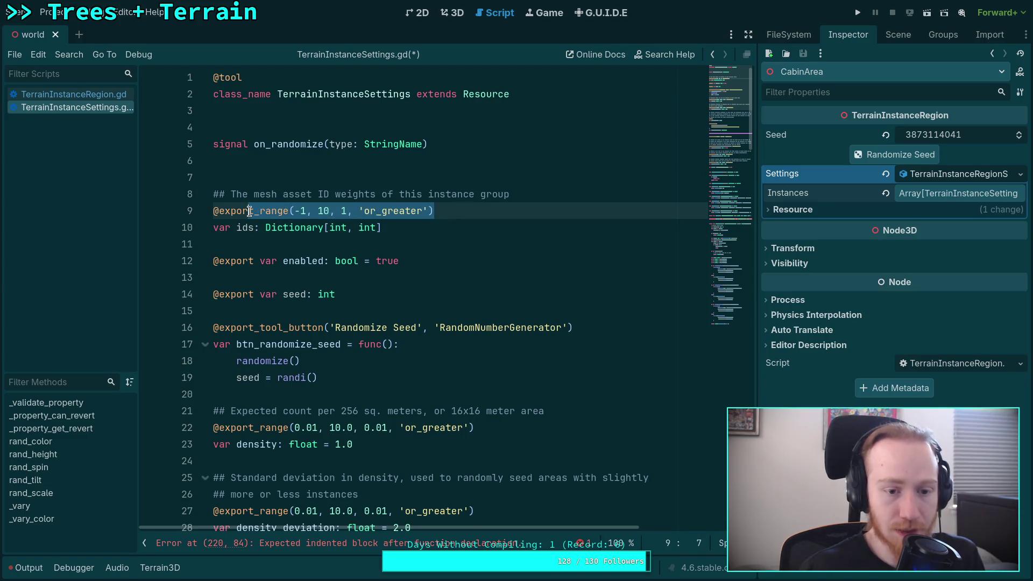
key("BackSpace")
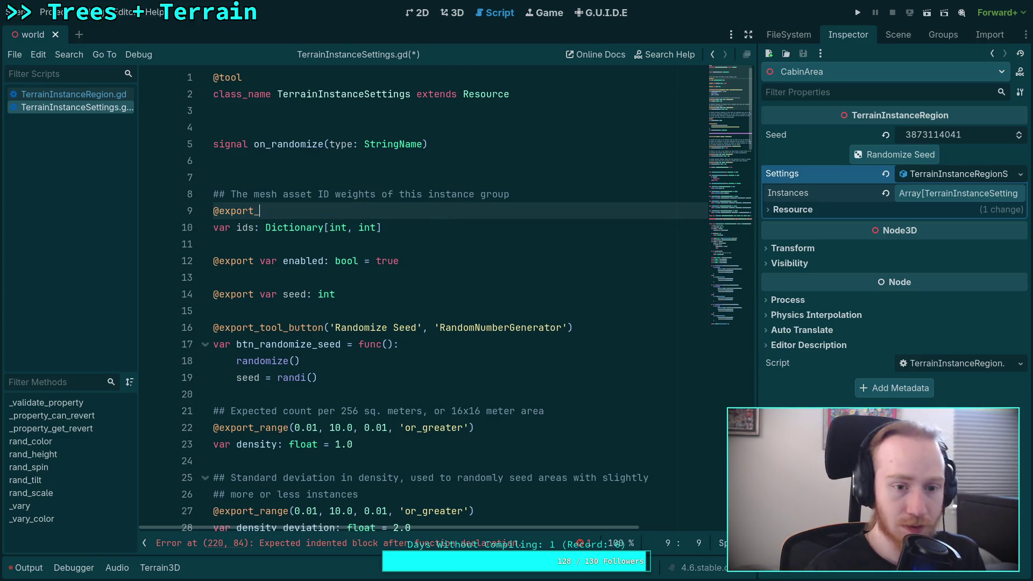
type("_c")
key("Down")
key("Down")
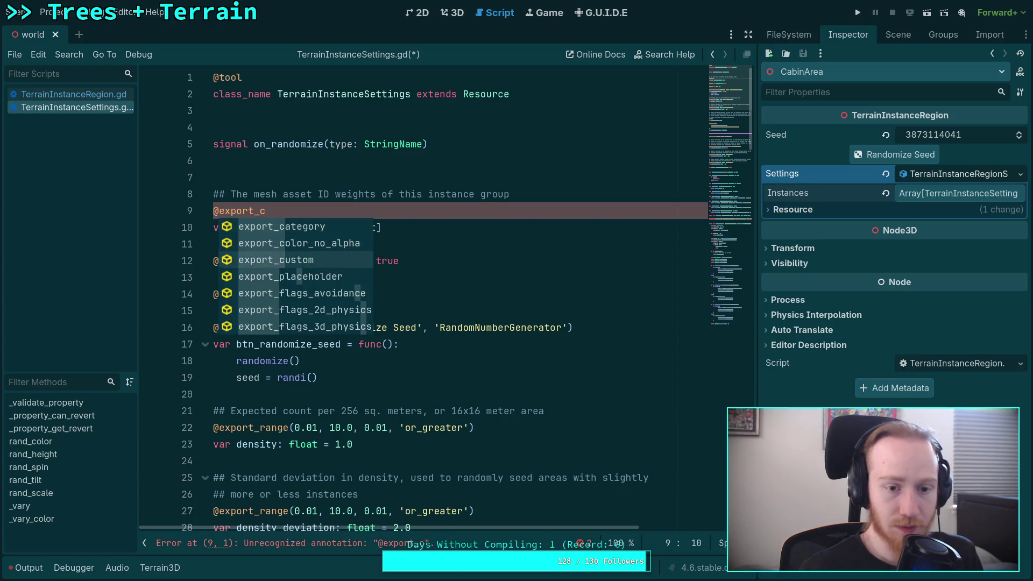
key("Return")
key("Down")
key("Down")
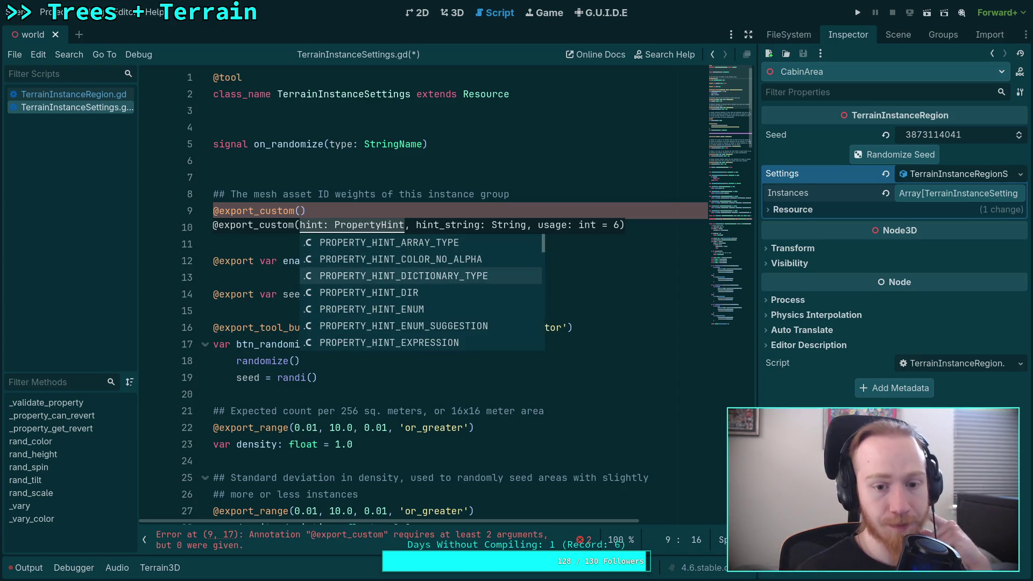
key("Return")
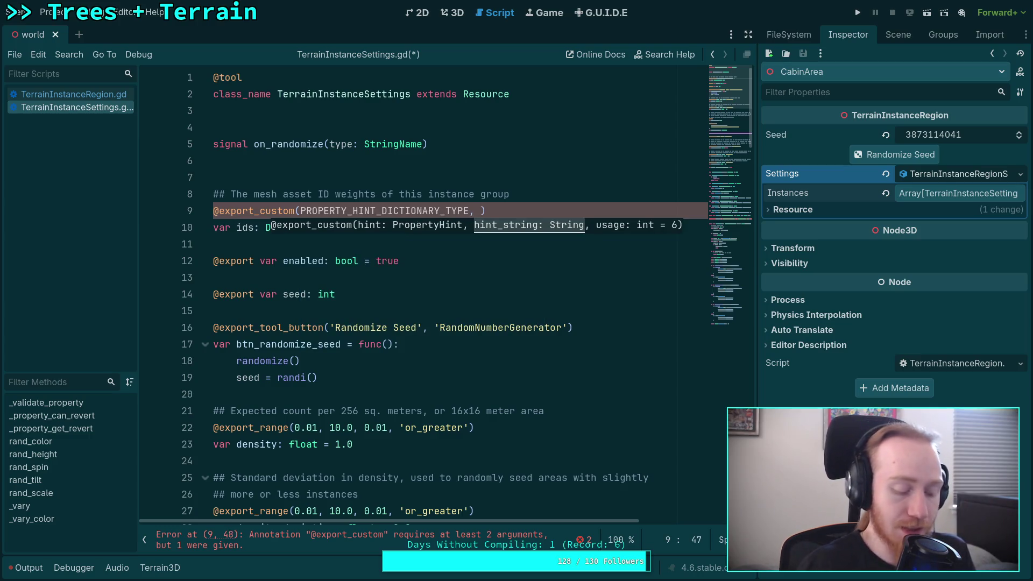
key("super+2")
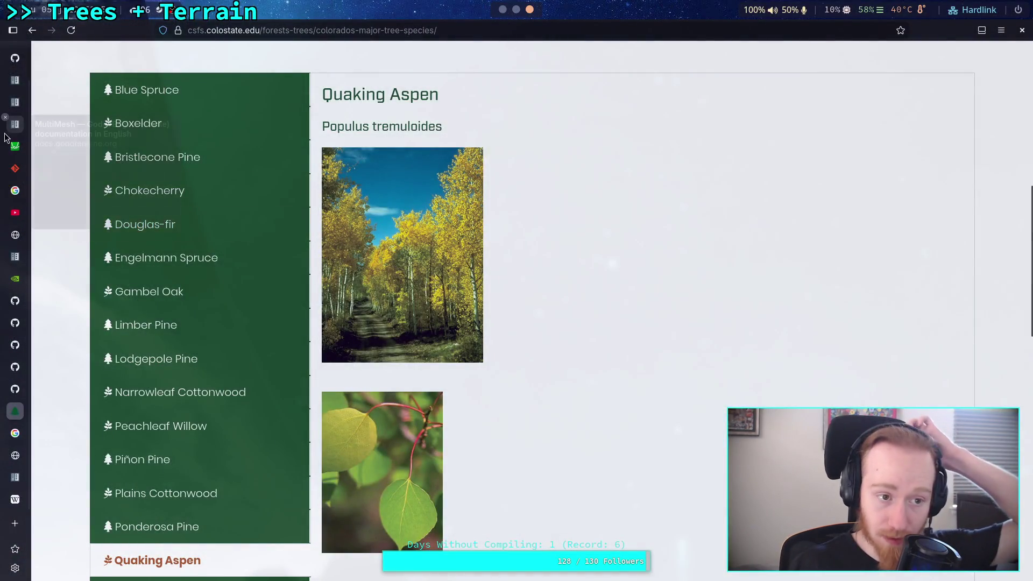
View the Godot MultiMesh class docs page, then go back to TerrainInstanceSettings.gd.
left_click(14, 124)
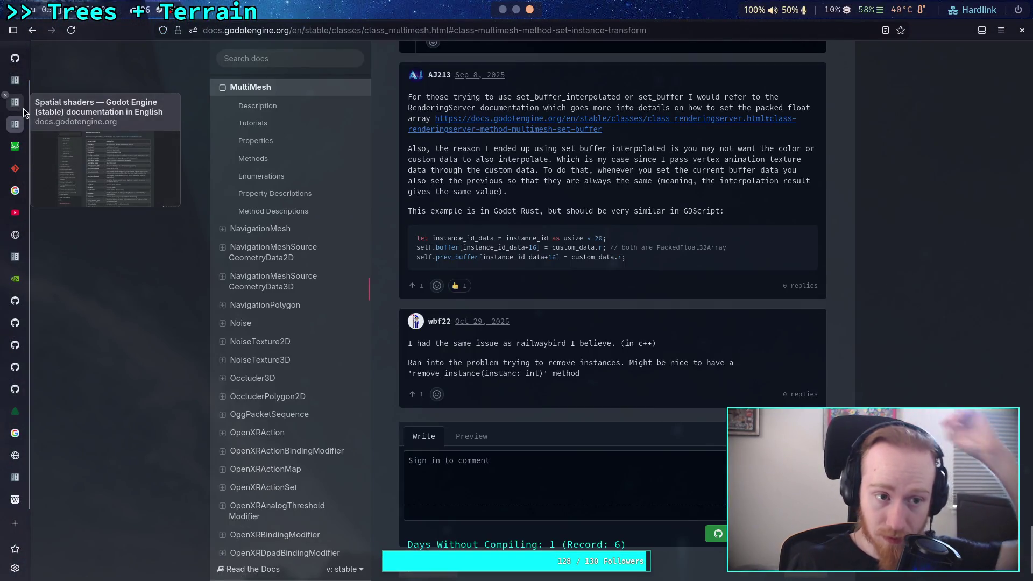
key("super+1")
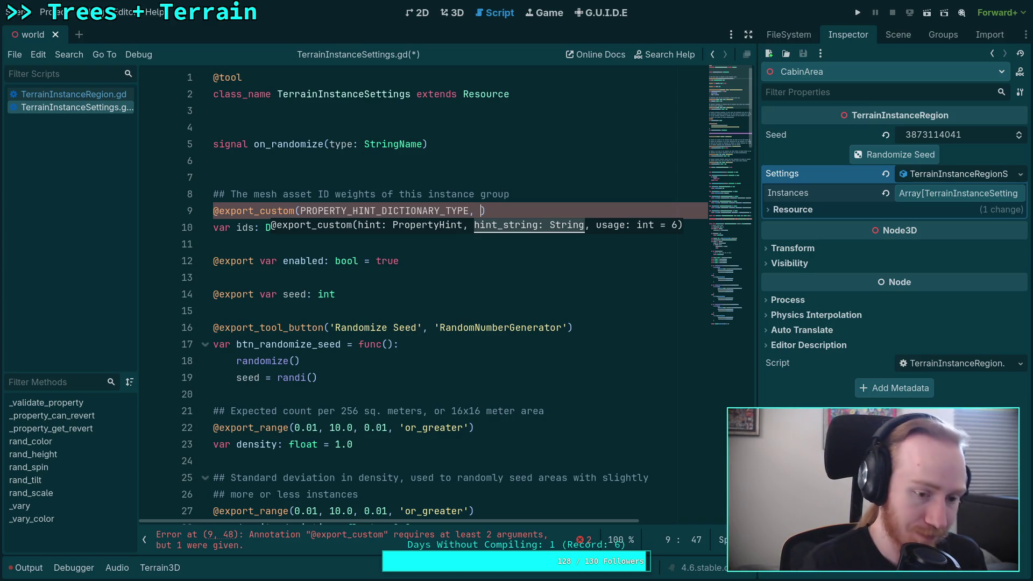
key("alt+Tab")
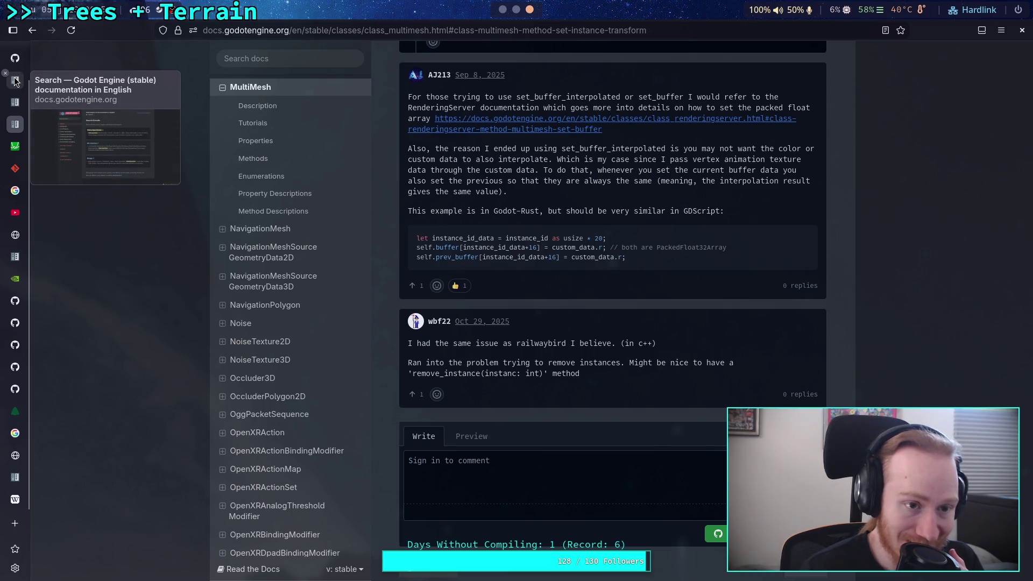
left_click(292, 59)
type("@export_custom")
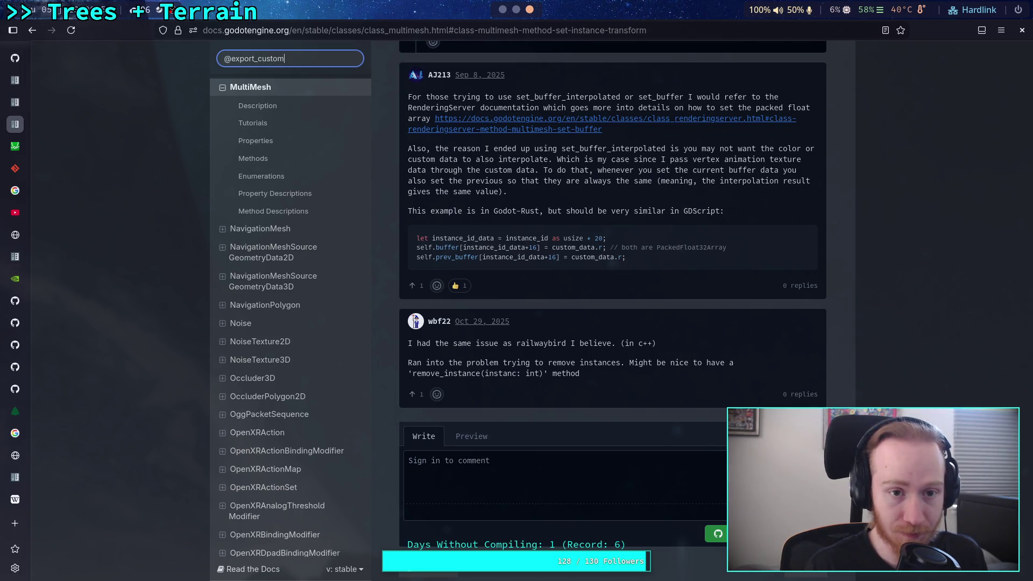
key("Return")
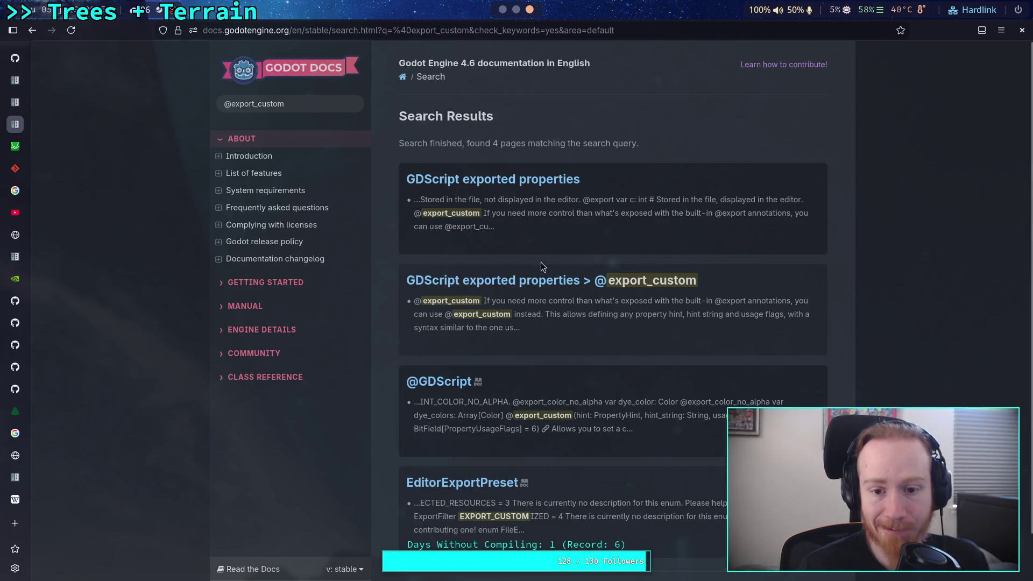
left_click(543, 276)
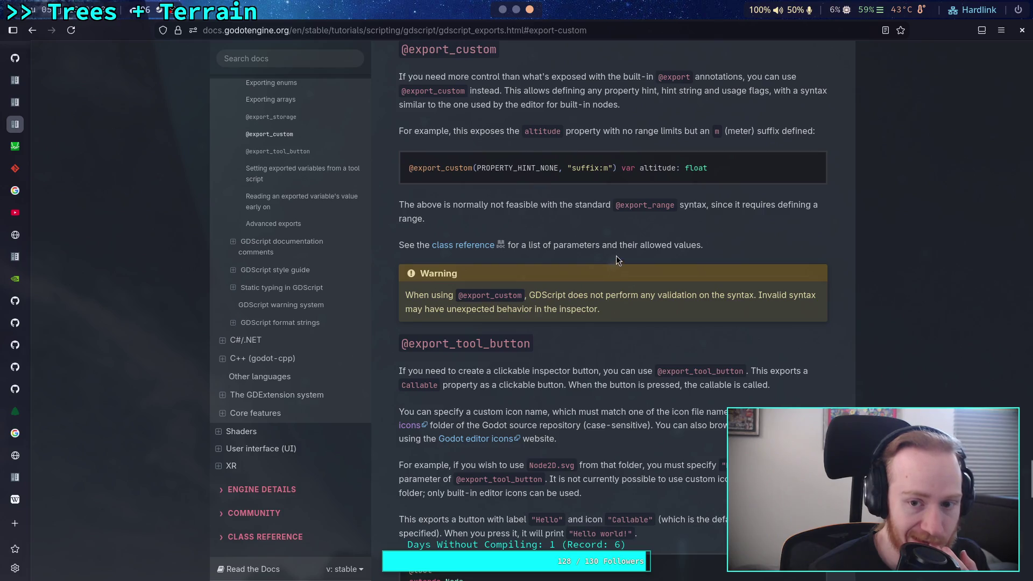
left_click(473, 247)
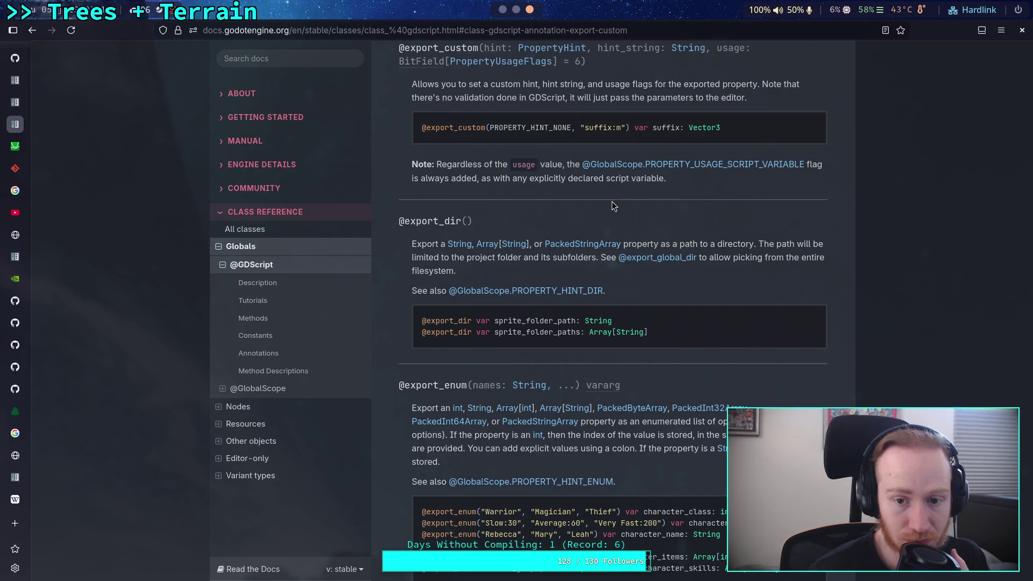
scroll(611, 202, "up", 5)
scroll(611, 201, "up", 10)
scroll(611, 201, "up", 3)
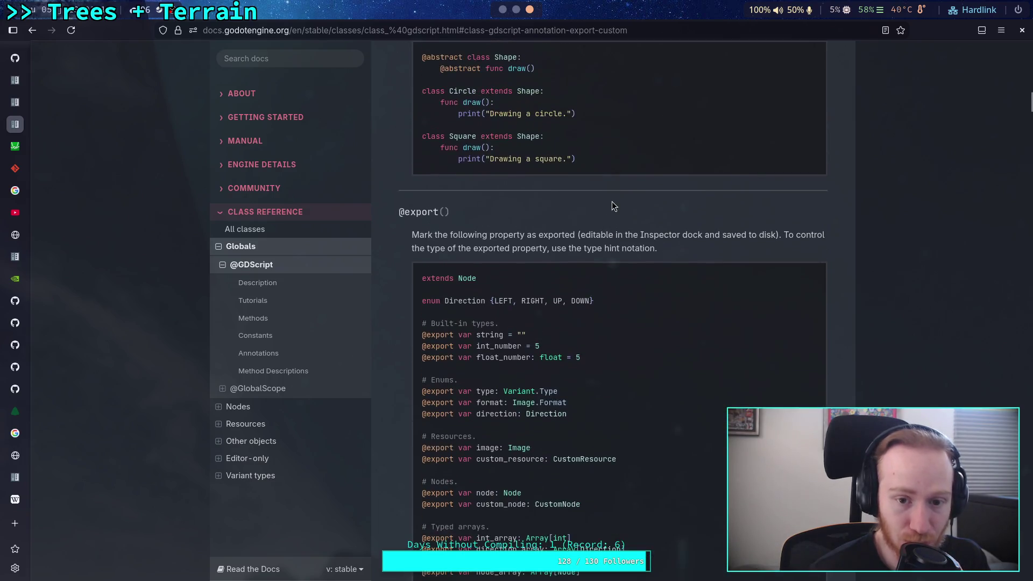
scroll(612, 201, "down", 5)
scroll(612, 202, "down", 5)
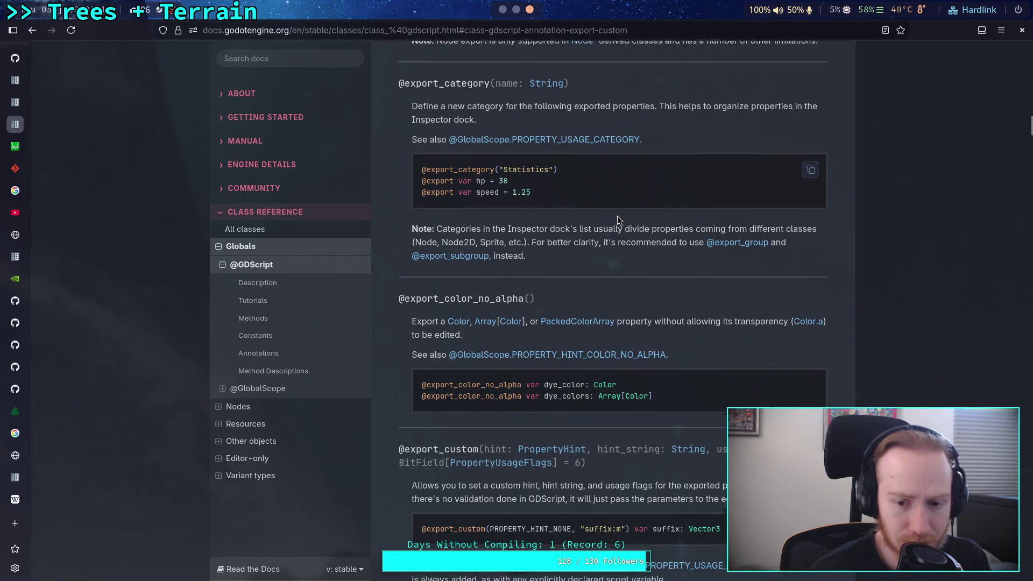
scroll(618, 218, "down", 6)
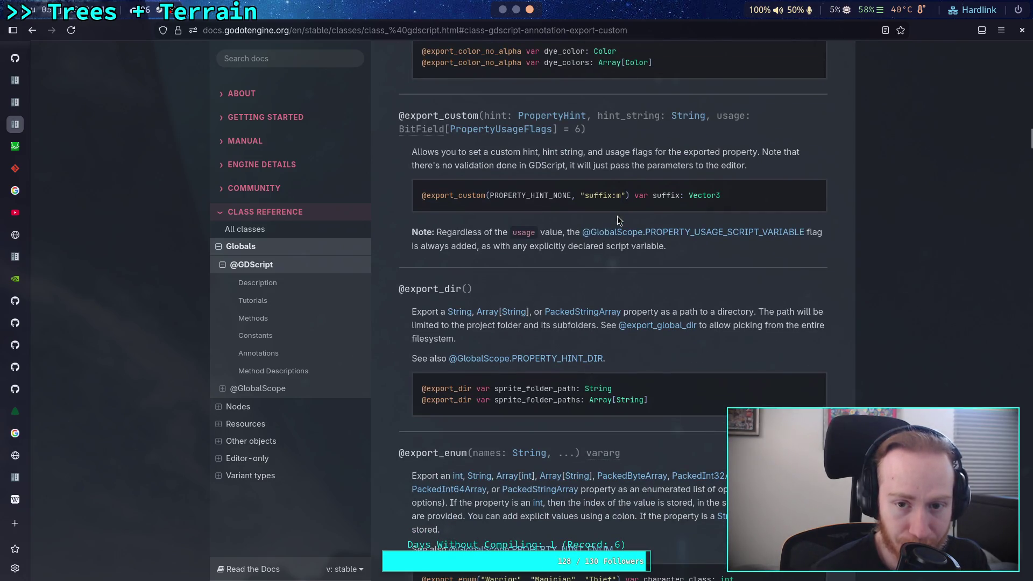
left_click(573, 120)
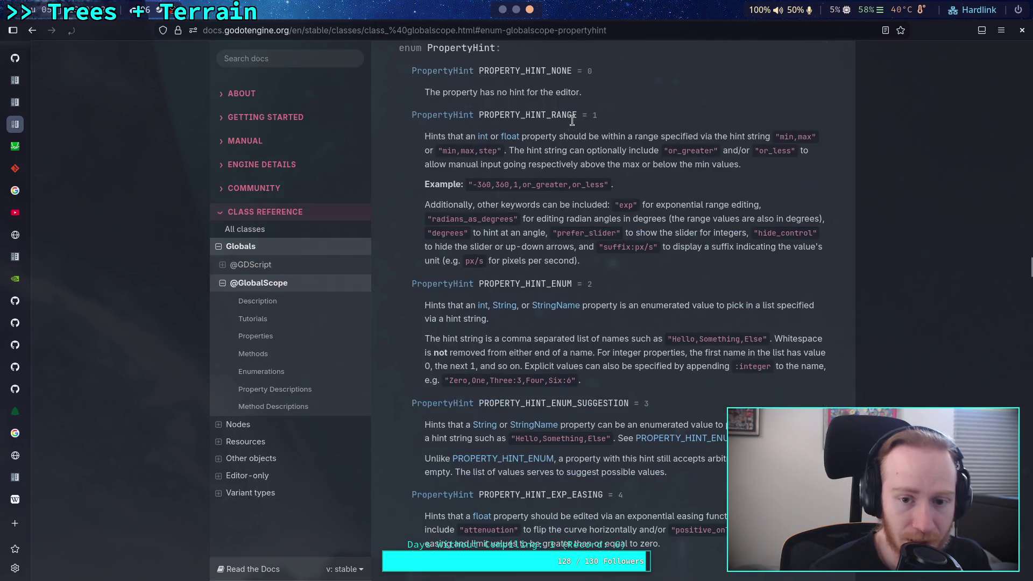
Scroll the PropertyHint enum list to the PROPERTY_HINT_TYPE_STRING entry.
scroll(636, 215, "down", 4)
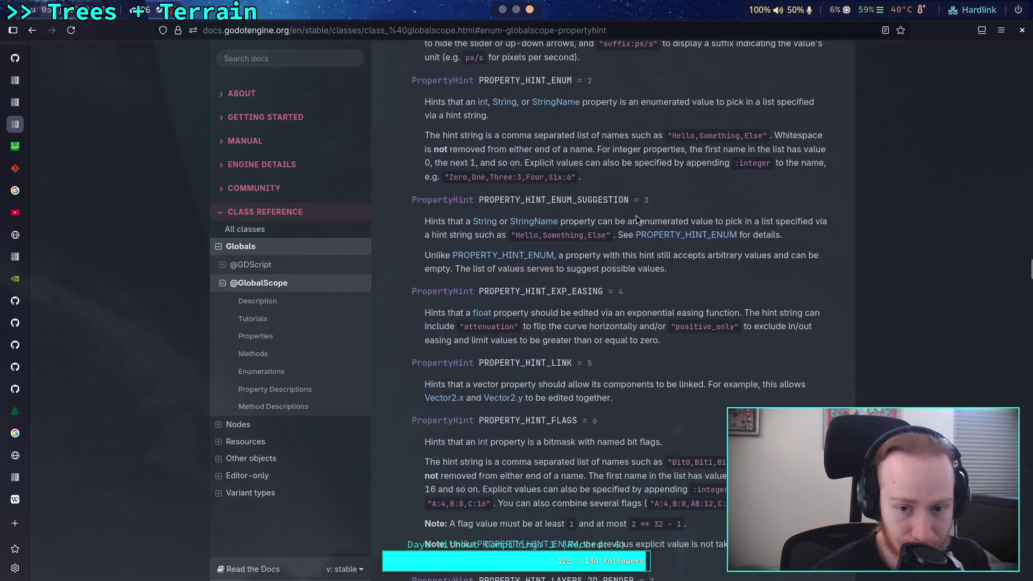
scroll(636, 215, "down", 15)
scroll(636, 215, "down", 7)
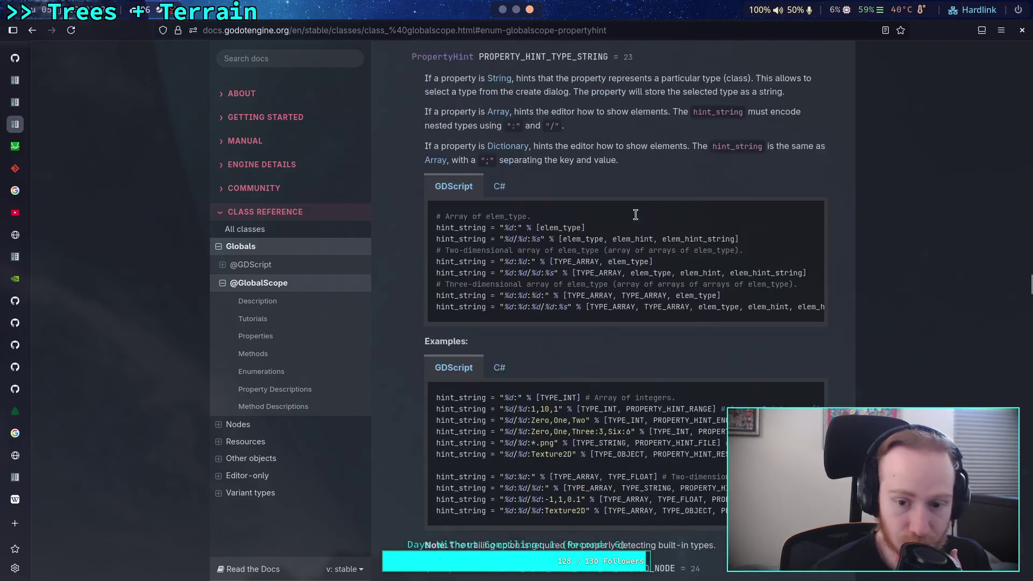
scroll(636, 215, "down", 7)
scroll(636, 215, "up", 7)
scroll(635, 215, "down", 7)
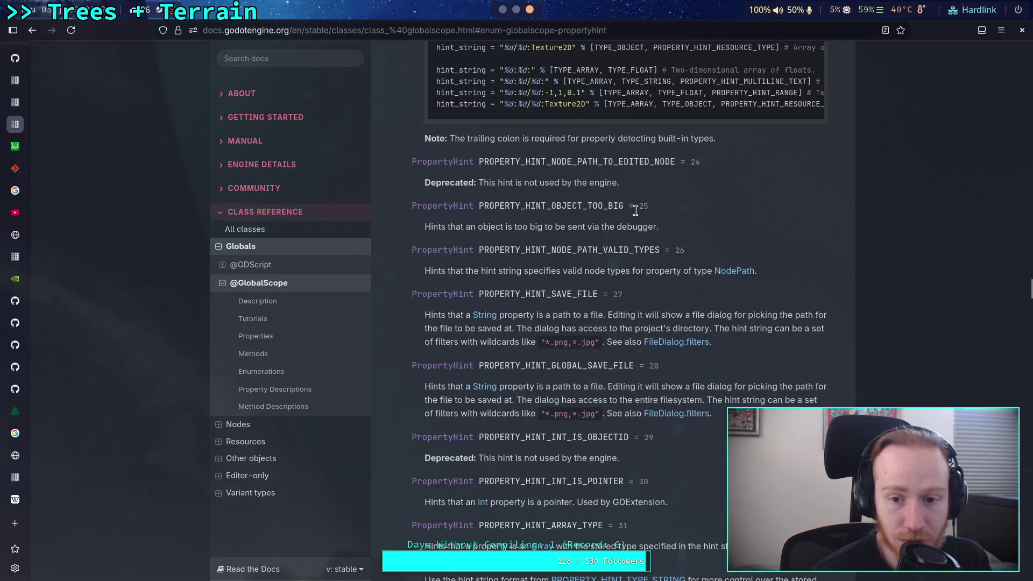
scroll(636, 216, "down", 5)
scroll(636, 210, "down", 5)
scroll(636, 211, "up", 2)
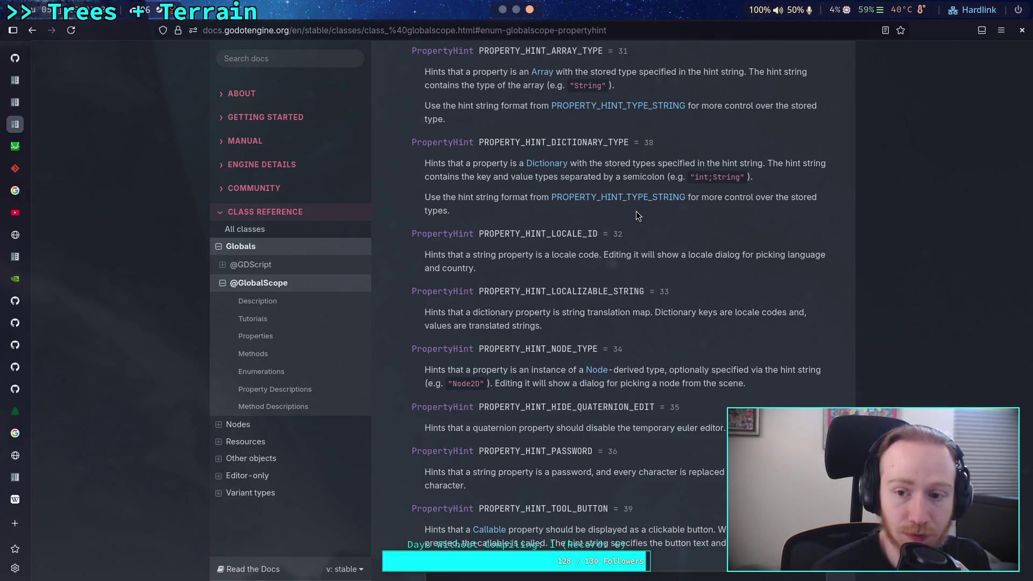
scroll(636, 215, "up", 1)
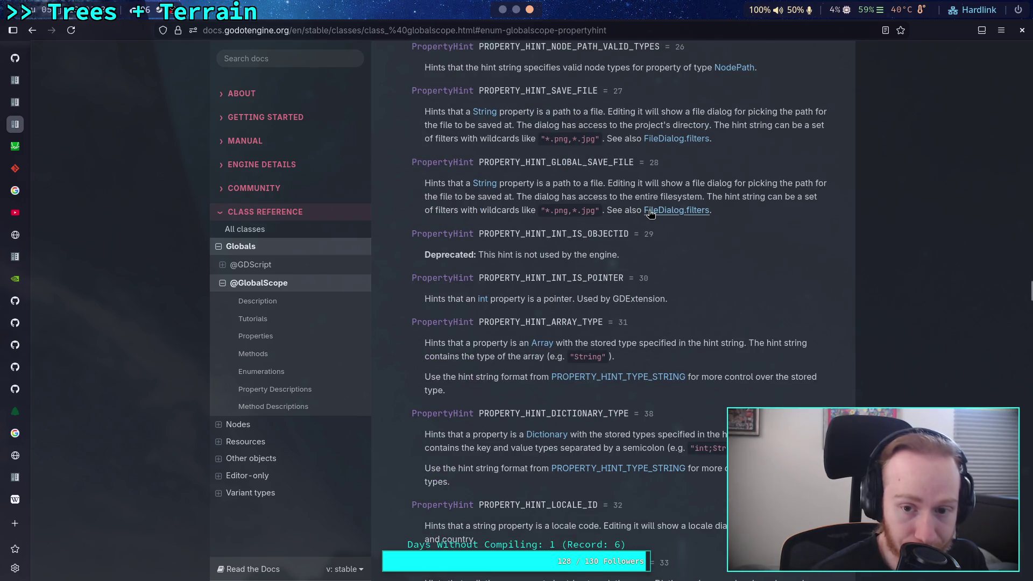
scroll(651, 212, "up", 3)
scroll(653, 214, "up", 3)
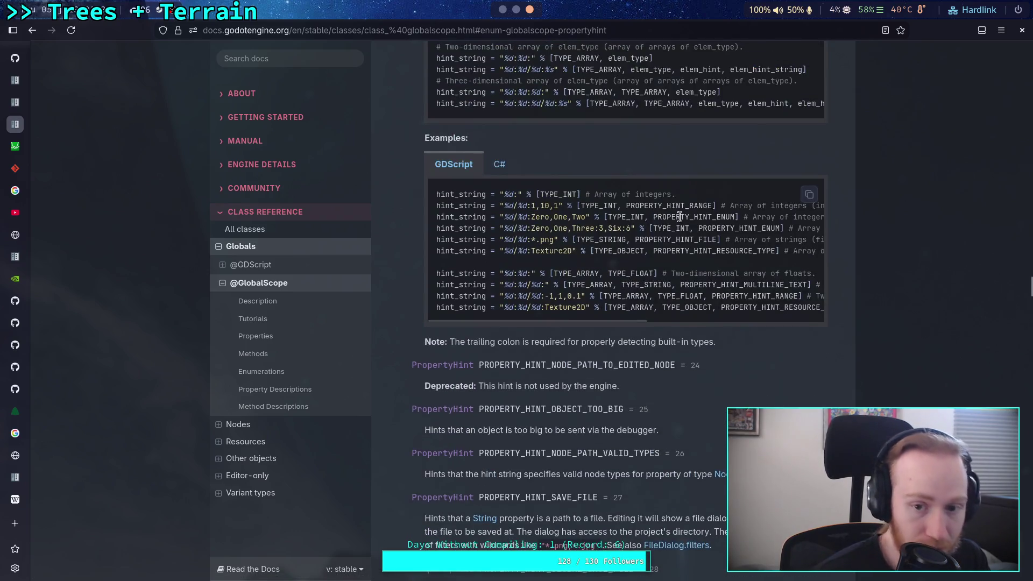
scroll(711, 215, "up", 3)
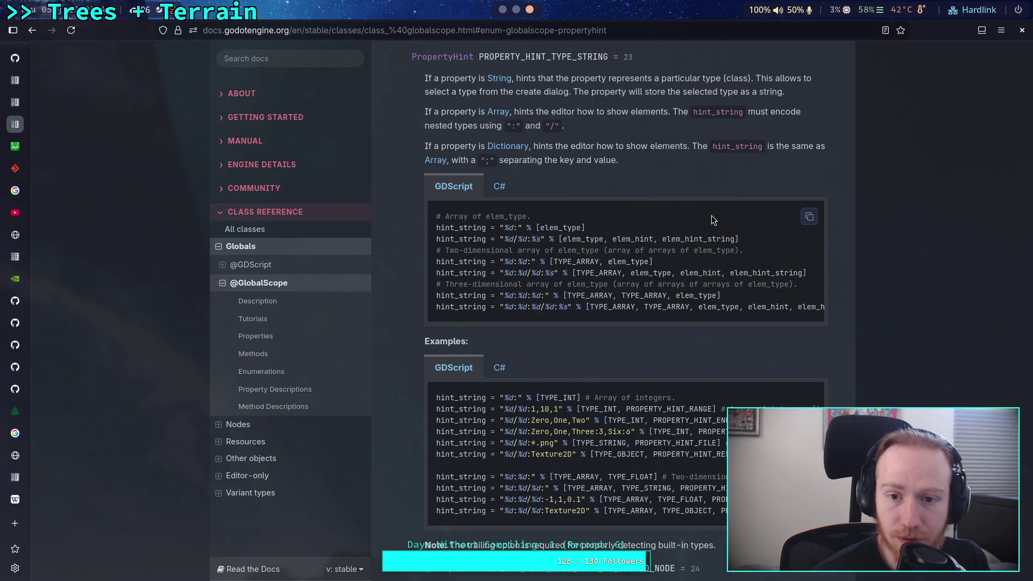
Highlight the slash used for nested types in its hint_string examples, then return to the script.
double_click(552, 126)
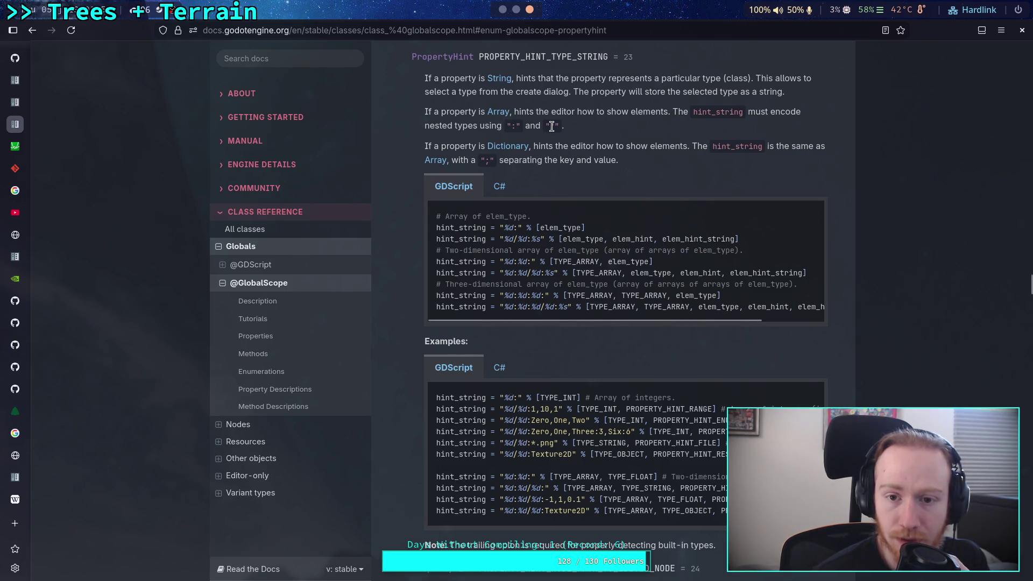
left_click(564, 165)
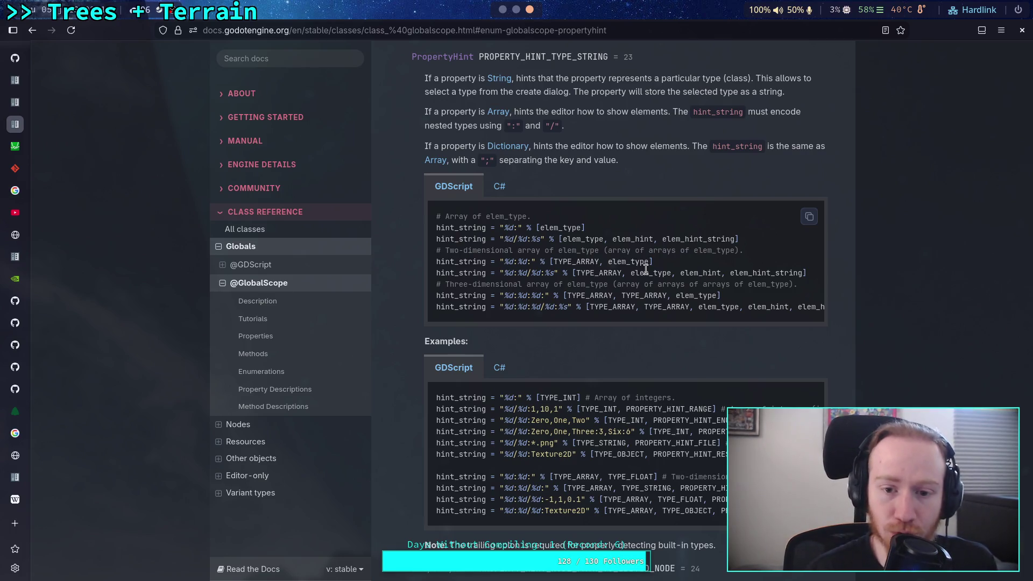
key("alt+Tab")
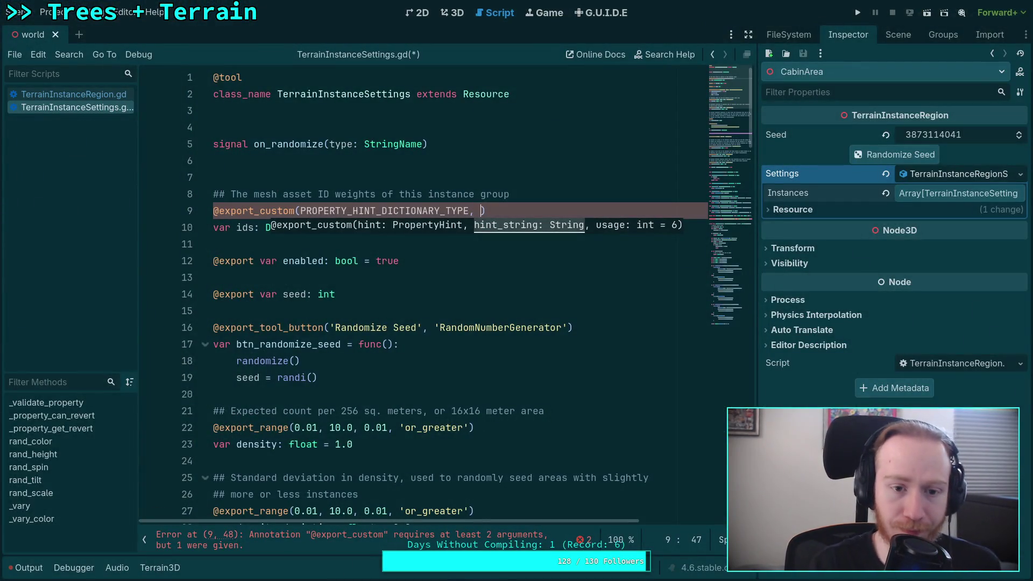
left_click(300, 211)
key("Return")
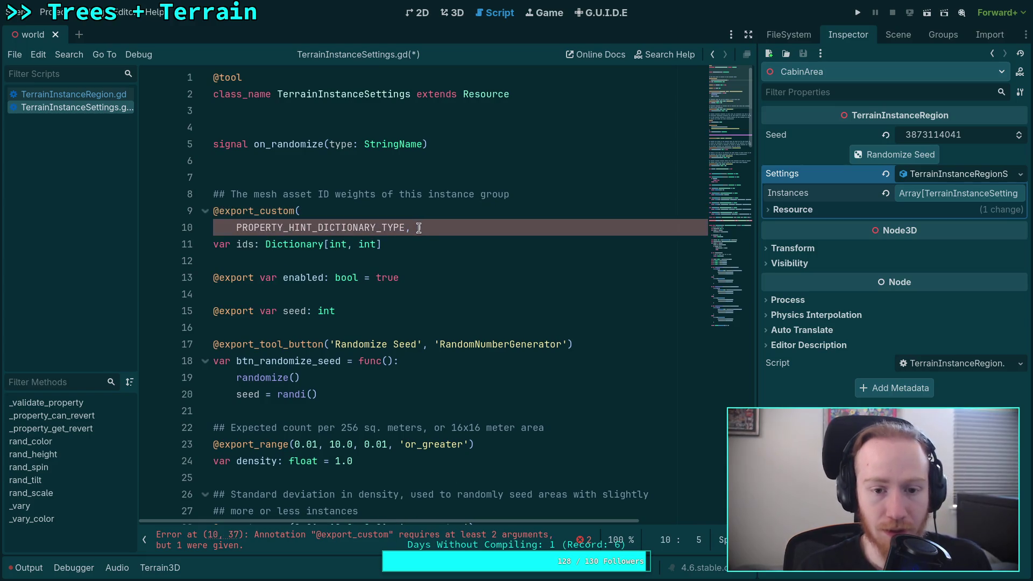
left_click(416, 227)
key("Return")
key("Return")
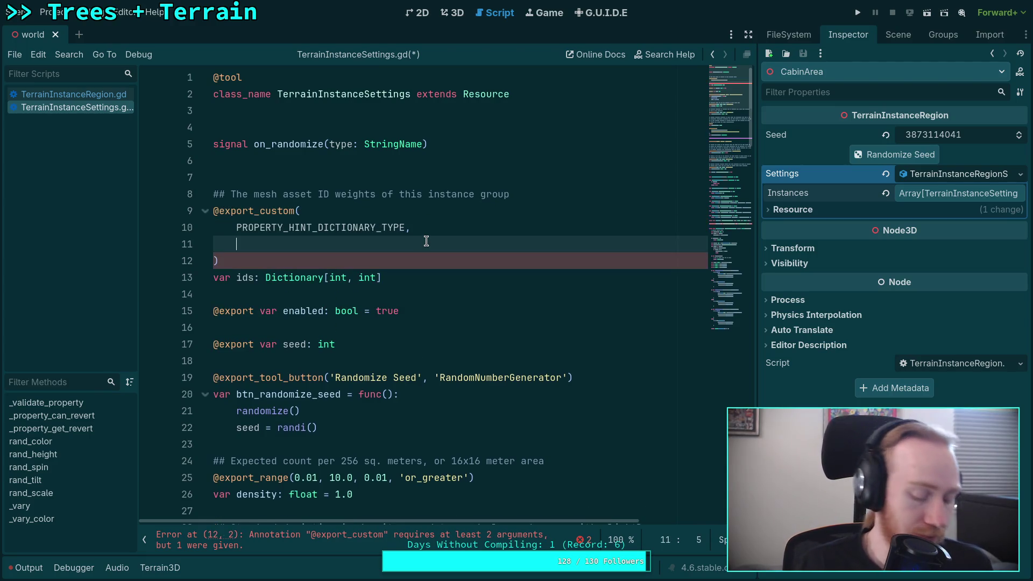
type("~\"")
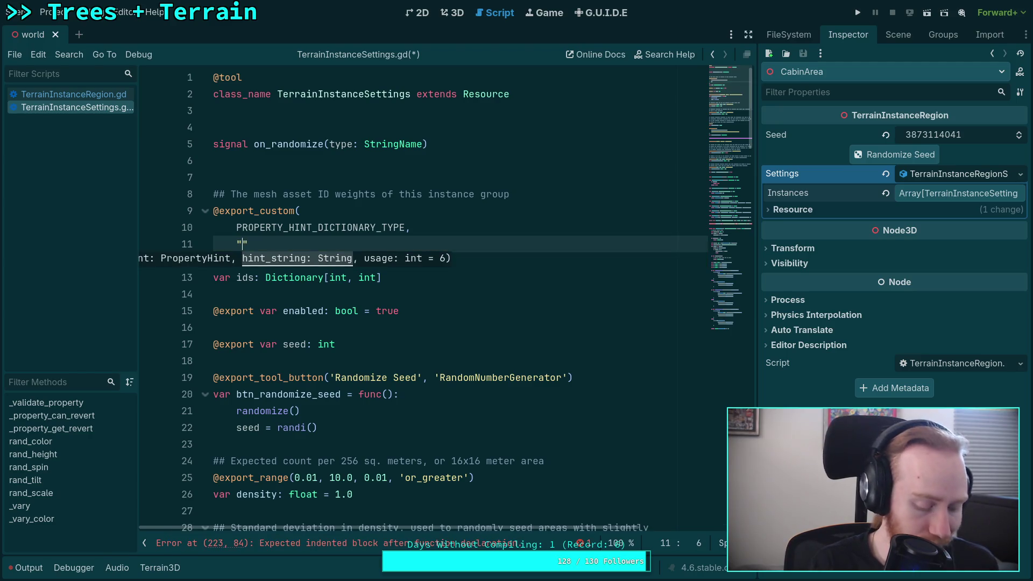
key("super+2")
key("super+3")
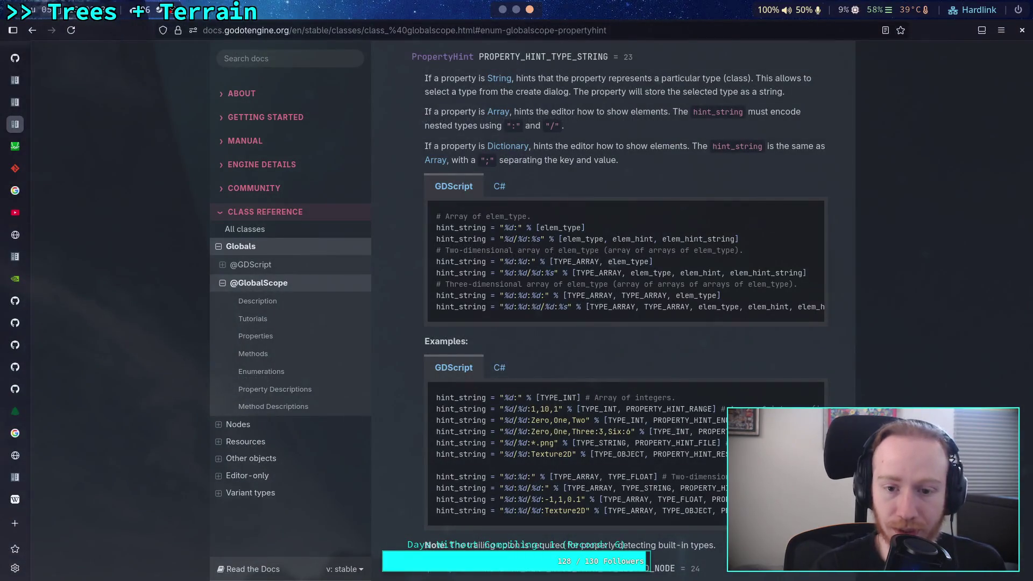
Find TYPE_ on the docs page to reach the Variant.Type enum, where TYPE_INT is 2.
scroll(596, 255, "up", 10)
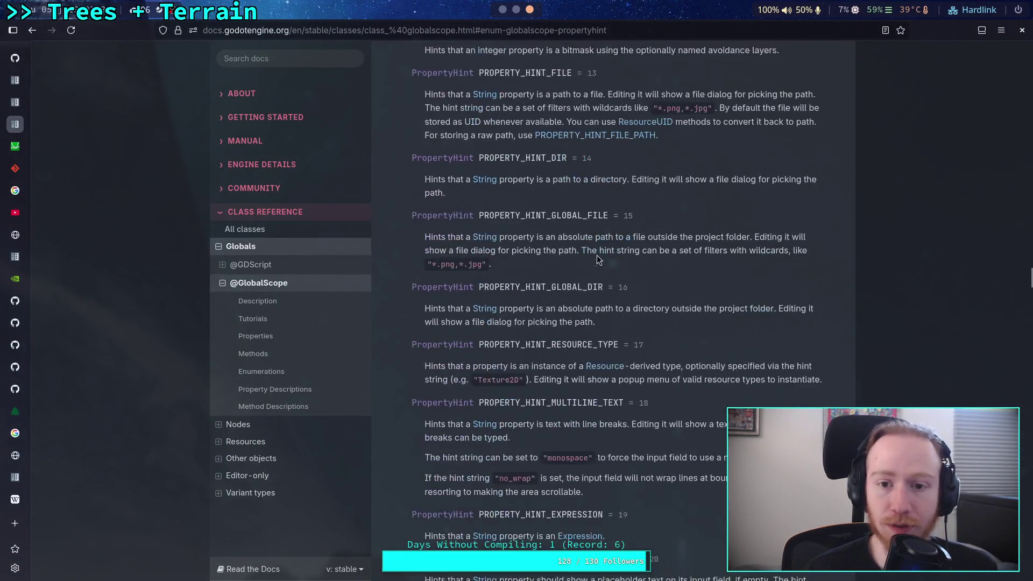
scroll(671, 260, "up", 4)
scroll(671, 261, "down", 8)
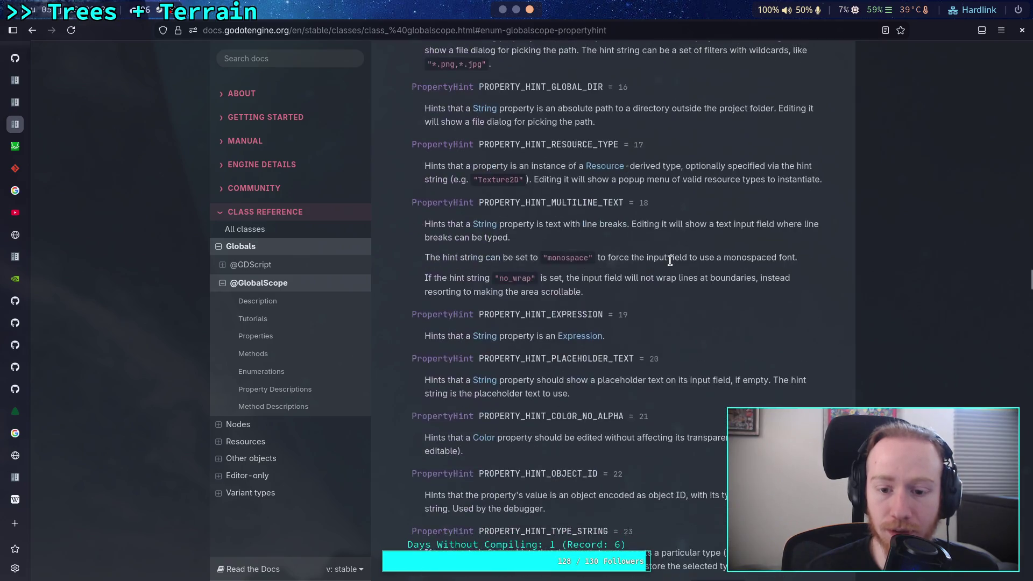
scroll(671, 261, "down", 8)
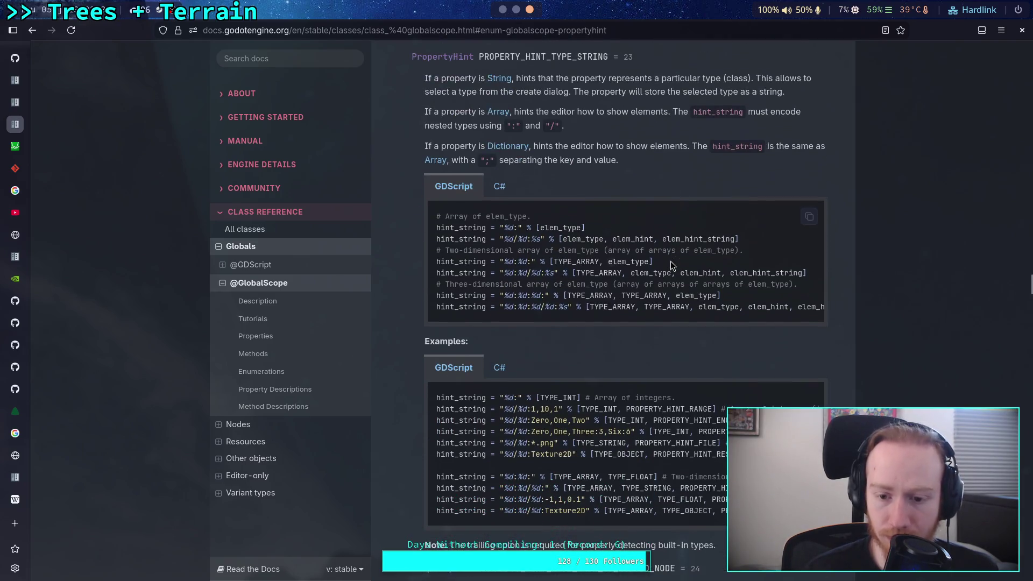
scroll(592, 312, "up", 1)
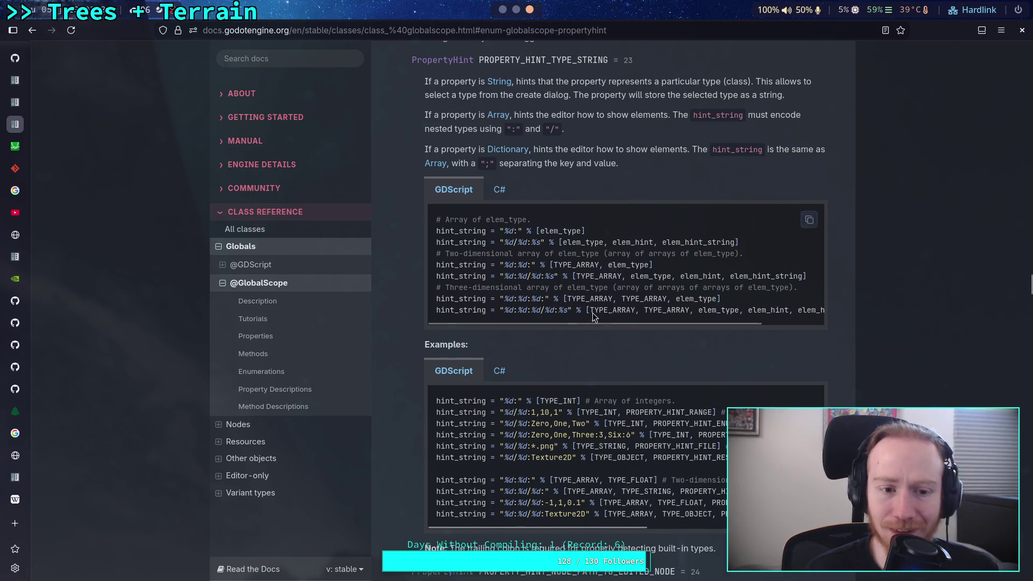
scroll(592, 312, "up", 20)
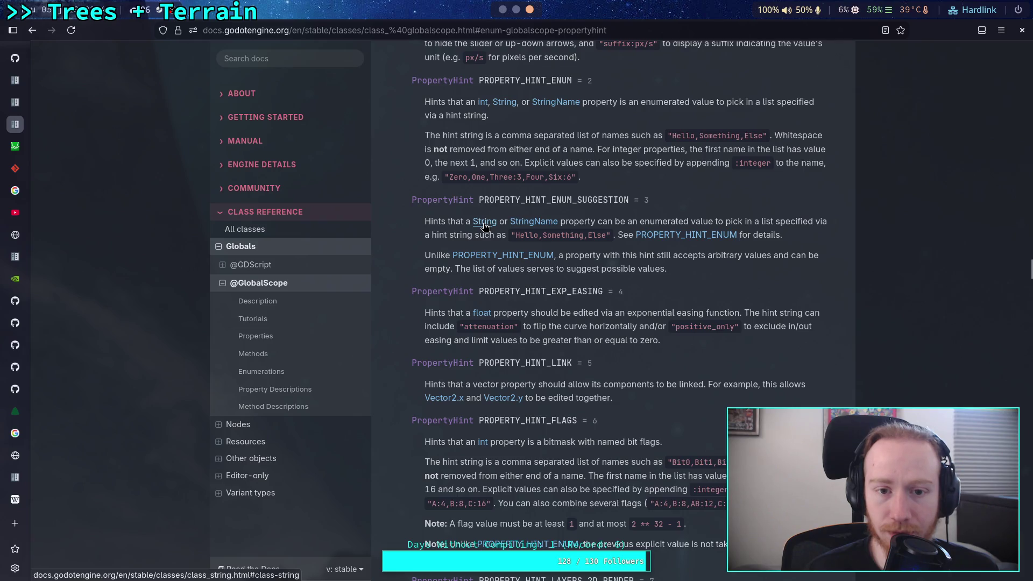
scroll(538, 253, "up", 8)
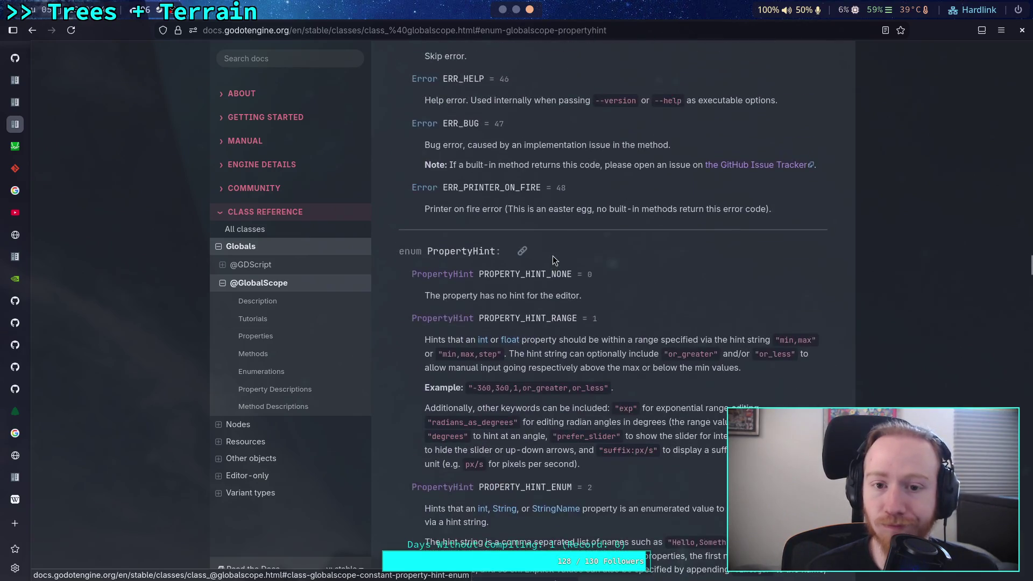
scroll(553, 256, "up", 14)
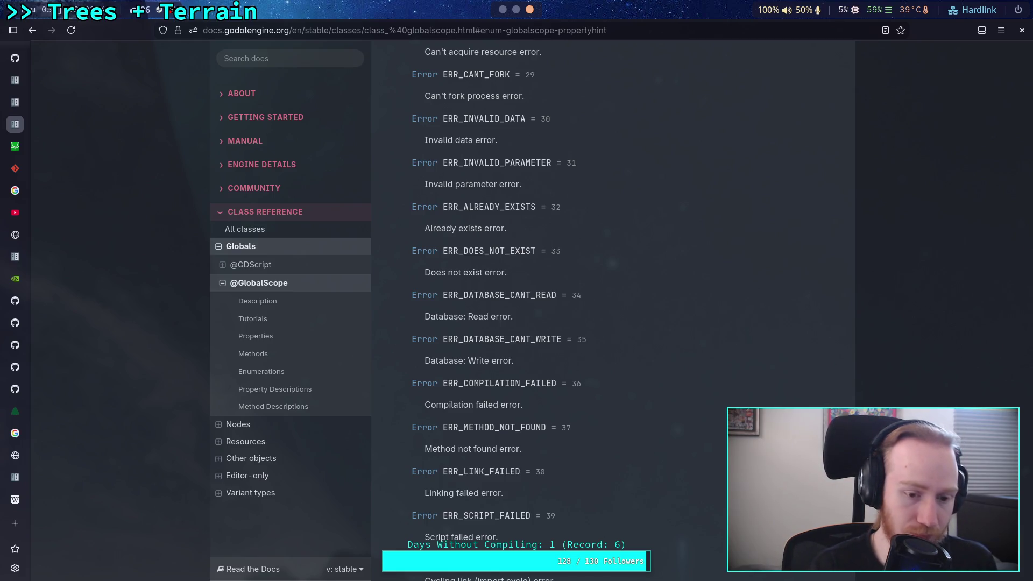
key("ctrl+f")
type("TYPE")
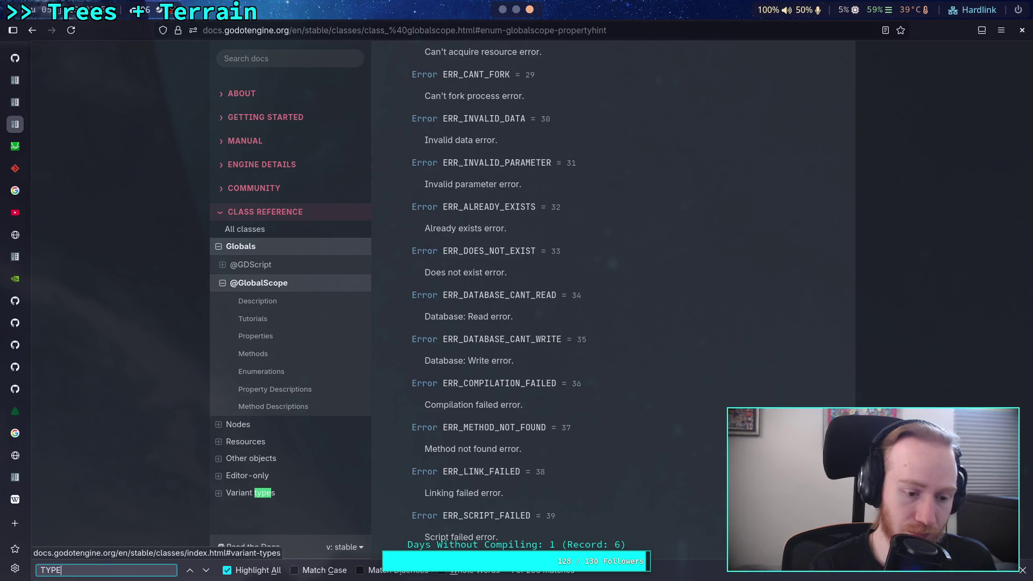
type("_")
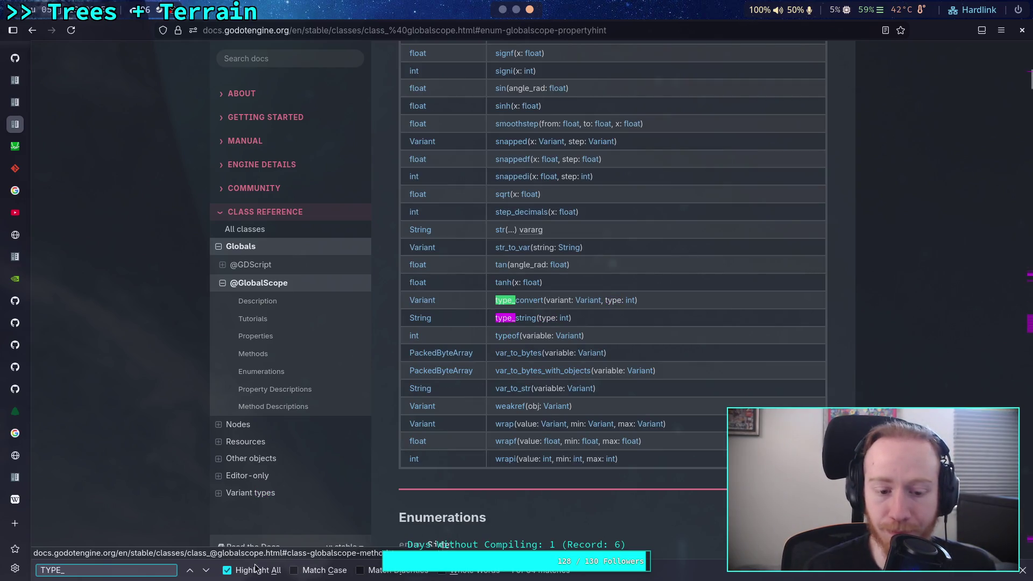
left_click_drag(1024, 81, 1021, 321)
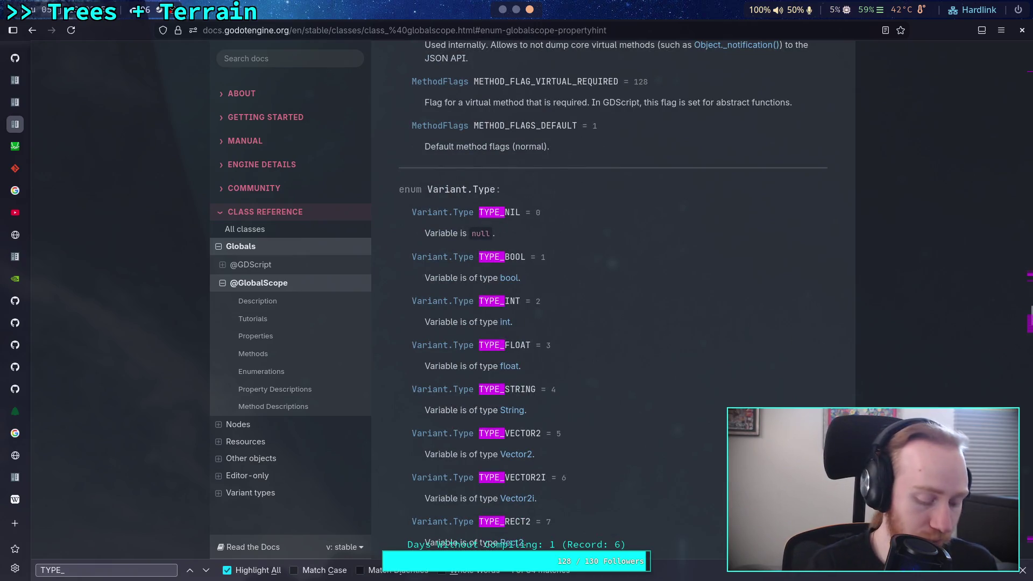
Type "2:" into the ids hint string to mark int keys, then return to the docs.
key("alt+Tab")
type("2")
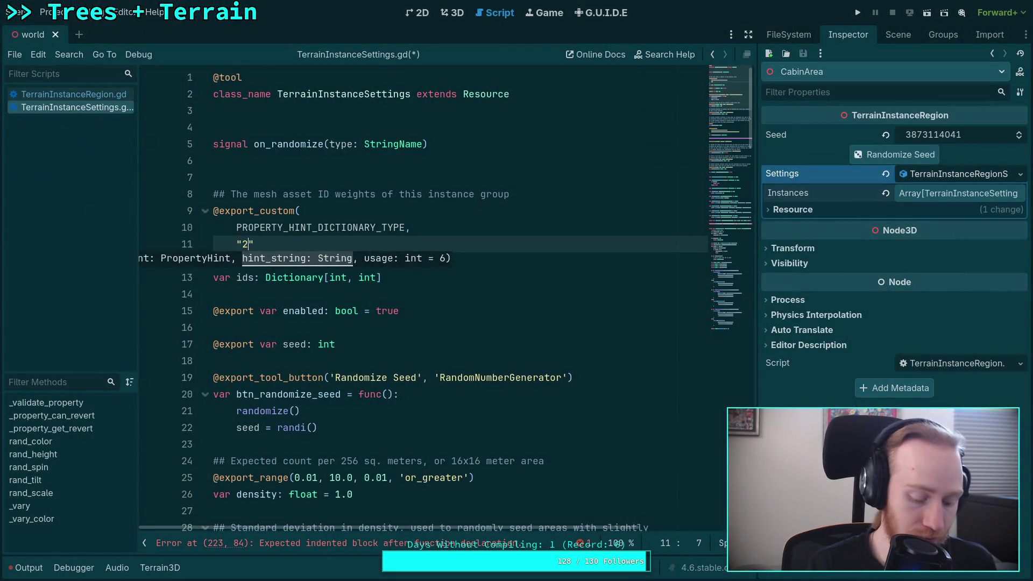
type(":")
key("super+1")
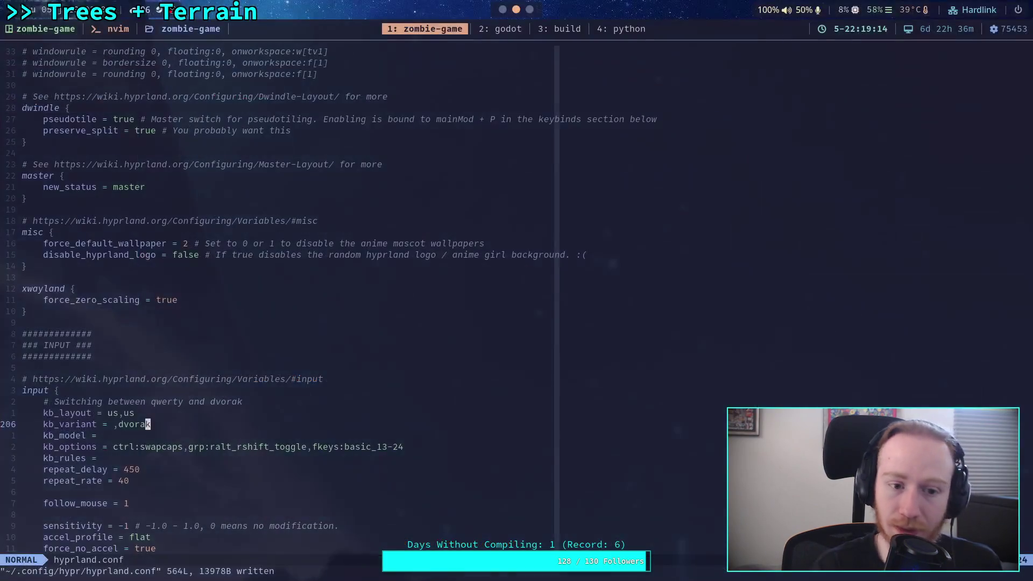
key("super+3")
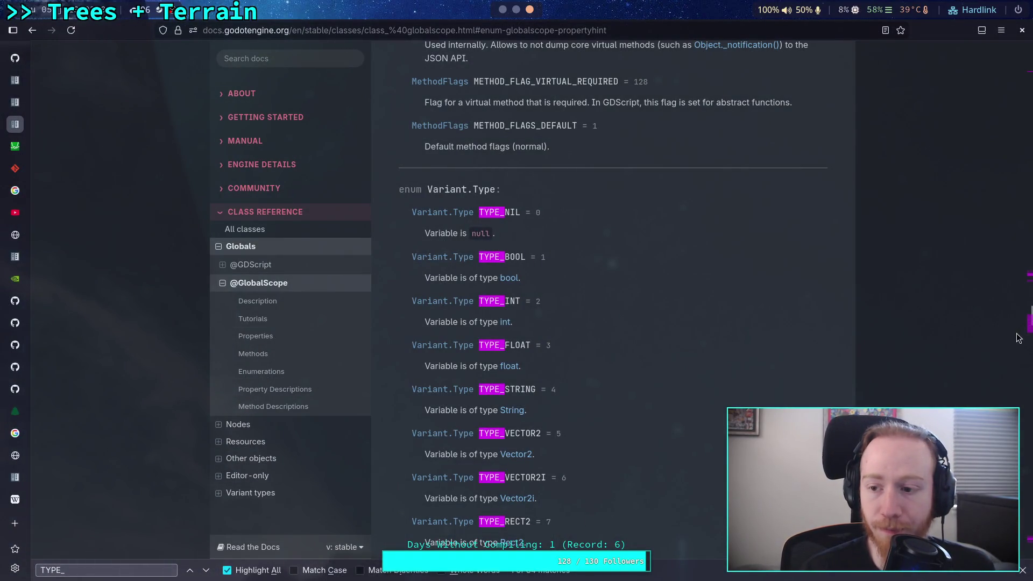
Highlight the nested-array hint_string examples, including the %d:%d:%d prefix, then return to Godot.
left_click_drag(1029, 314, 1028, 274)
scroll(1029, 275, "up", 7)
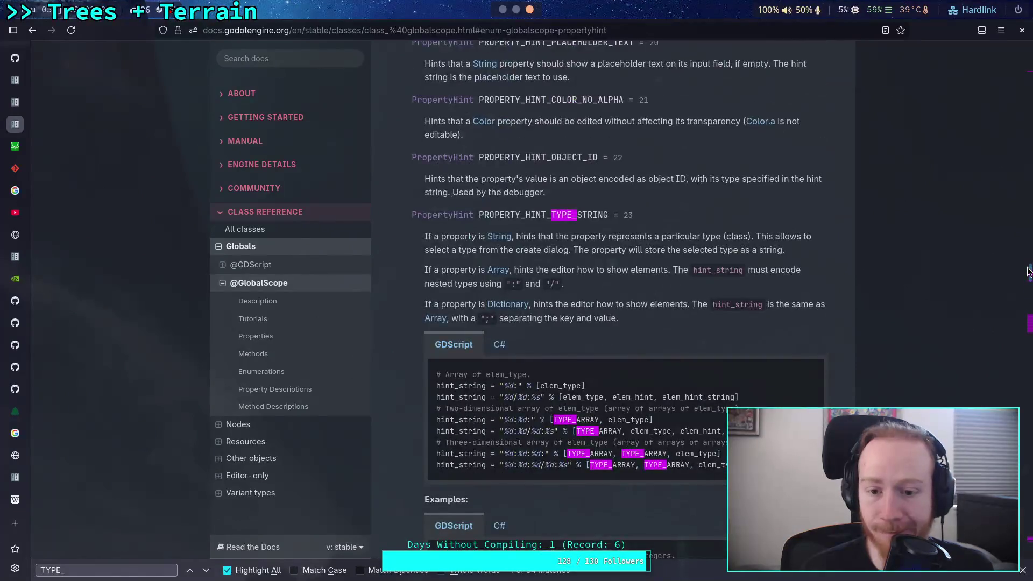
scroll(648, 306, "down", 4)
left_click_drag(512, 194, 517, 195)
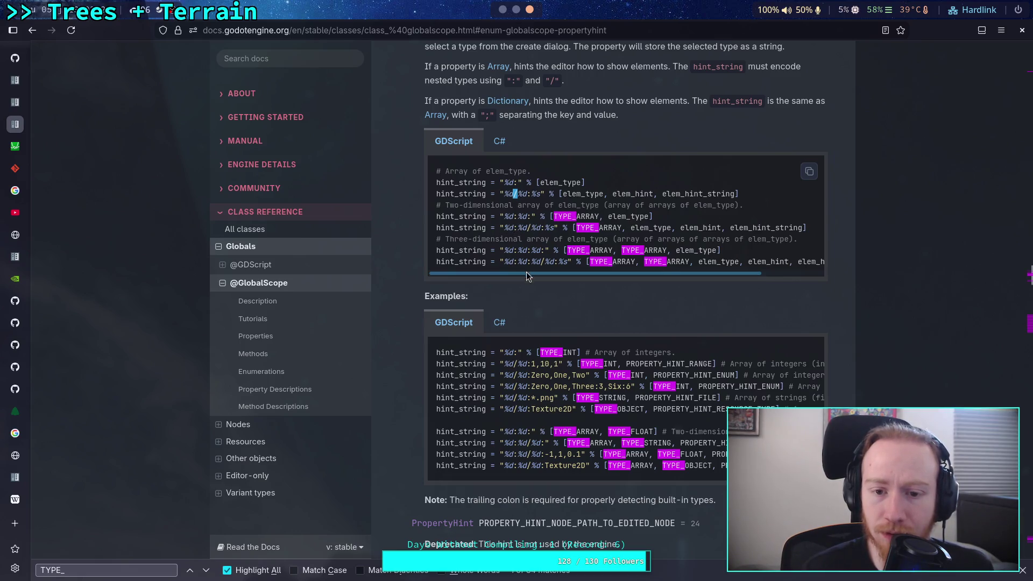
left_click_drag(541, 262, 505, 259)
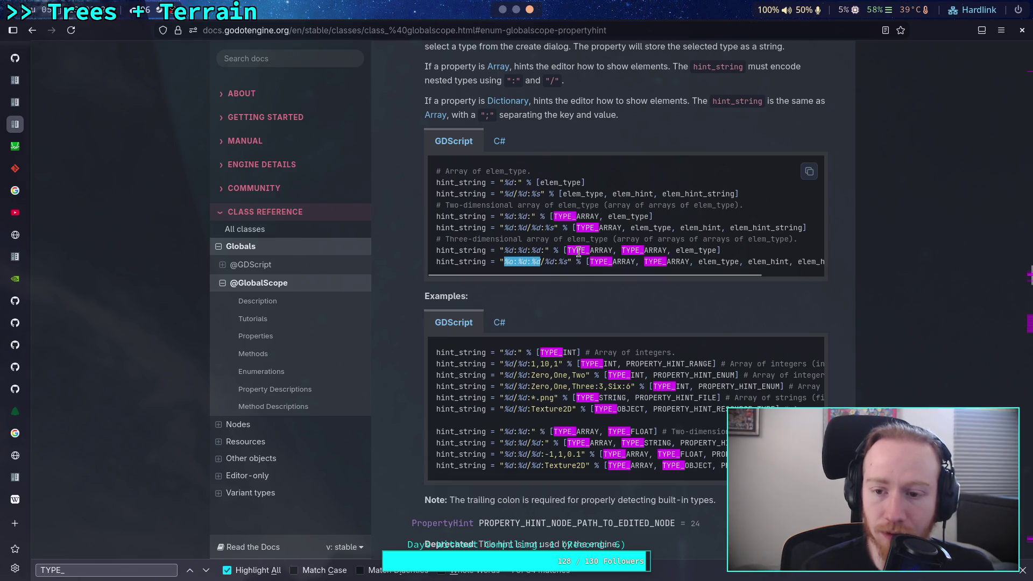
left_click(609, 250)
key("alt+Tab")
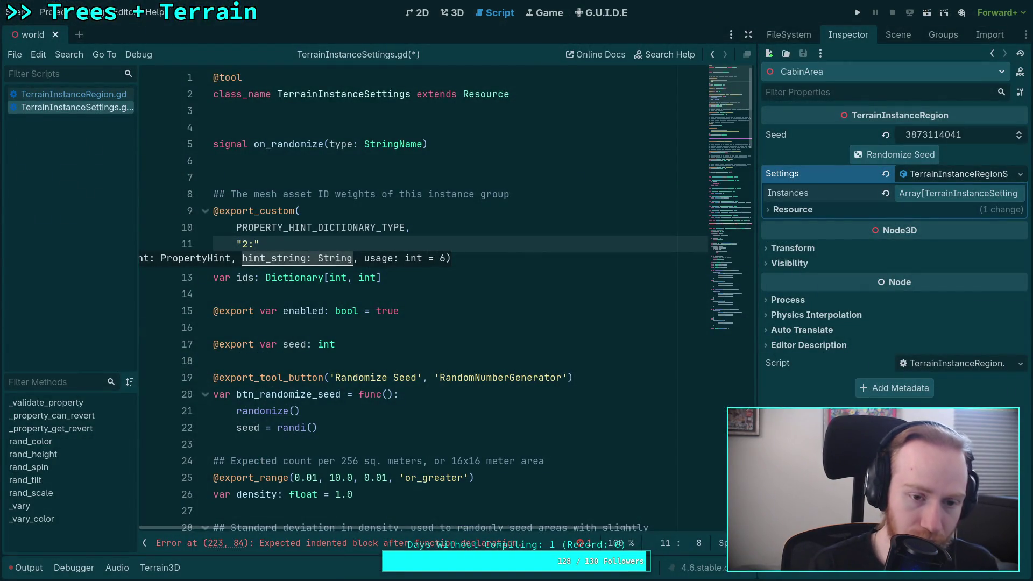
Quit hyprland.conf in Neovim with :q and go back to the Godot docs.
key("alt+Tab")
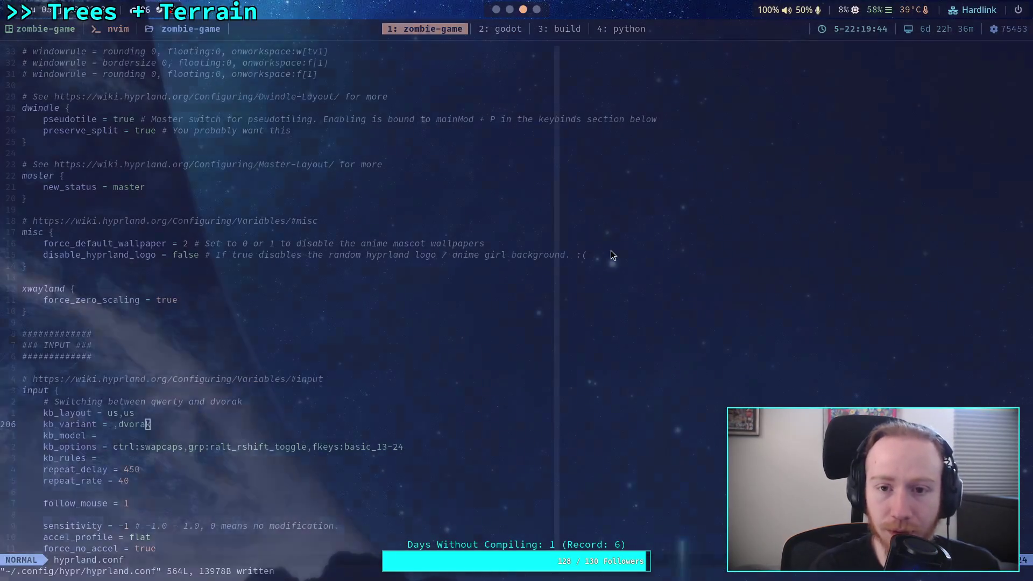
key("alt+Tab")
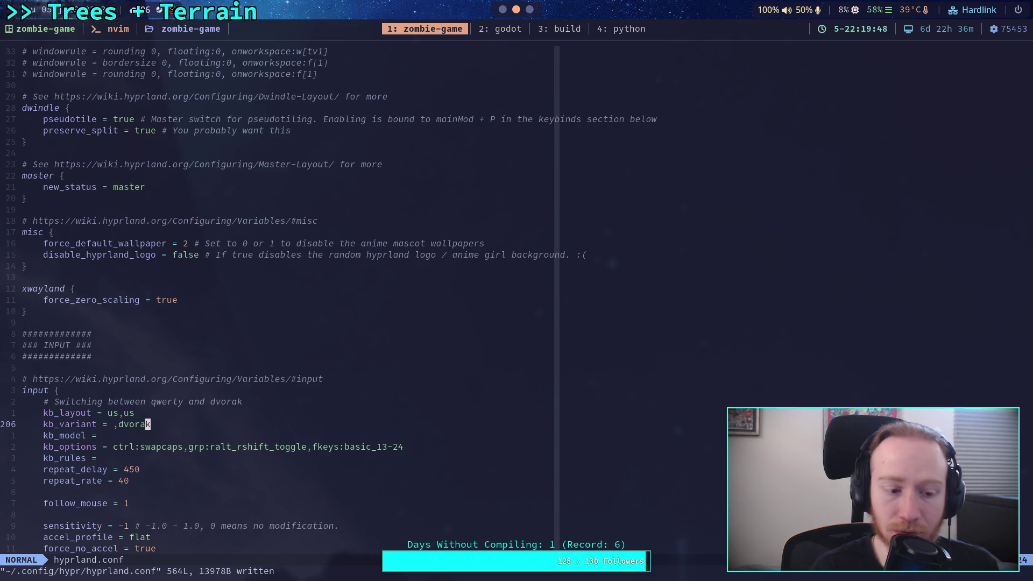
type(":q")
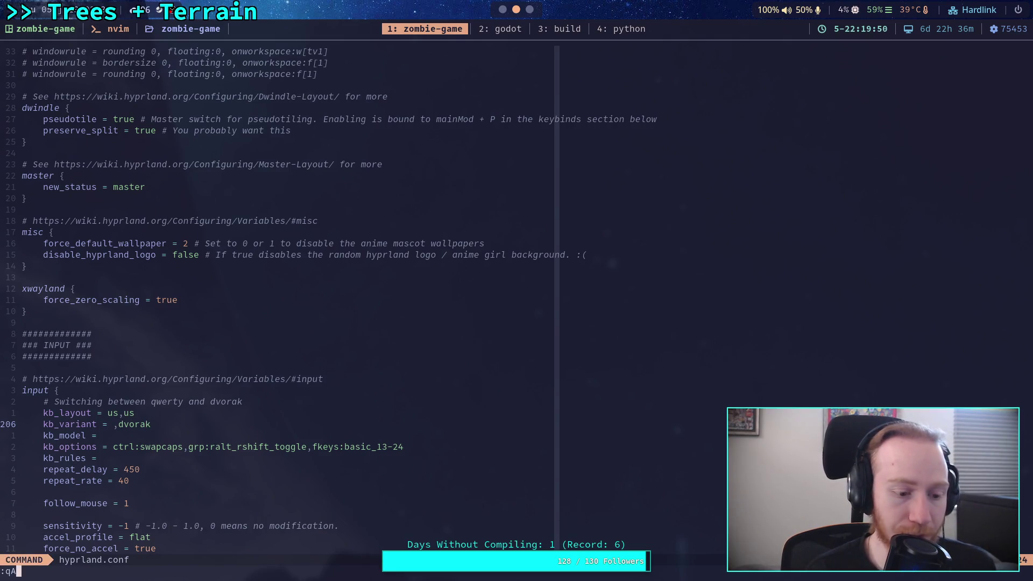
key("Return")
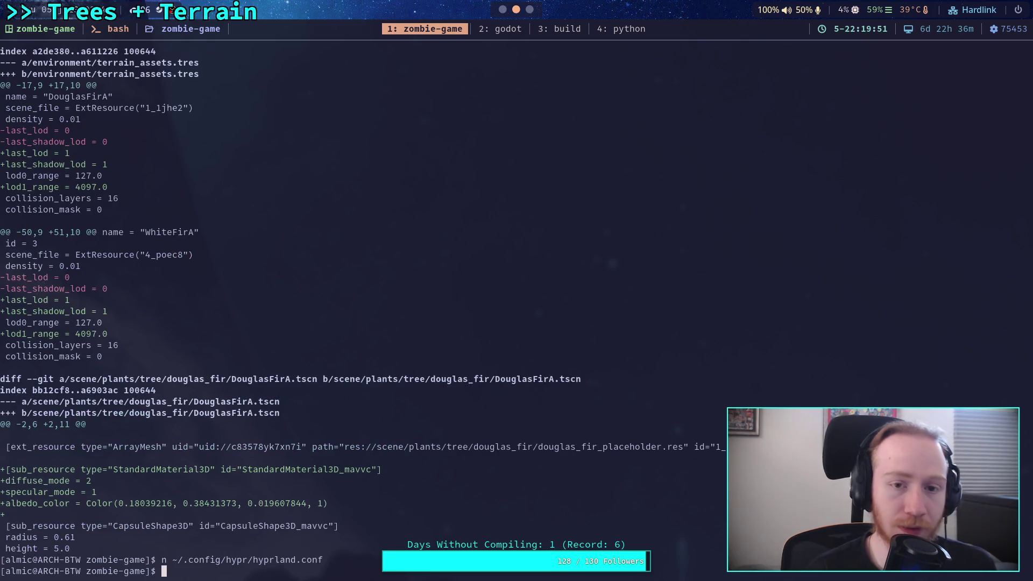
key("alt+Tab")
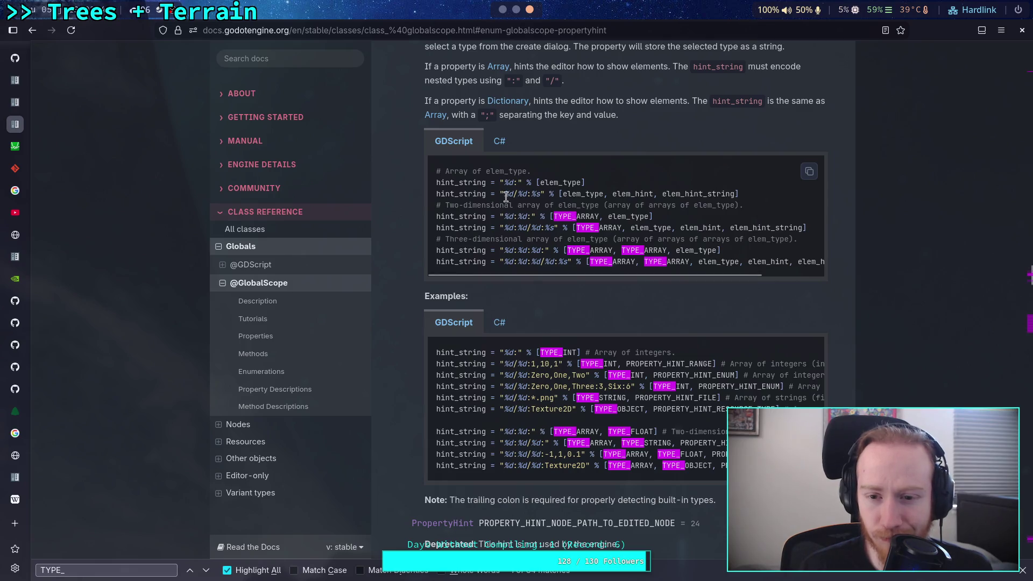
Highlight the / and : separators in %d/%d:%s, then scroll up to PROPERTY_HINT_RANGE.
left_click_drag(512, 194, 517, 194)
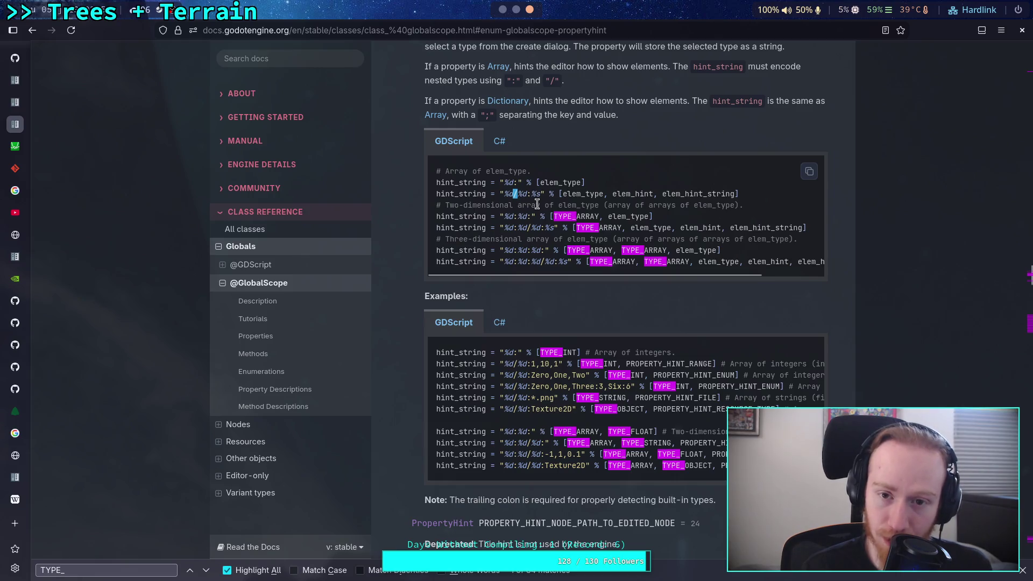
left_click_drag(526, 194, 531, 194)
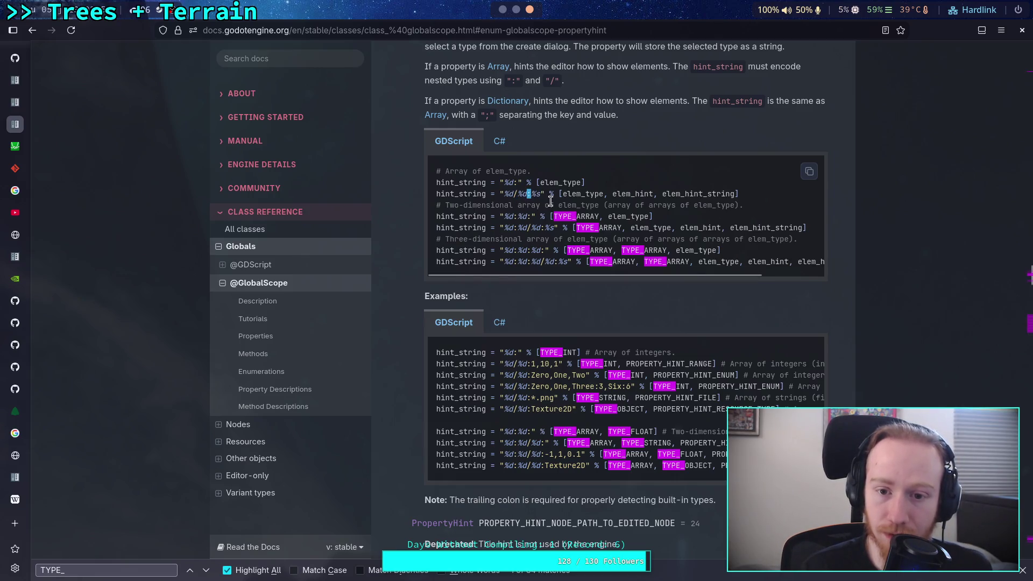
left_click(636, 206)
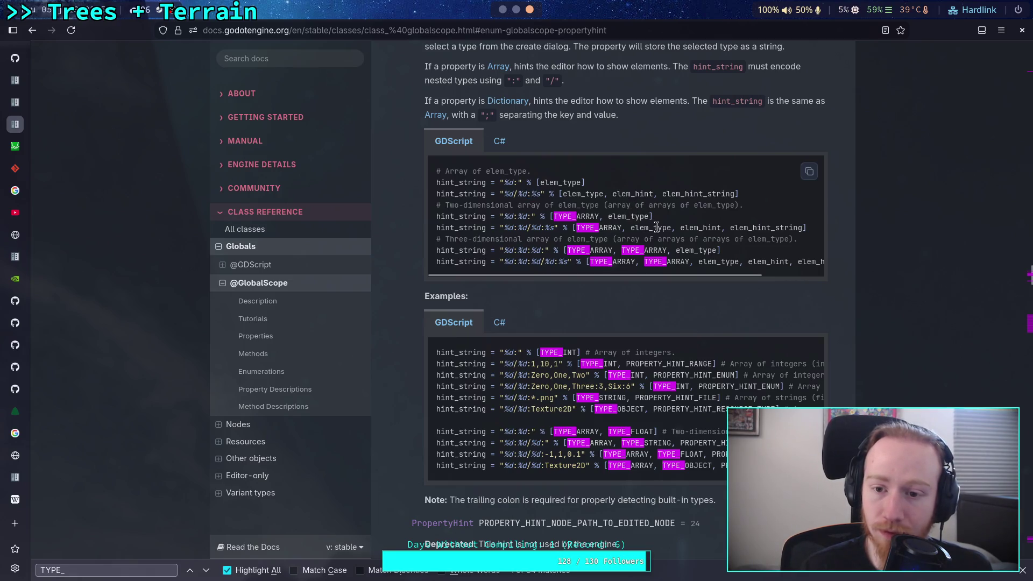
scroll(646, 235, "up", 8)
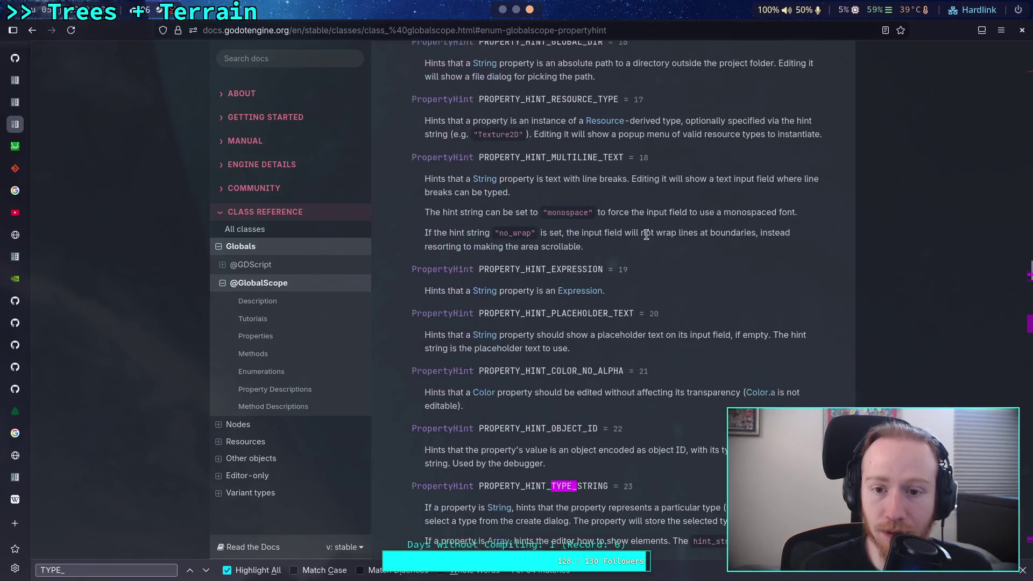
scroll(646, 235, "up", 4)
scroll(646, 235, "up", 4)
scroll(647, 239, "up", 10)
scroll(647, 239, "up", 5)
scroll(647, 240, "up", 5)
key("alt+Tab")
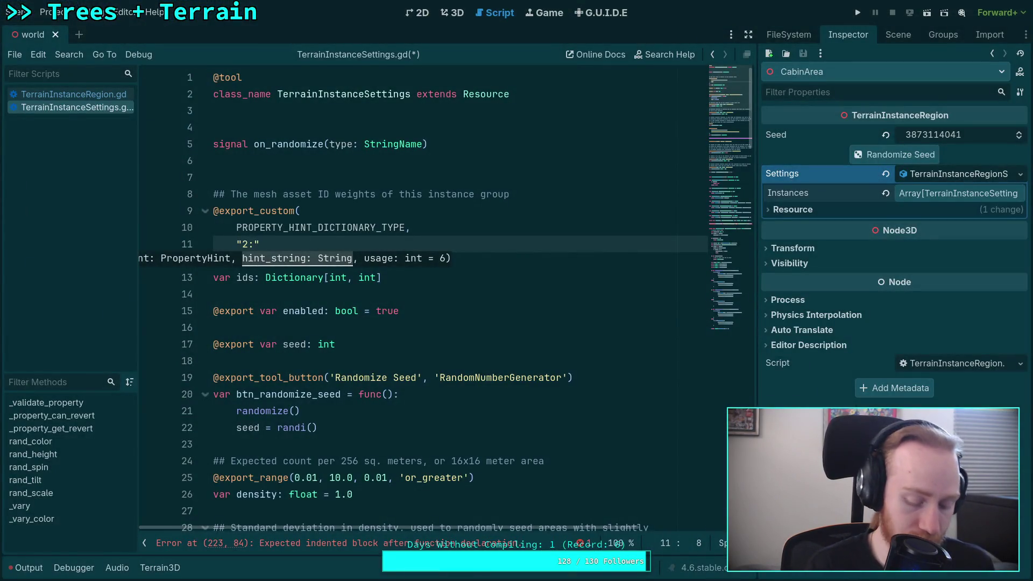
Set the ids hint string to "2/1:0,10,1,or_greater;2/1:1,10,1,or_greater" and save the script.
key("BackSpace")
type("/1:")
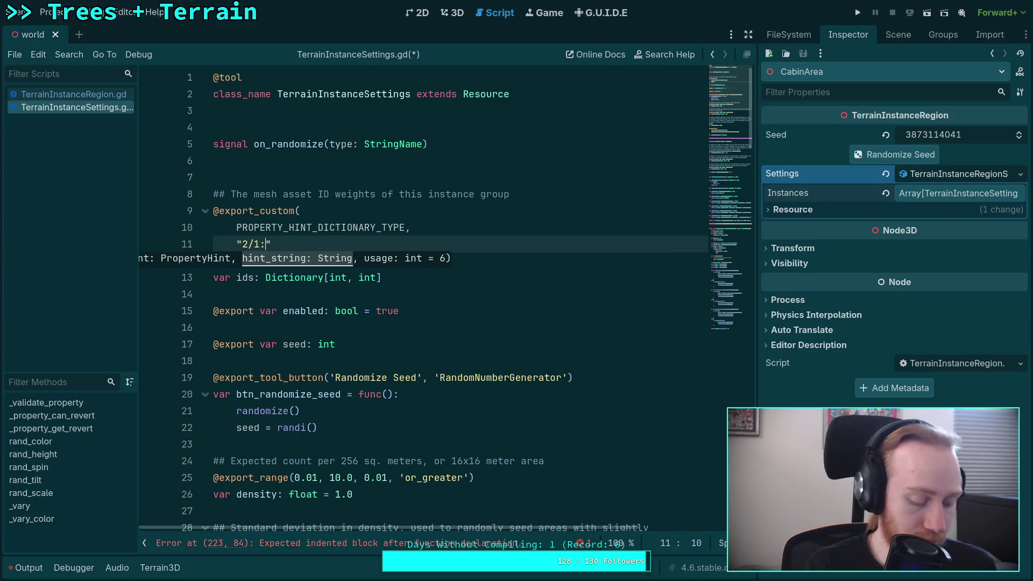
type("0,")
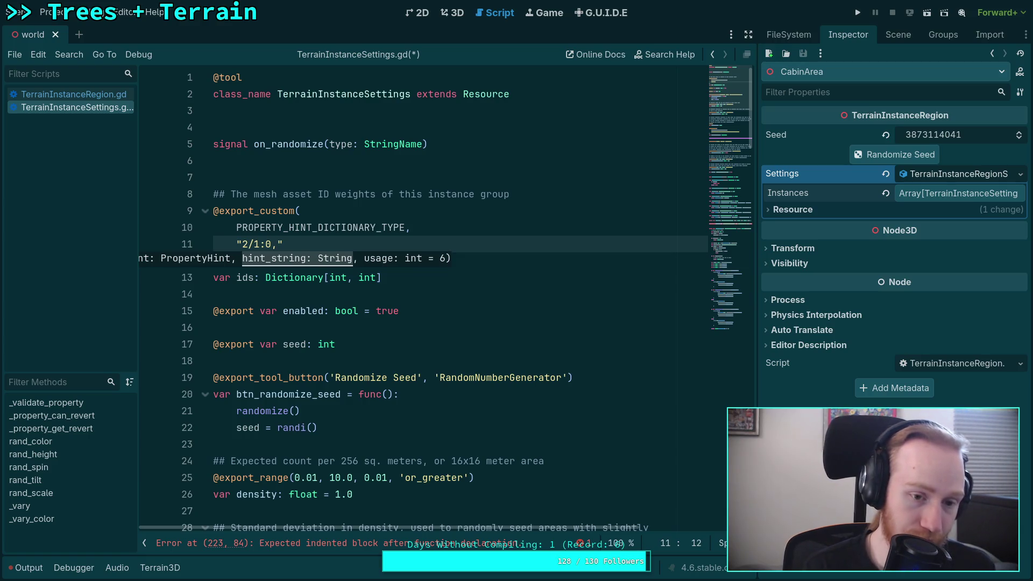
type("10,")
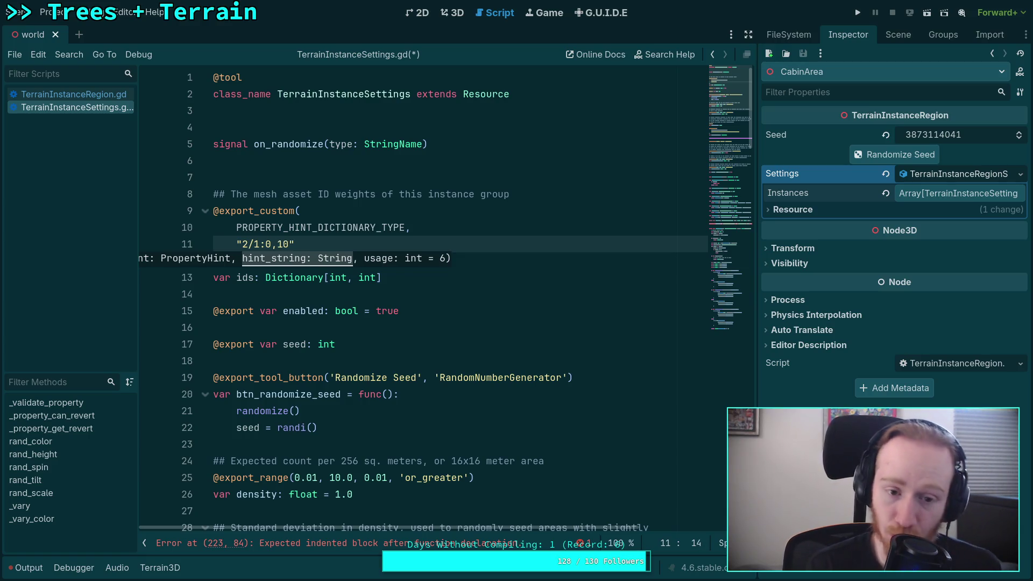
type("1,")
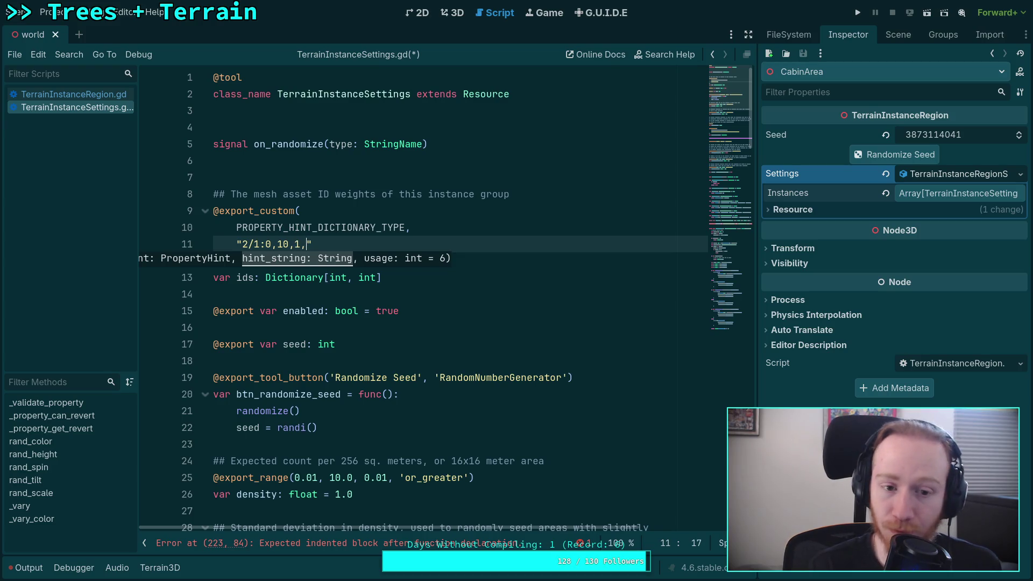
type("or_greater")
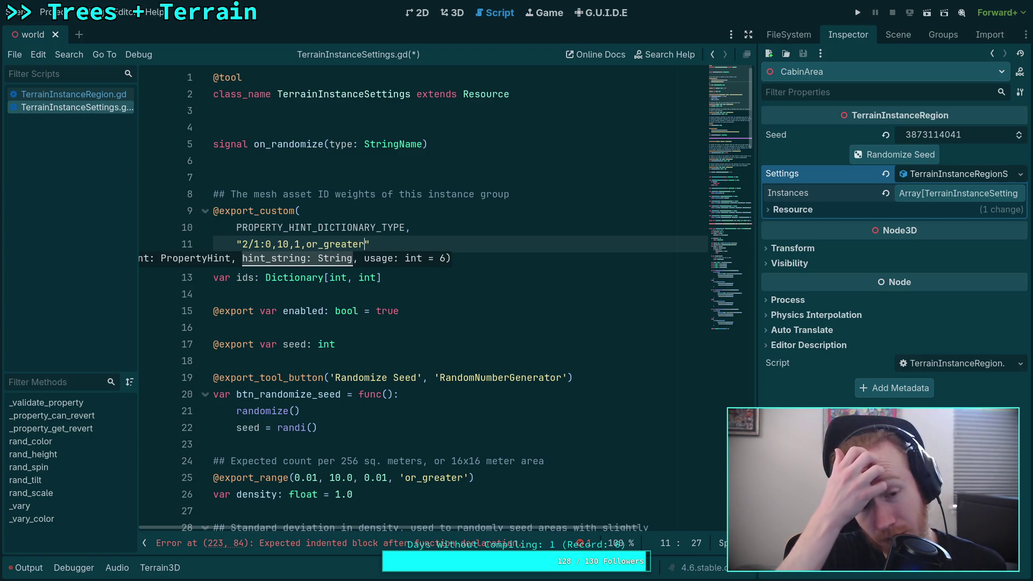
type(";")
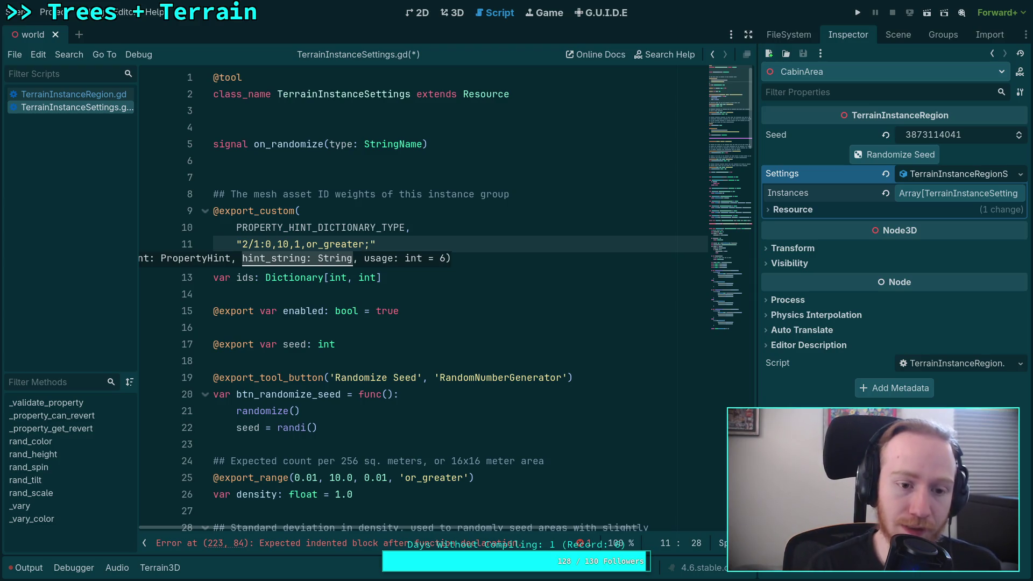
type("1")
type("/")
type("1:")
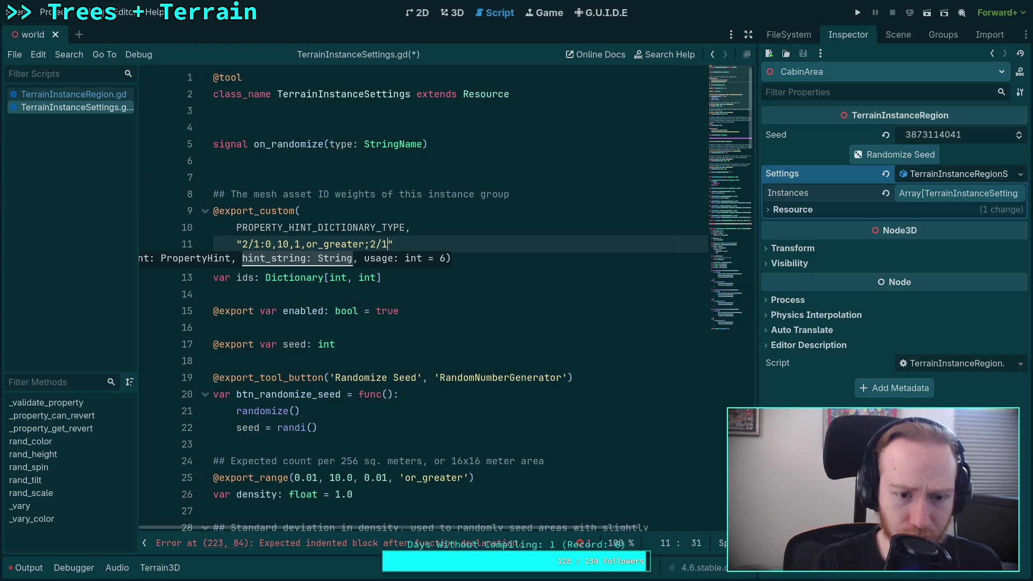
type("1")
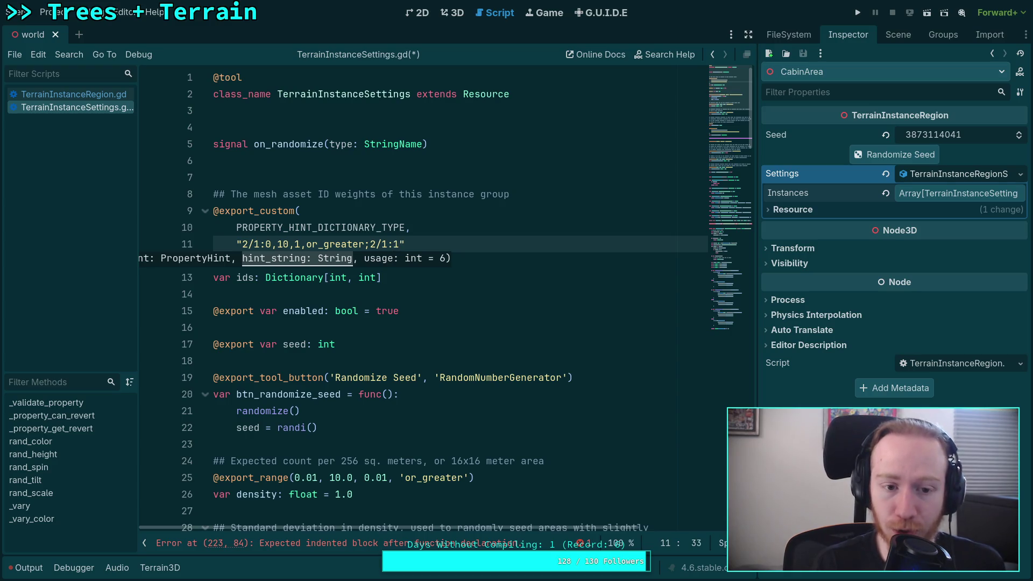
type("10,1,or")
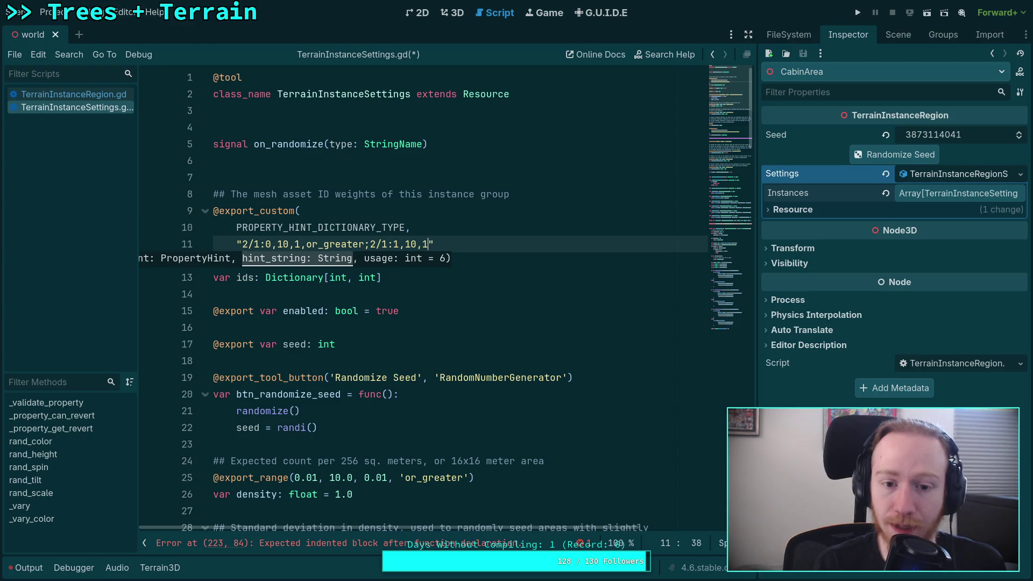
type("_greater")
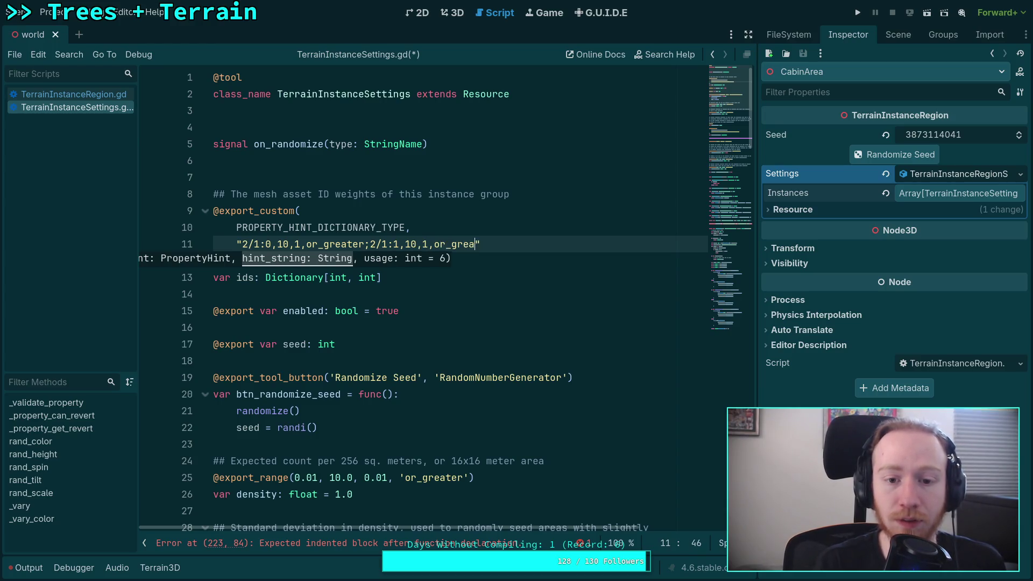
left_click(608, 310)
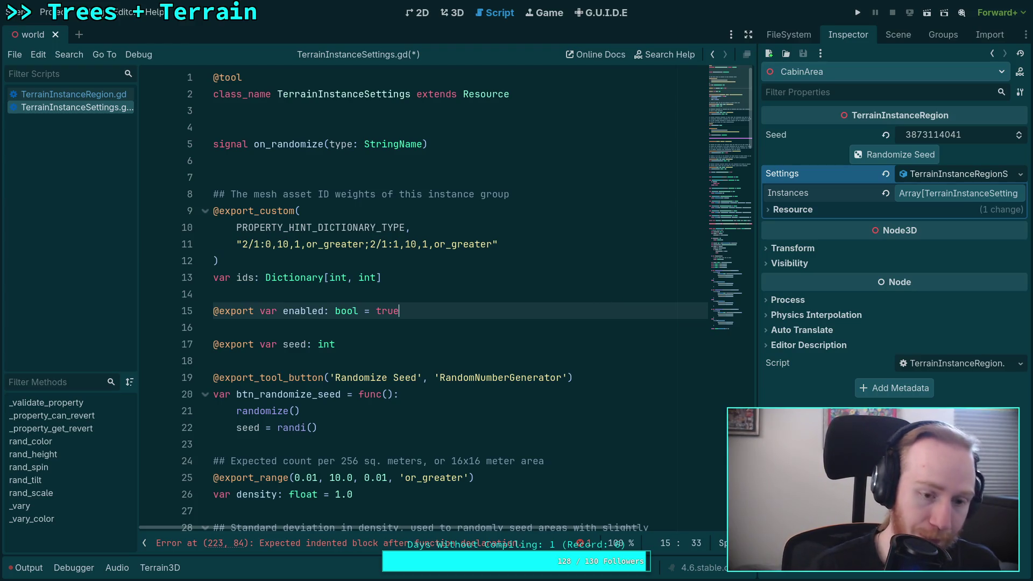
key("ctrl+s")
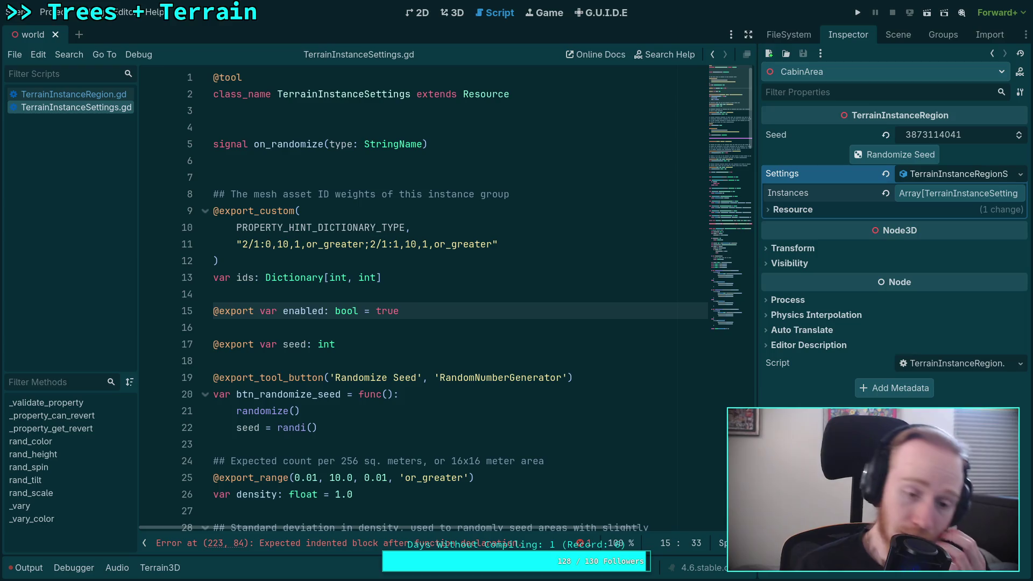
Copy the ticket-range weighted-pick code (lines 227–241) from _vary_color.
scroll(508, 289, "down", 20)
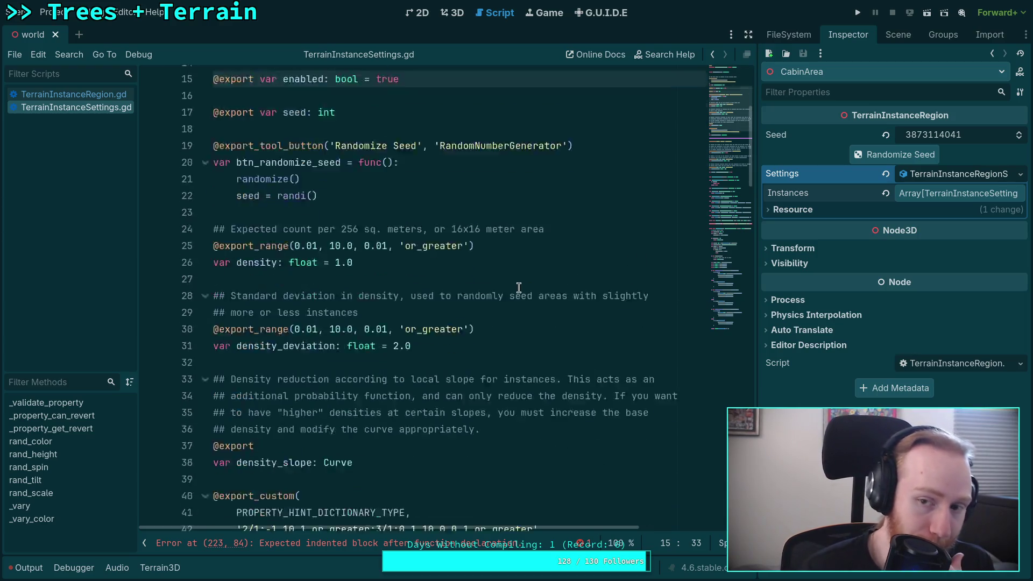
scroll(657, 188, "down", 20)
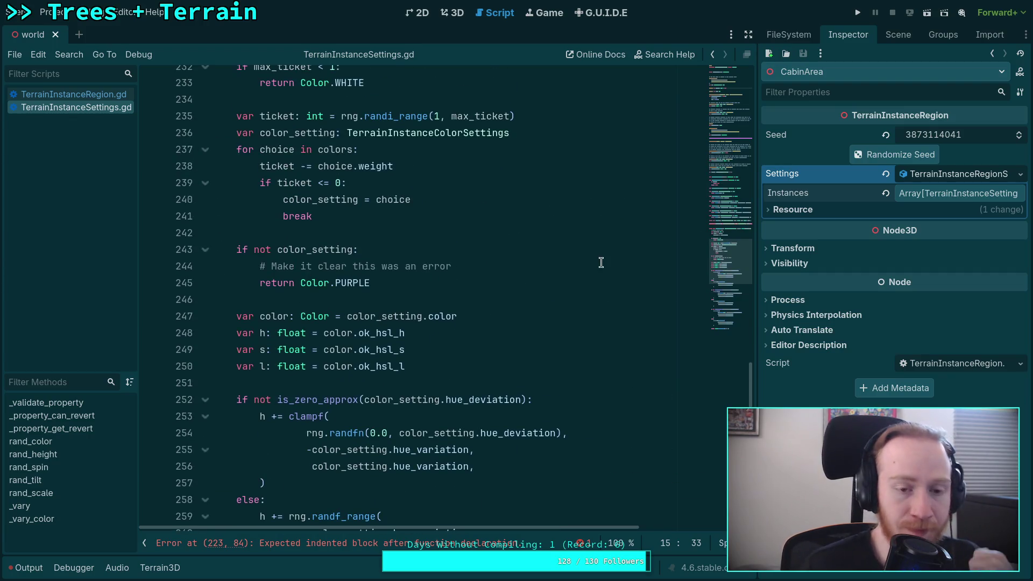
scroll(601, 262, "up", 4)
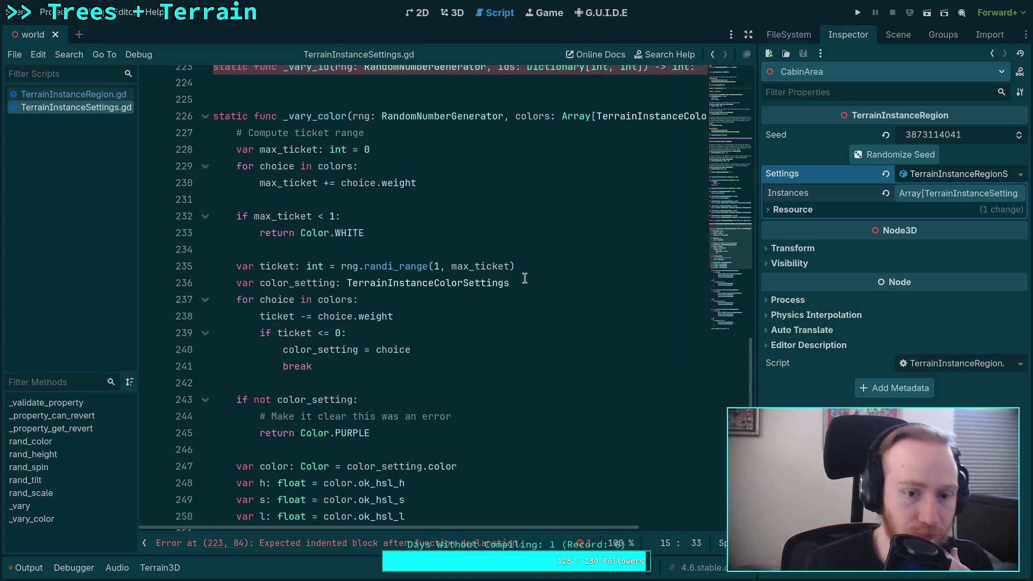
mouse_move(235, 187)
left_mouse_down()
mouse_move(301, 318)
mouse_move(377, 400)
mouse_move(315, 416)
left_mouse_up()
right_click(317, 388)
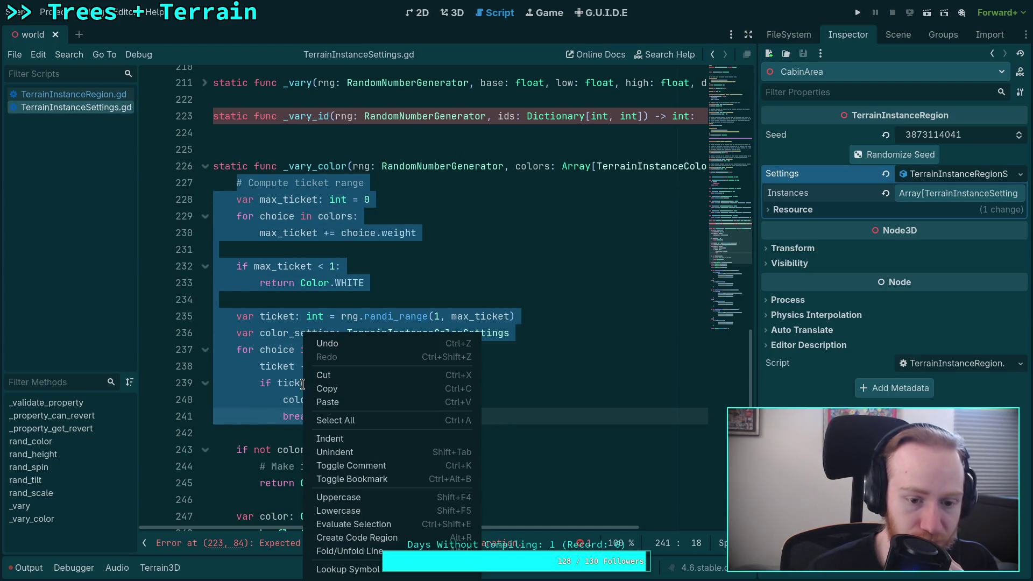
left_click(331, 385)
Paste the copied code, indented, into the empty _vary_id body and fold _vary_color.
left_click(351, 132)
key("Tab")
key("ctrl+v")
left_click(207, 402)
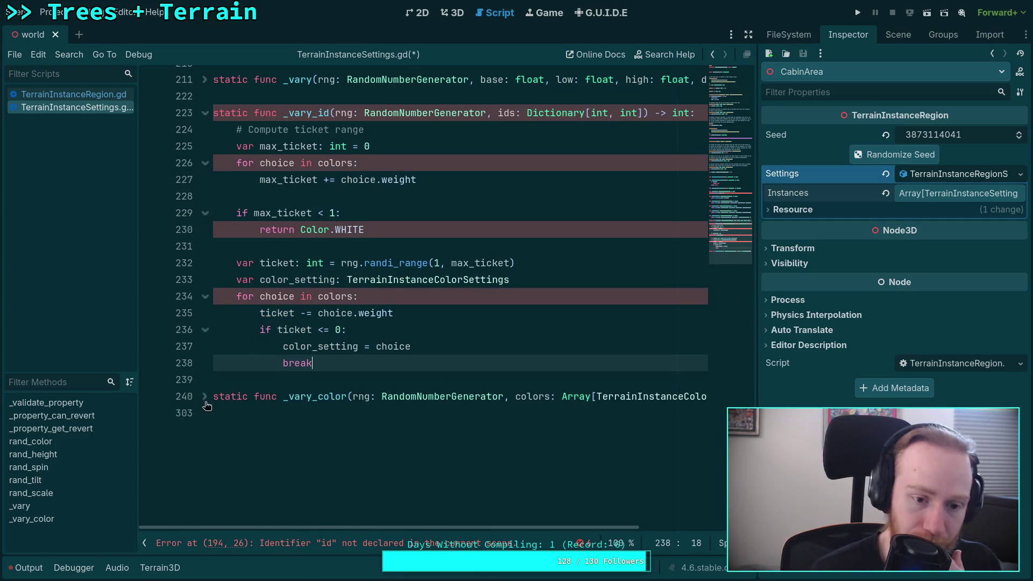
Change _vary_id's first loop to 'for id in ids' and sum weights with ids.get(id).
scroll(280, 353, "up", 3)
scroll(369, 301, "down", 1)
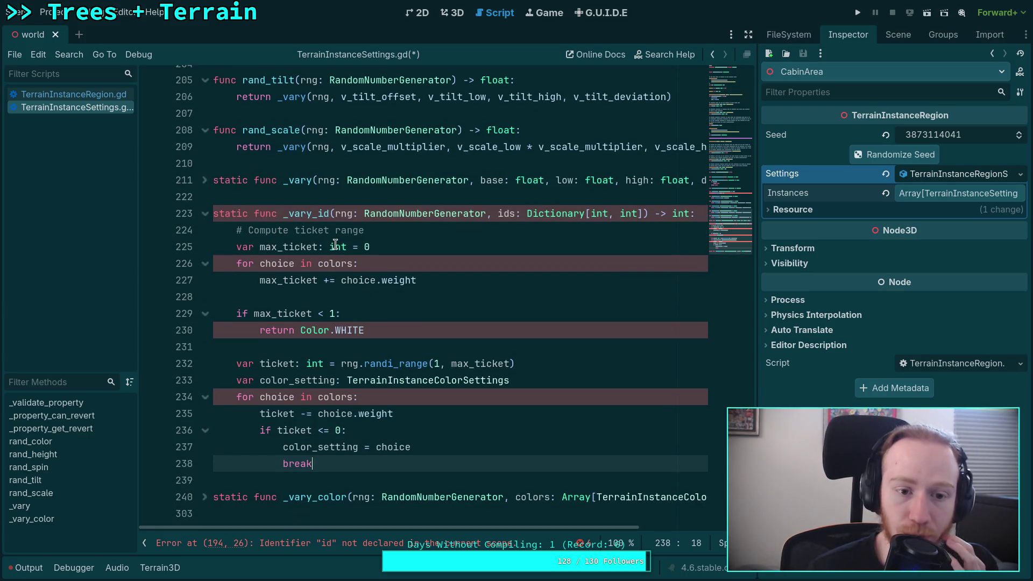
mouse_move(329, 246)
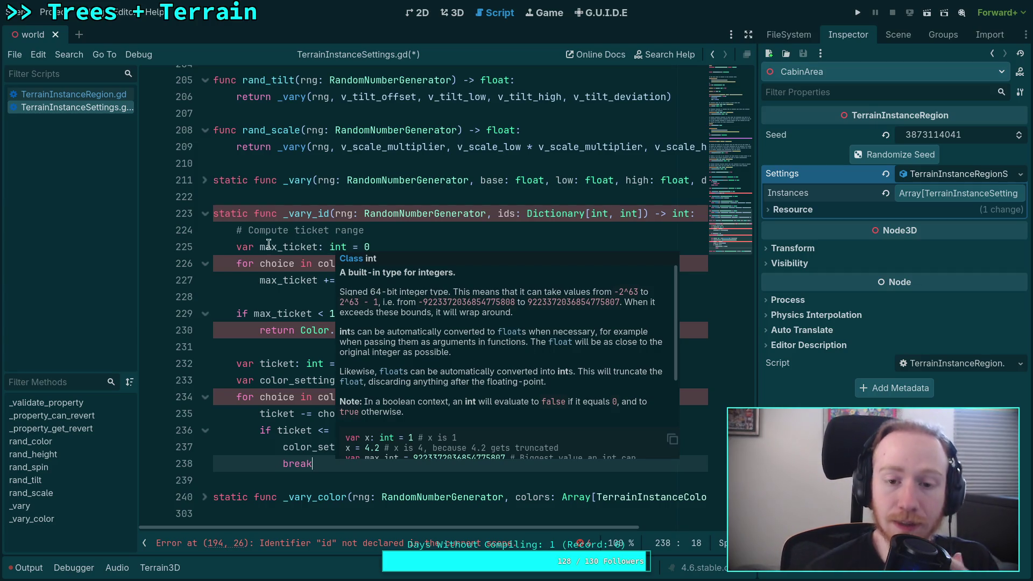
left_click(237, 258)
left_click(462, 244)
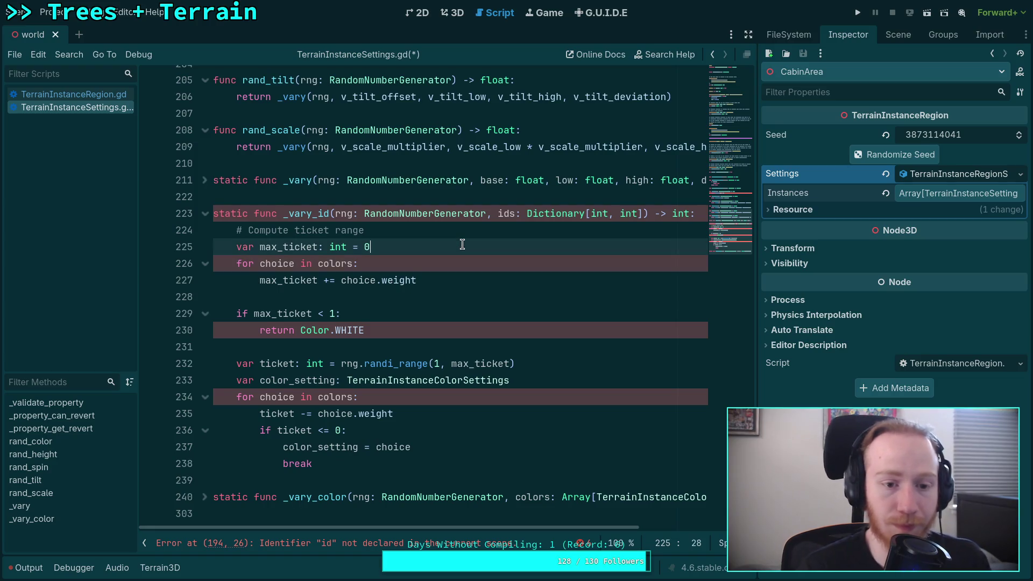
key("Return")
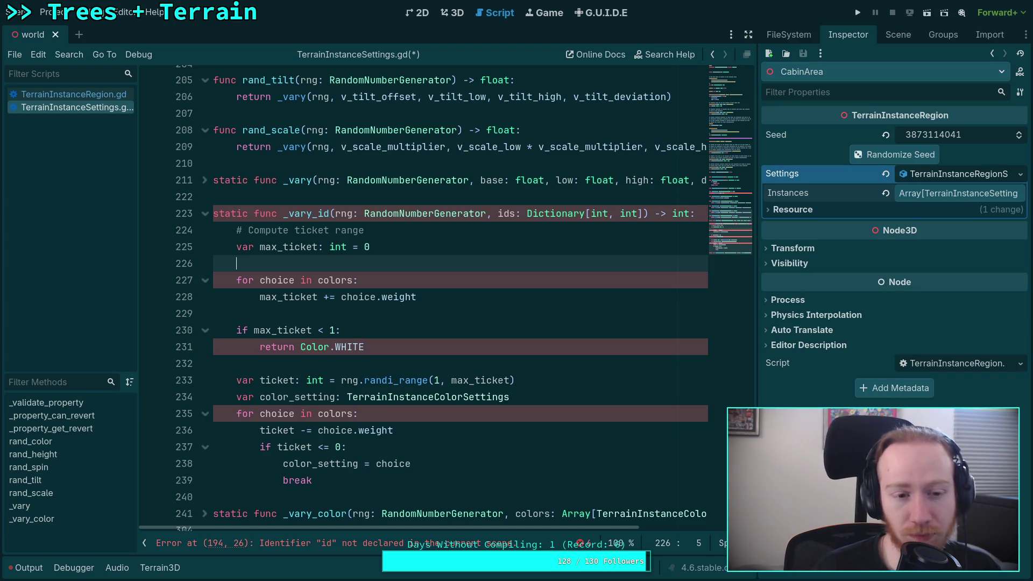
key("BackSpace")
key("BackSpace")
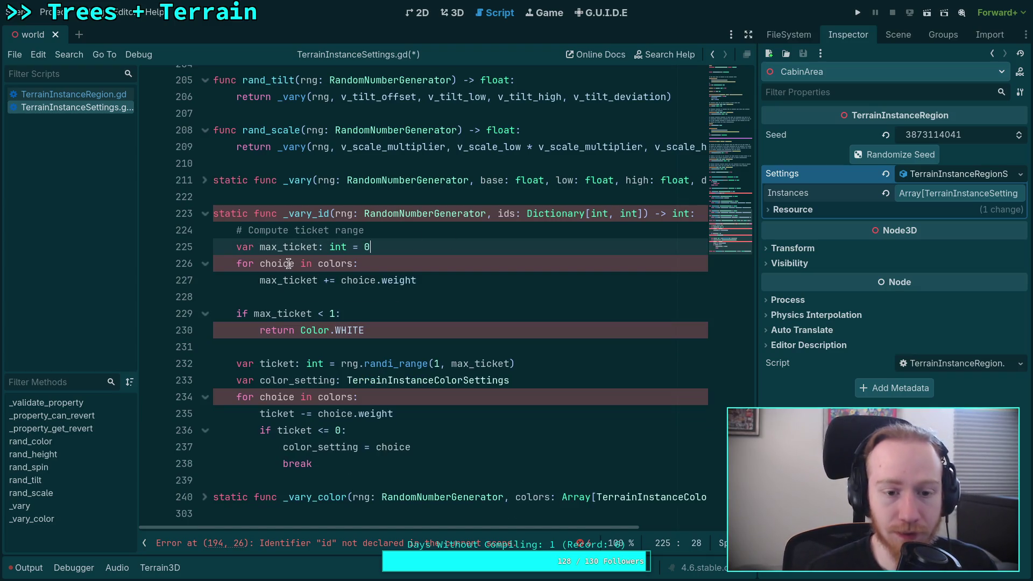
left_click_drag(261, 265, 350, 268)
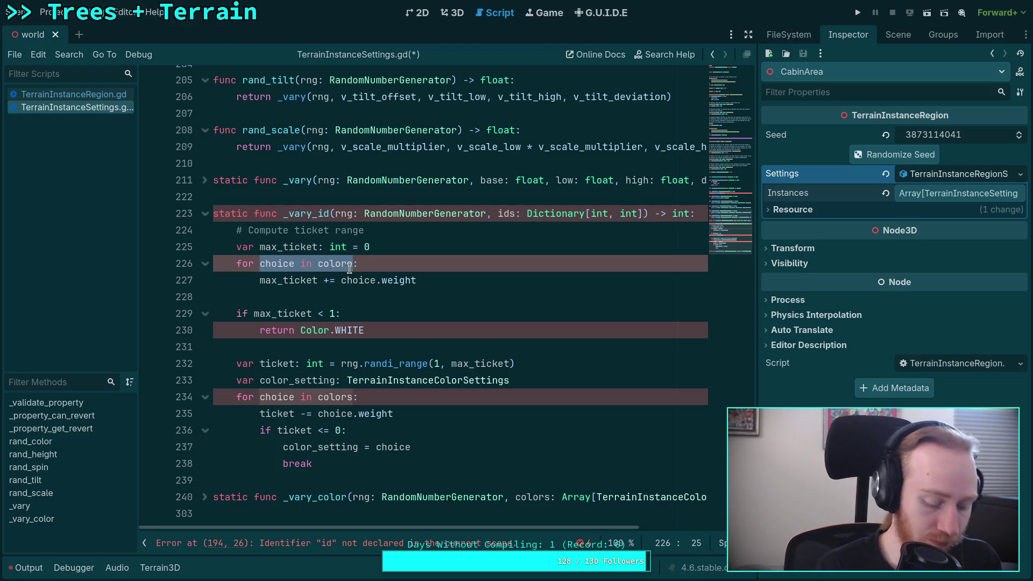
type("id in i")
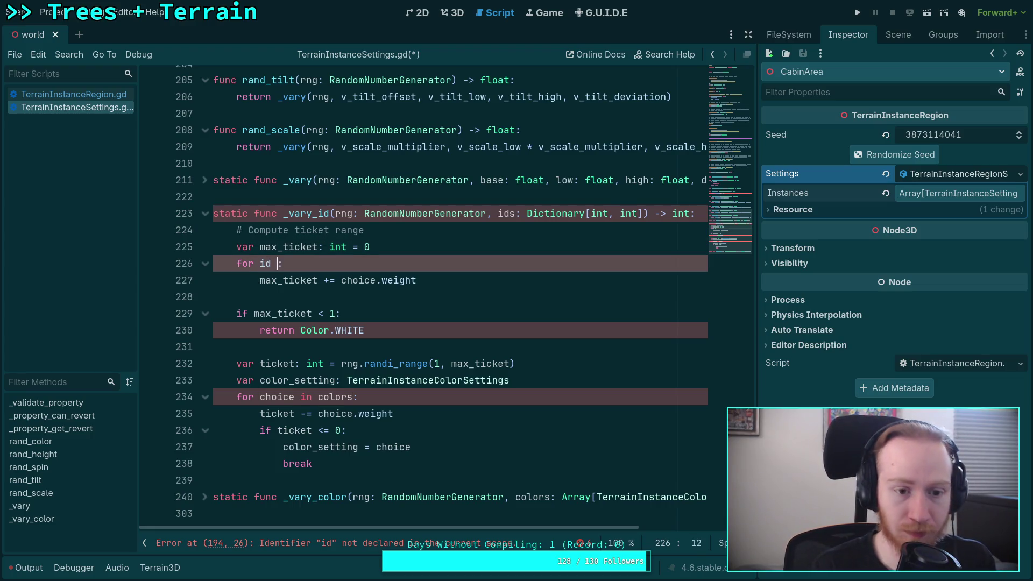
type("ds")
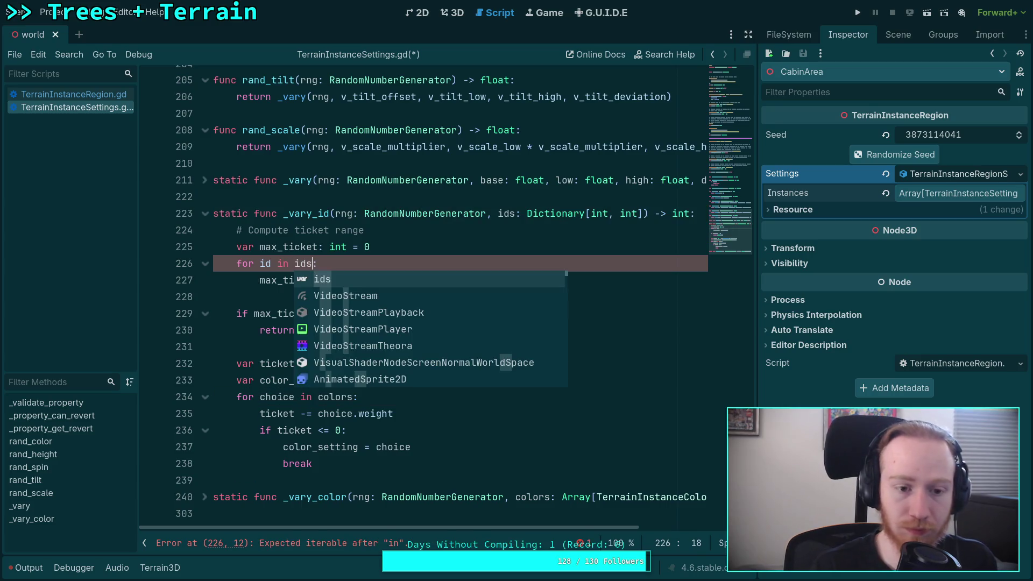
left_click(340, 281)
left_click_drag(341, 283, 417, 282)
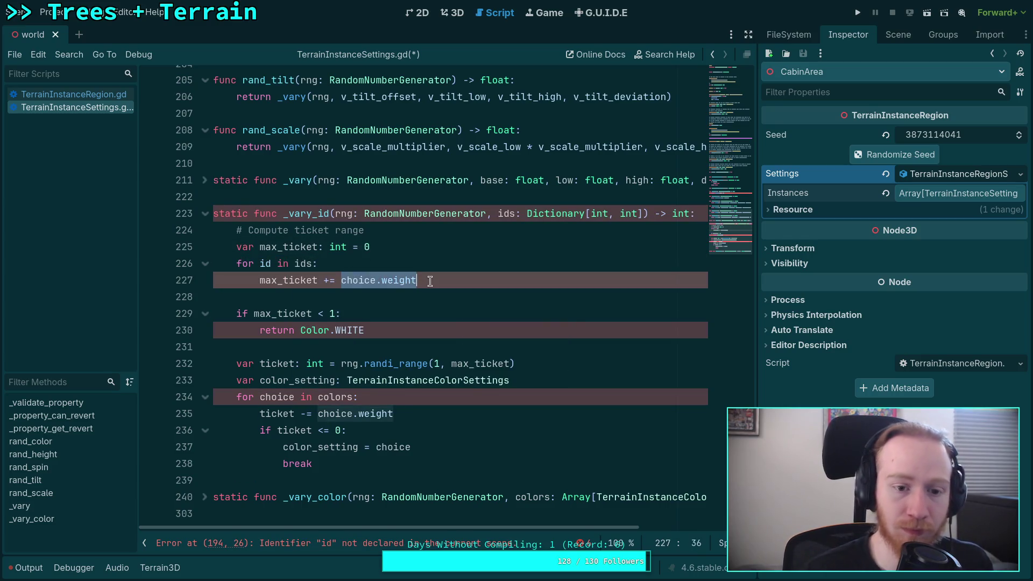
type("ids")
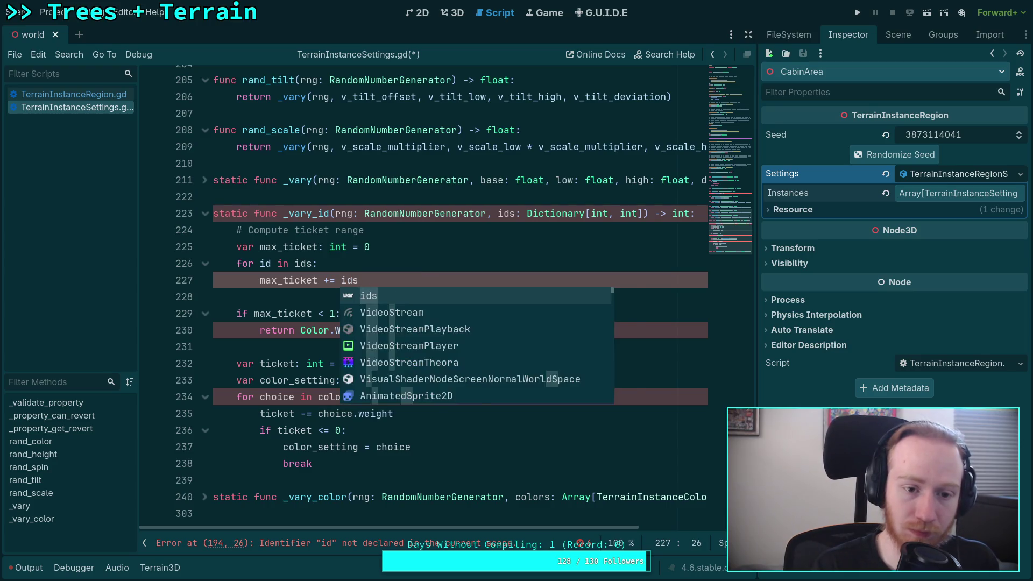
type(".get(id)")
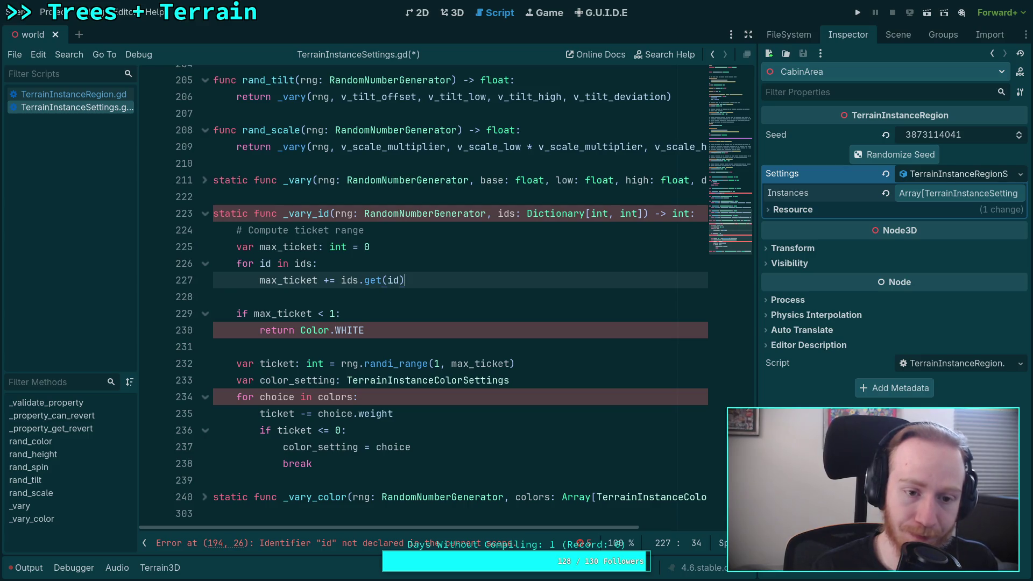
Add a trial 'var id_choices: PackedInt32Array' declaration above the ids loop.
key("Up")
key("ctrl+shift+Return")
type("var id_")
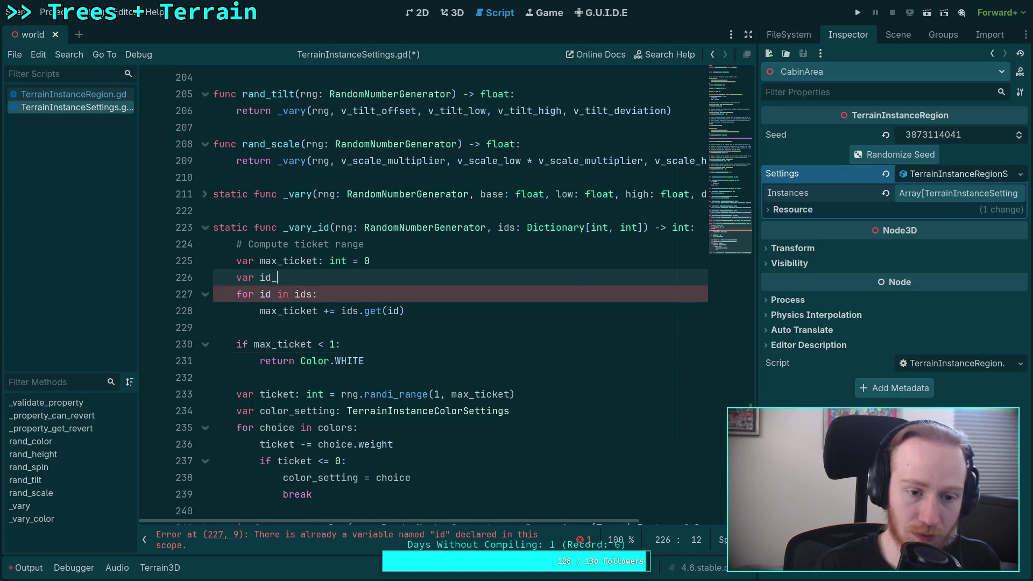
type("choices")
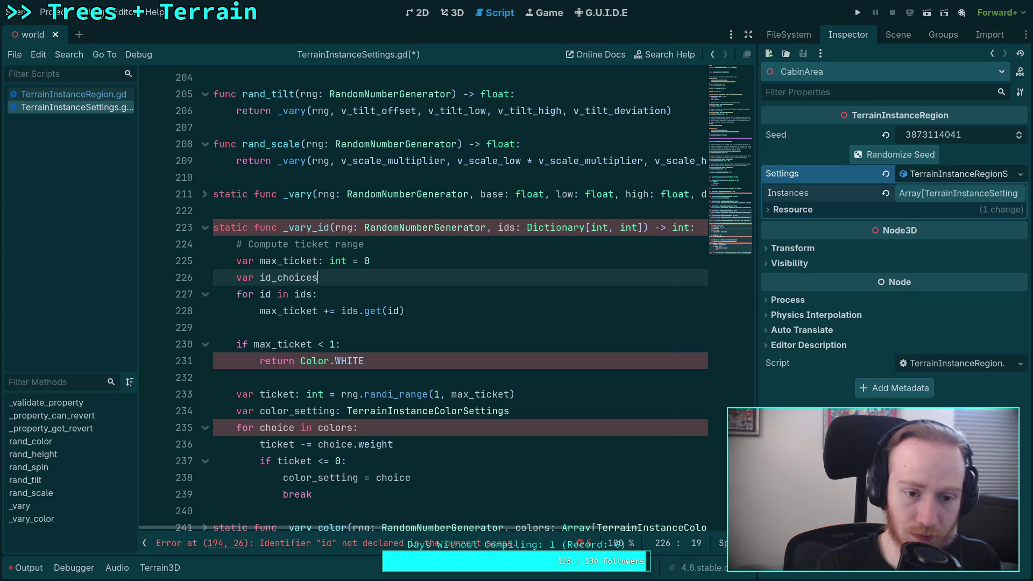
type(": ")
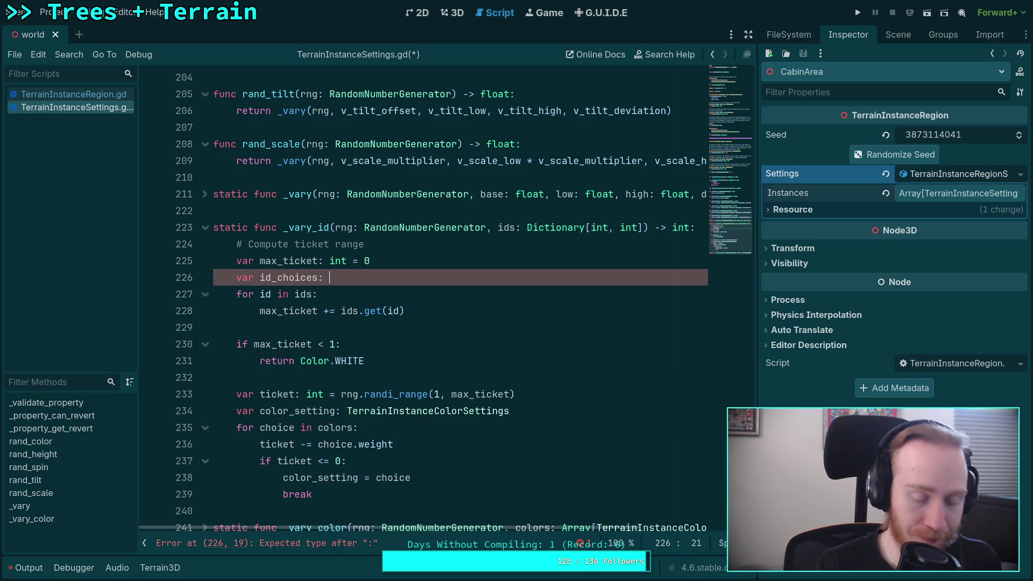
type("PackedInt3")
key("Return")
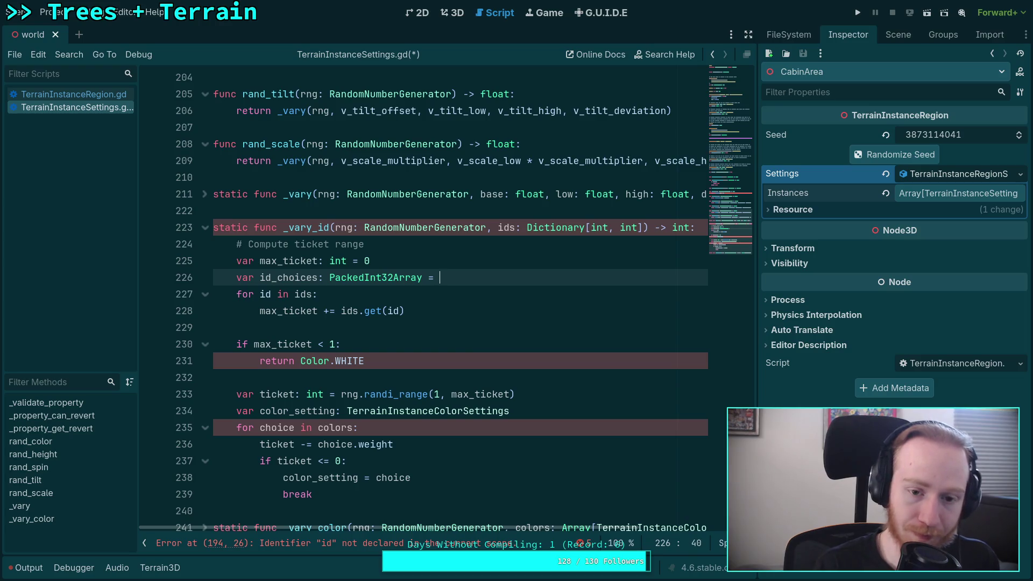
type("=")
key("BackSpace")
key("BackSpace")
key("BackSpace")
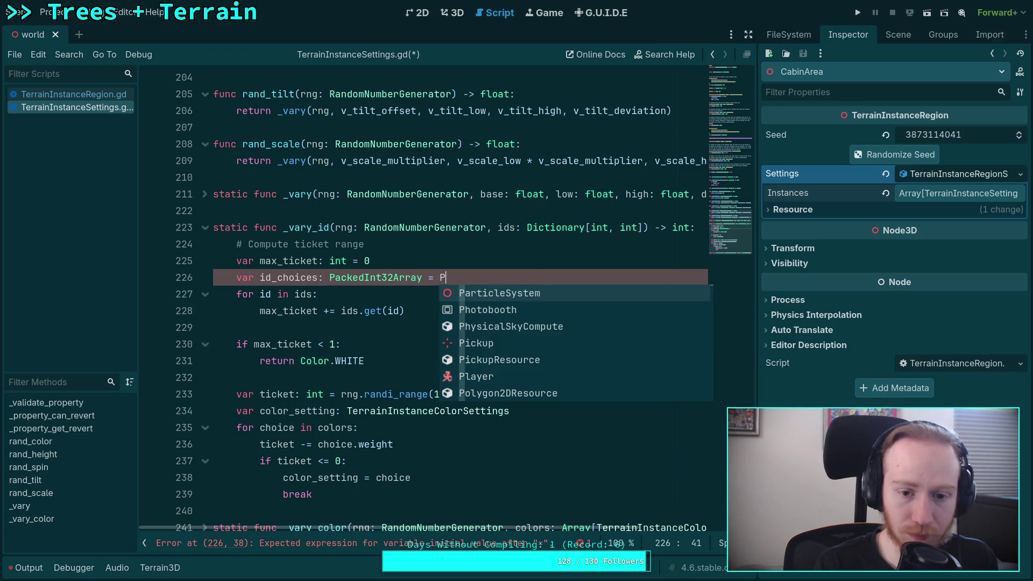
Try an id_choices.append_array line, then delete it and the id_choices declaration.
key("Return")
type("id_")
key("Return")
type(".a")
key("Escape")
key("BackSpace")
type(".se")
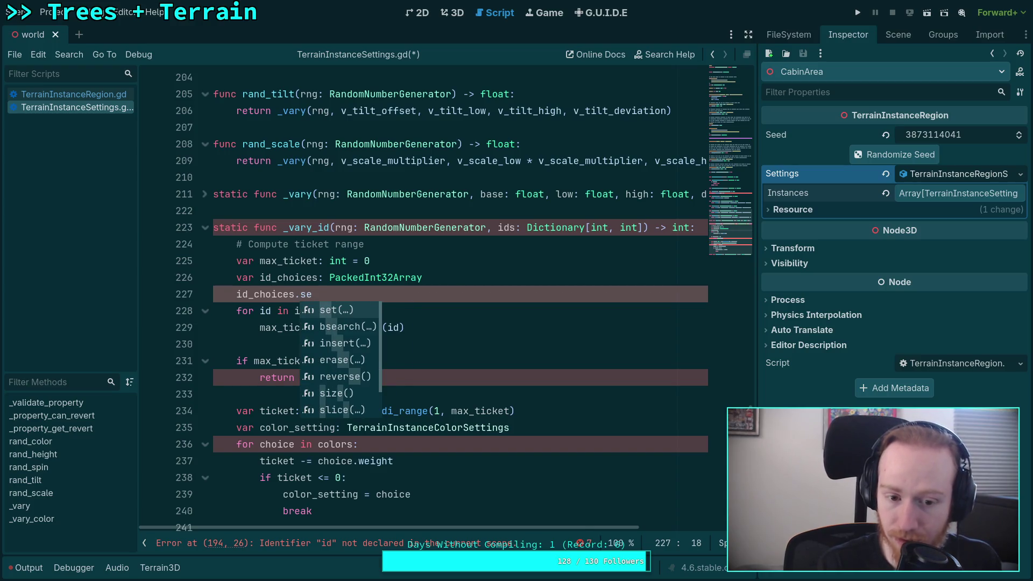
key("BackSpace")
key("BackSpace")
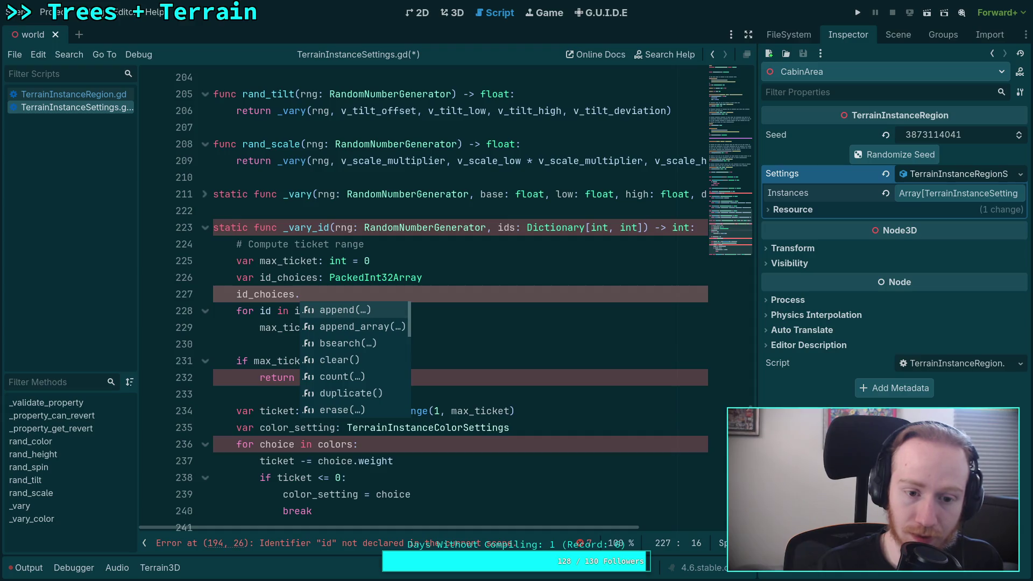
key("Down")
key("Return")
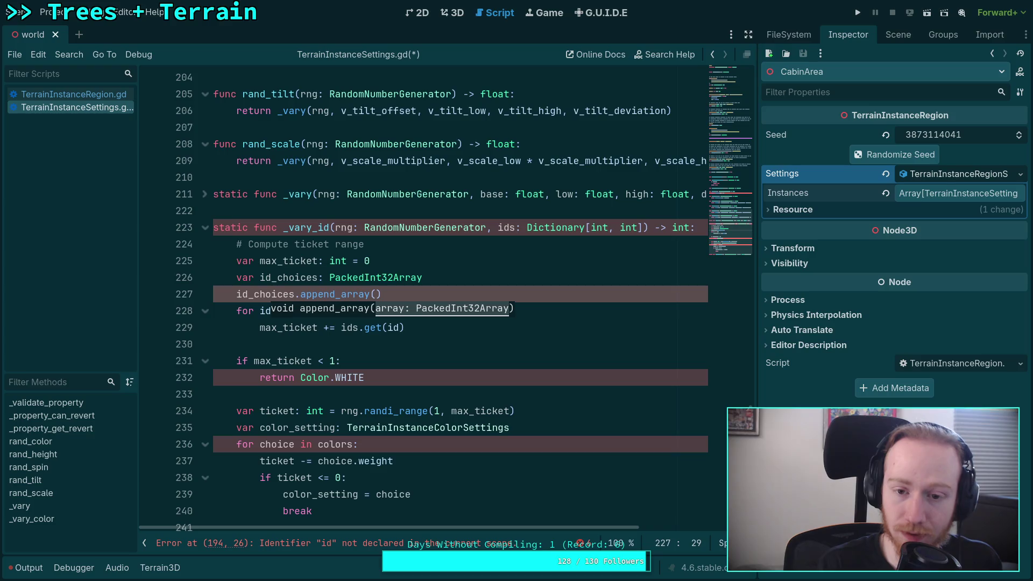
key("BackSpace")
key("BackSpace")
key("BackSpace")
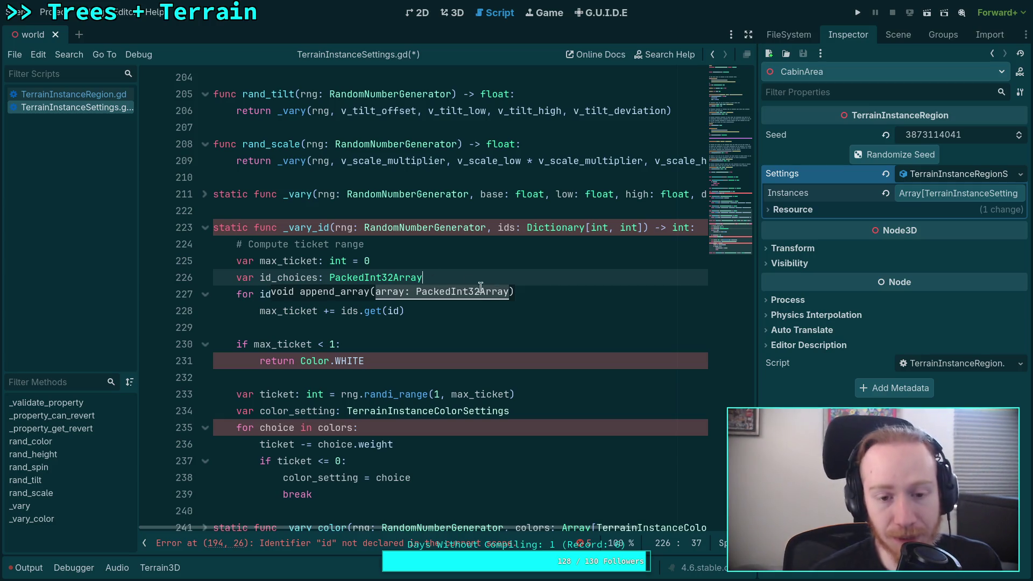
left_click_drag(481, 284, 475, 261)
key("BackSpace")
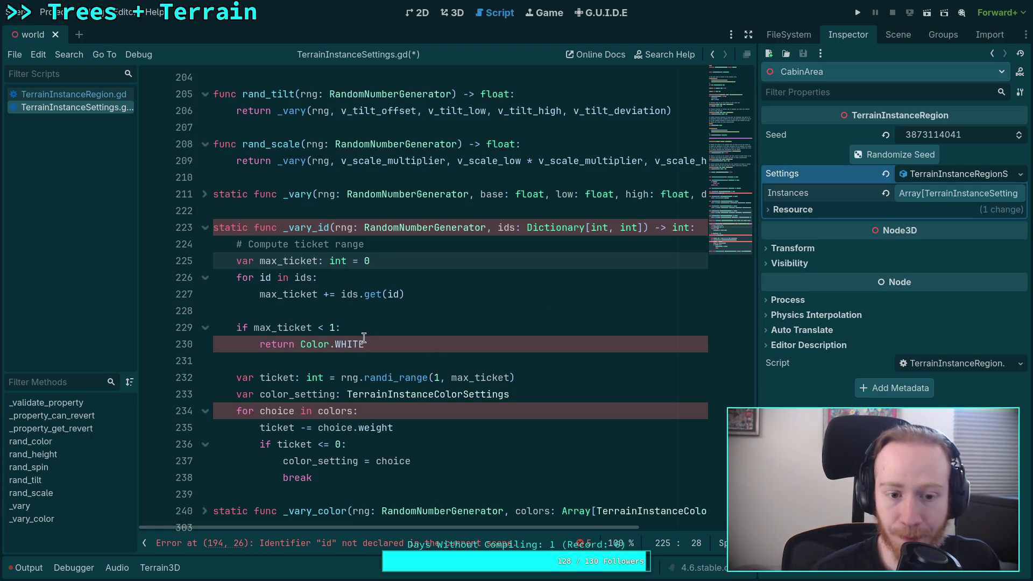
left_click(391, 343)
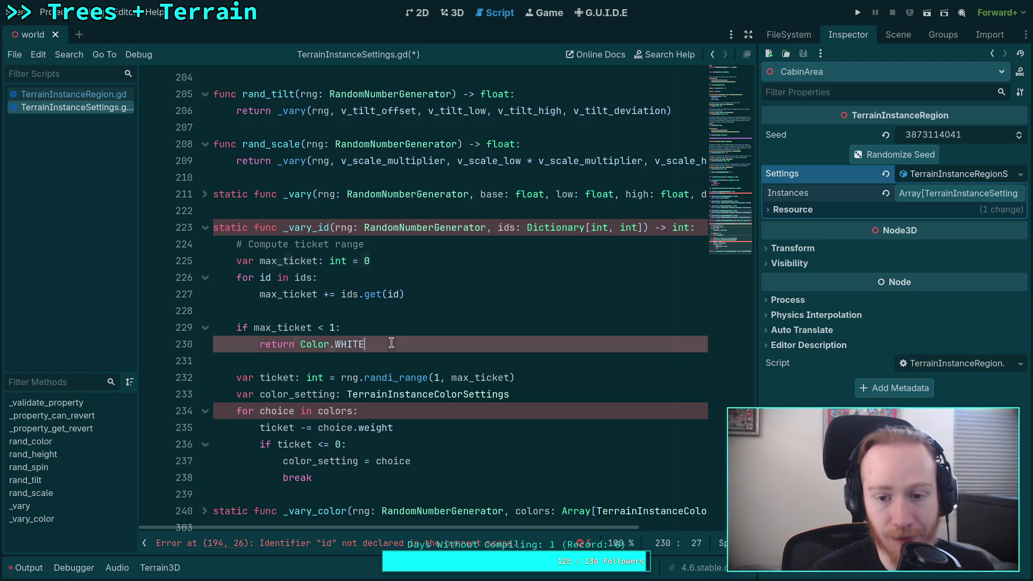
Replace the Color.WHITE fallback return with -1 and delete the color_setting declaration.
key("ctrl+shift+Left")
key("ctrl+shift+Left")
key("ctrl+shift+Left")
type("-1")
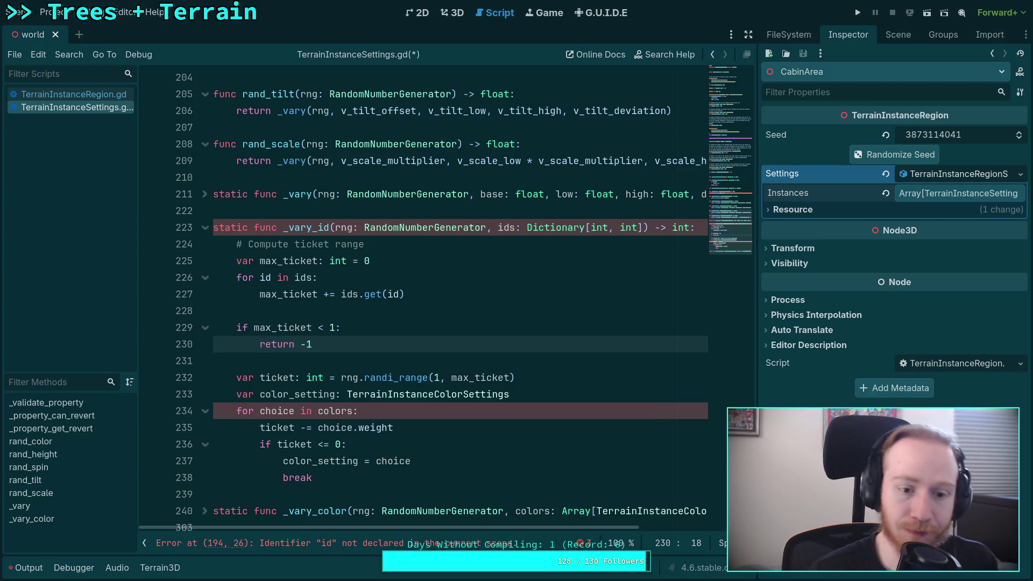
left_click(297, 359)
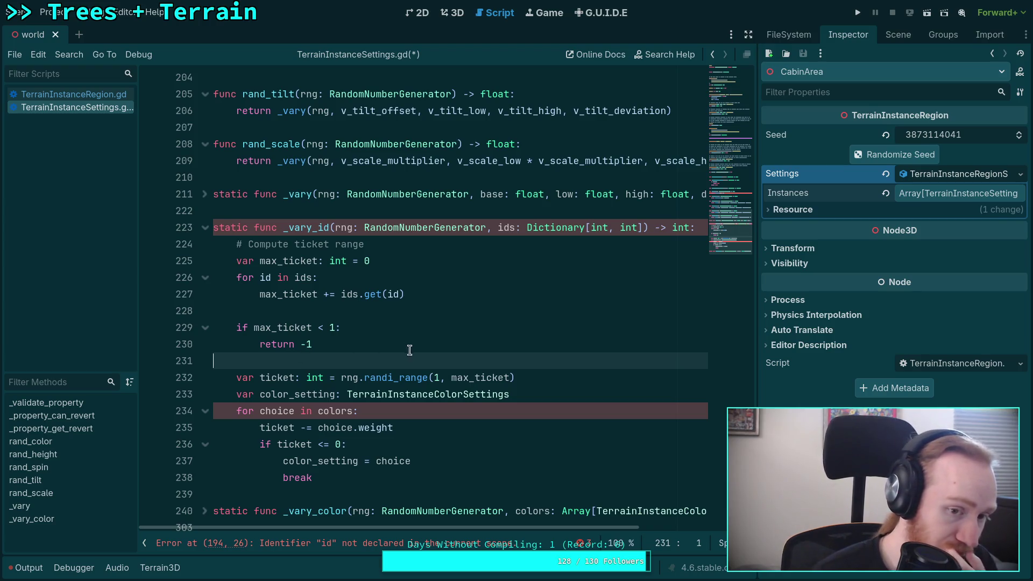
scroll(396, 358, "down", 1)
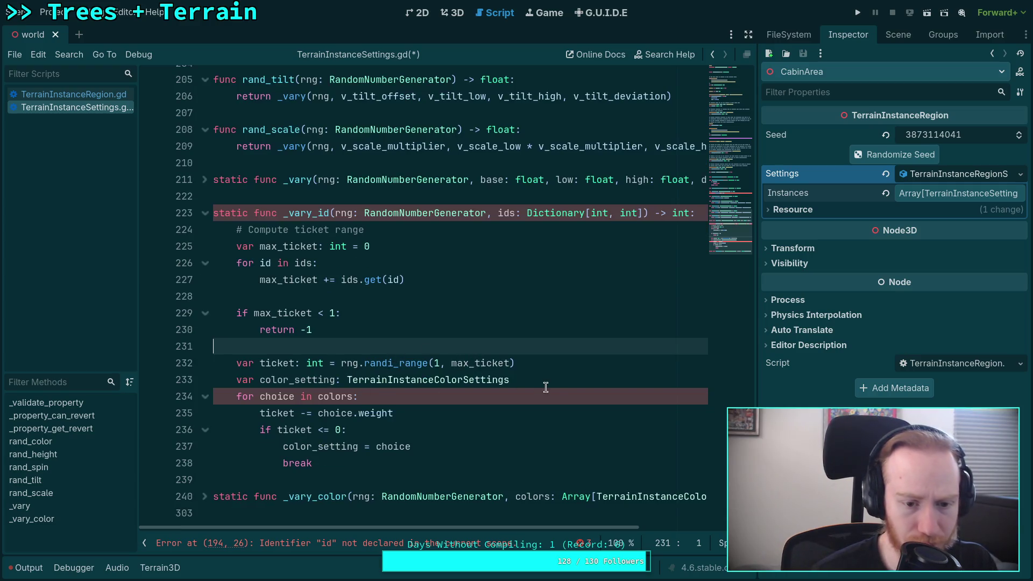
left_click_drag(553, 388, 565, 362)
key("Delete")
Make the picking loop iterate 'for id in ids', subtracting ids.get(id).
left_click_drag(260, 380, 354, 382)
type("id ")
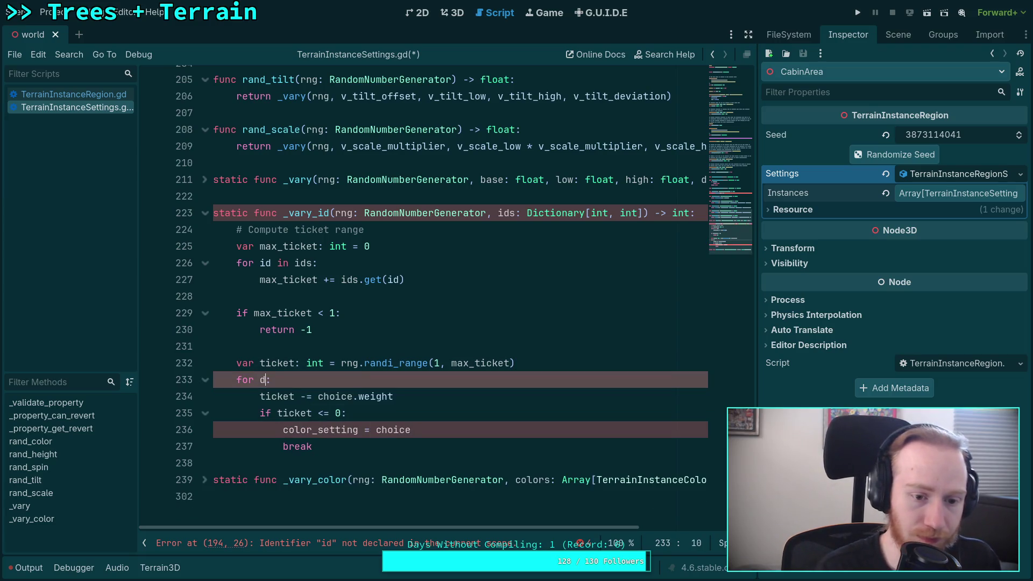
type("in ids")
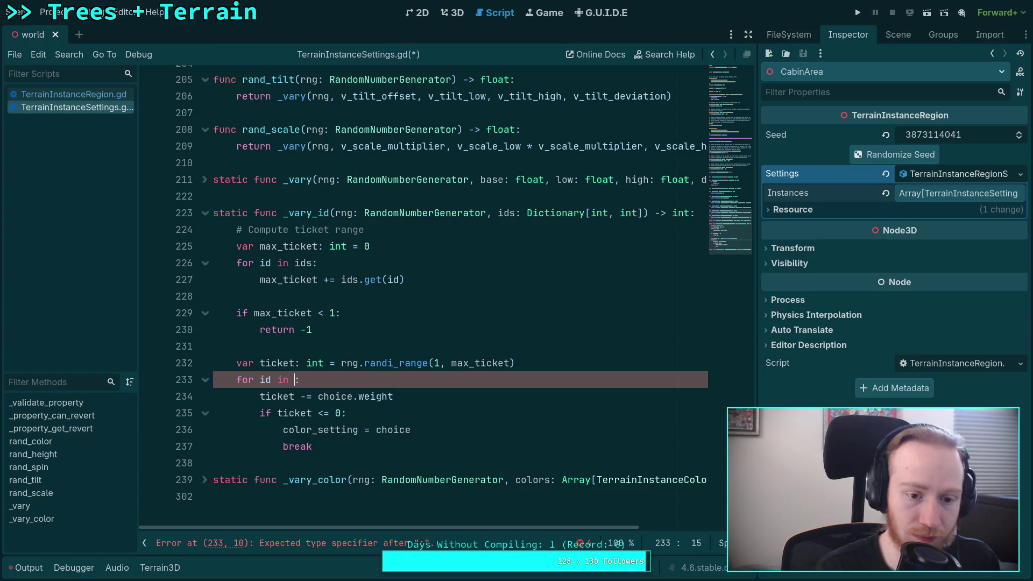
left_click(305, 363)
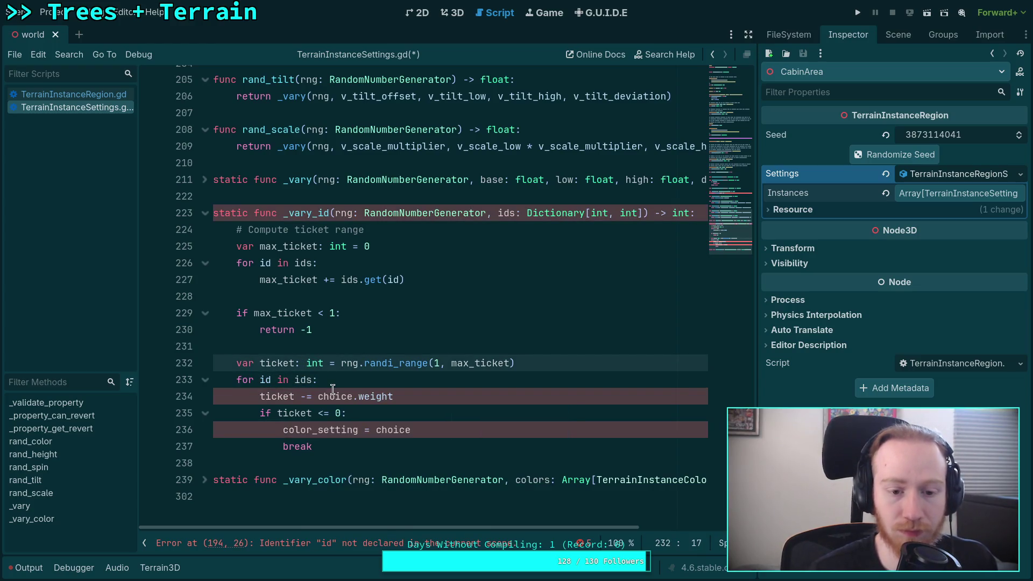
left_click_drag(318, 395, 415, 396)
type("ids.get(id")
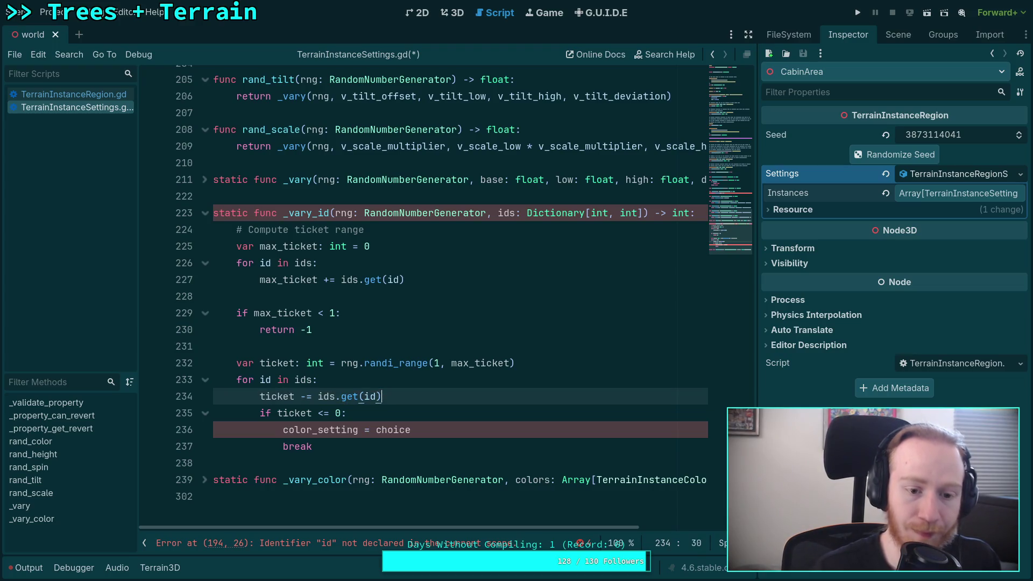
Add and undo a variable line below max_ticket, then review the ticket subtraction statement.
left_click(409, 246)
key("Return")
type("va")
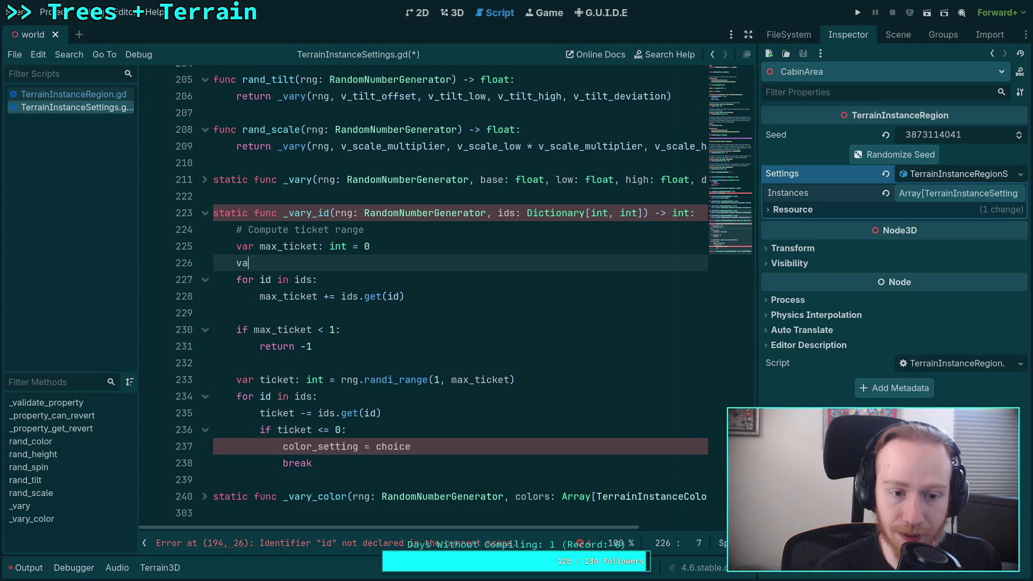
type("r")
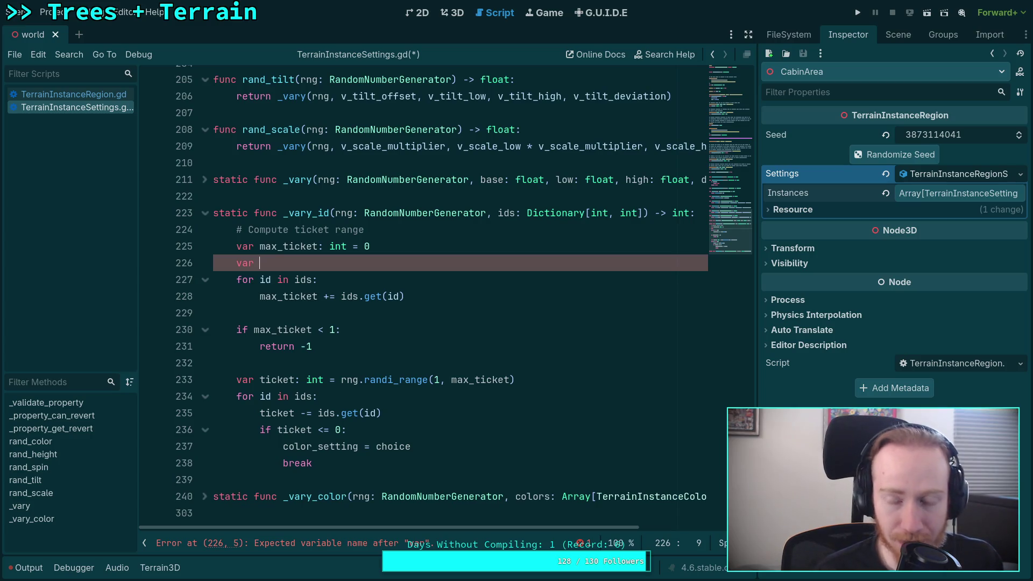
key("ctrl+z")
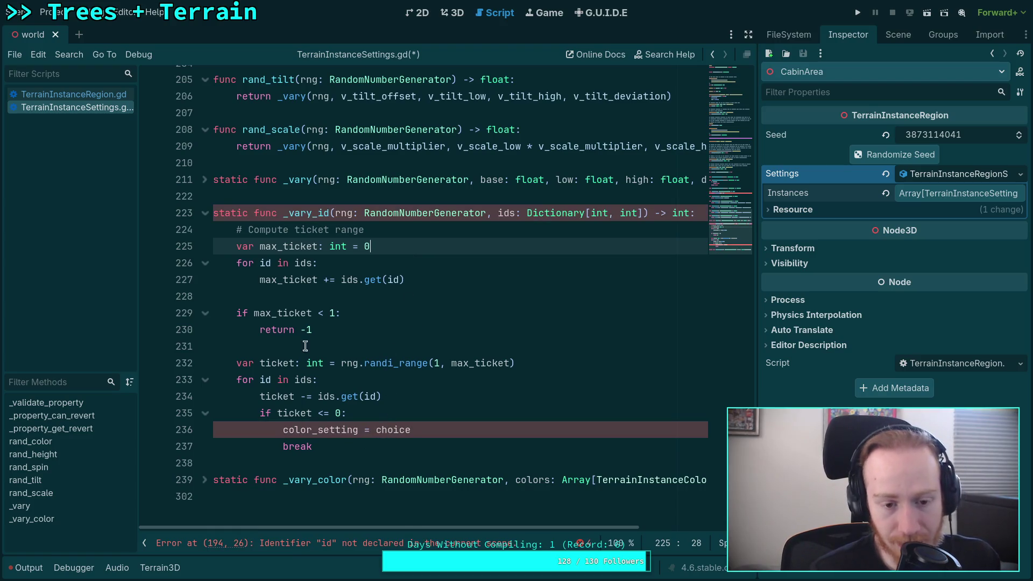
double_click(346, 395)
left_click_drag(346, 396, 407, 378)
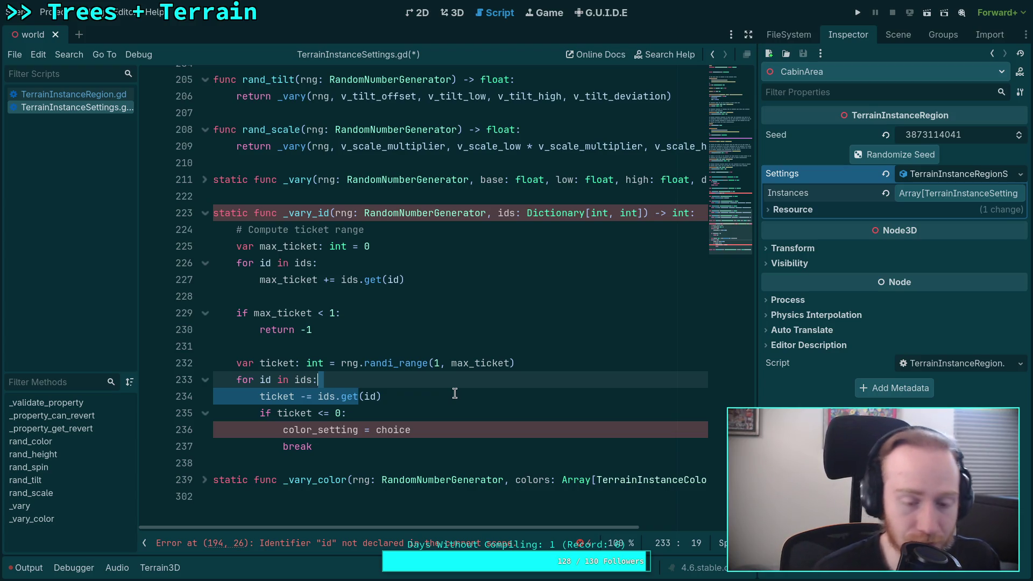
left_click(430, 396)
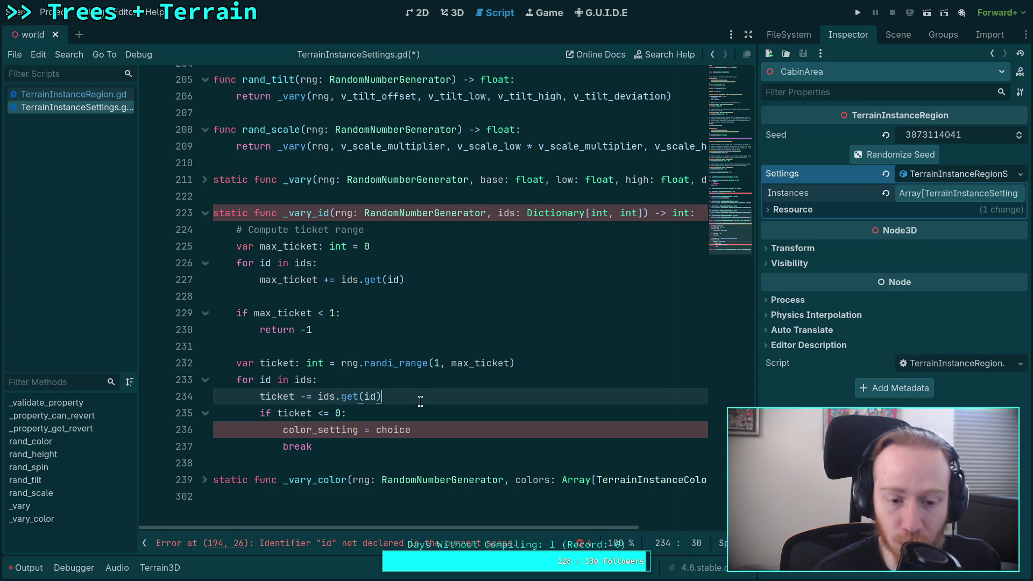
mouse_move(383, 396)
left_mouse_down()
mouse_move(248, 396)
mouse_move(260, 396)
left_mouse_up()
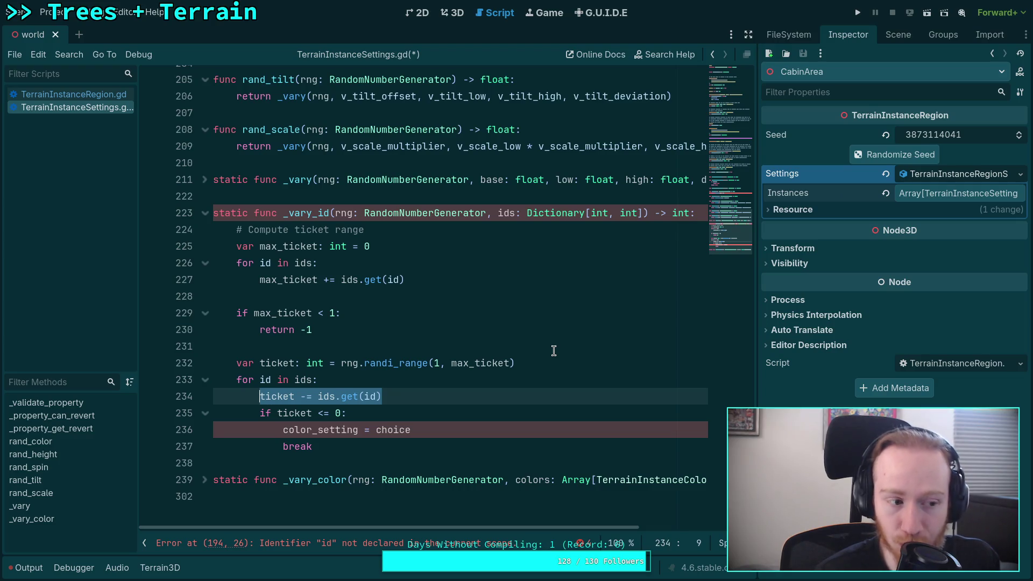
left_click(397, 396)
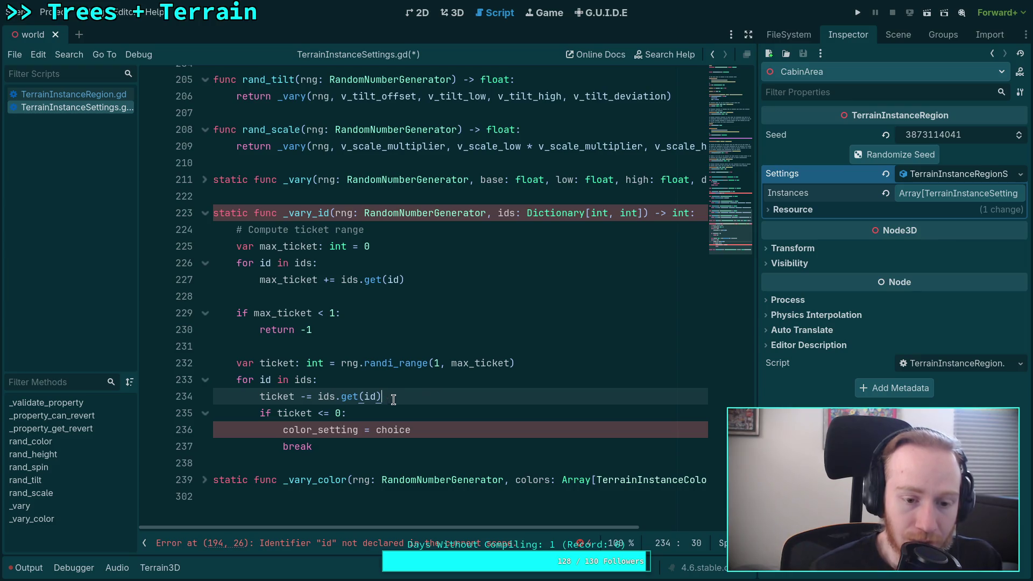
Replace the color_setting and break lines with 'return id', add 'return -1', and save.
left_click_drag(437, 433, 282, 431)
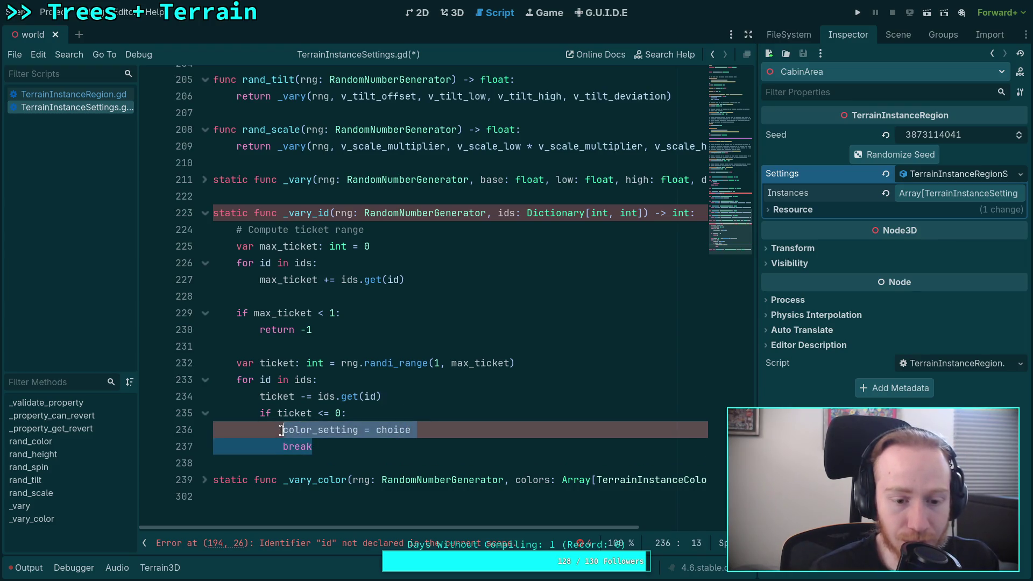
type("return id")
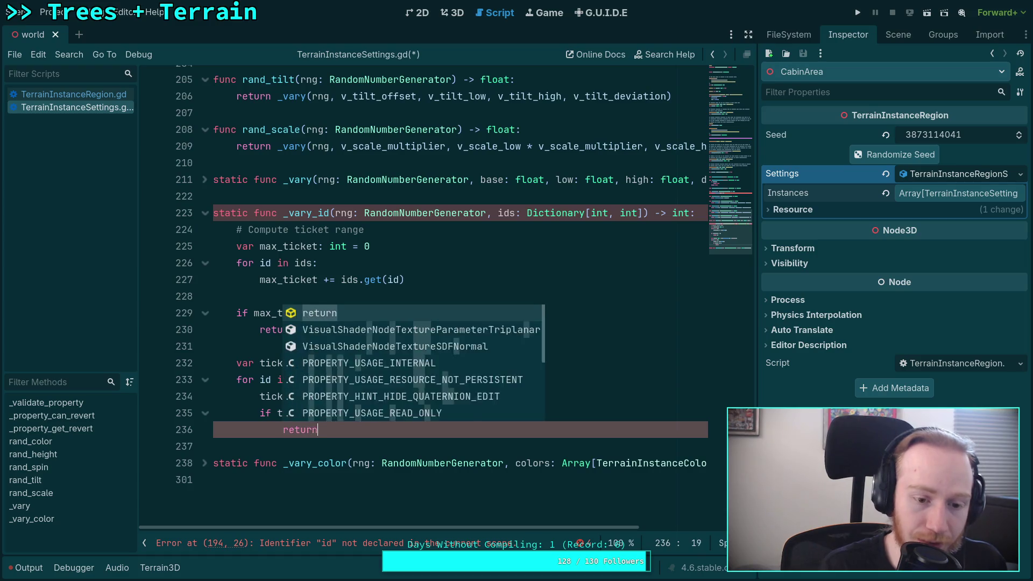
key("Escape")
key("Return")
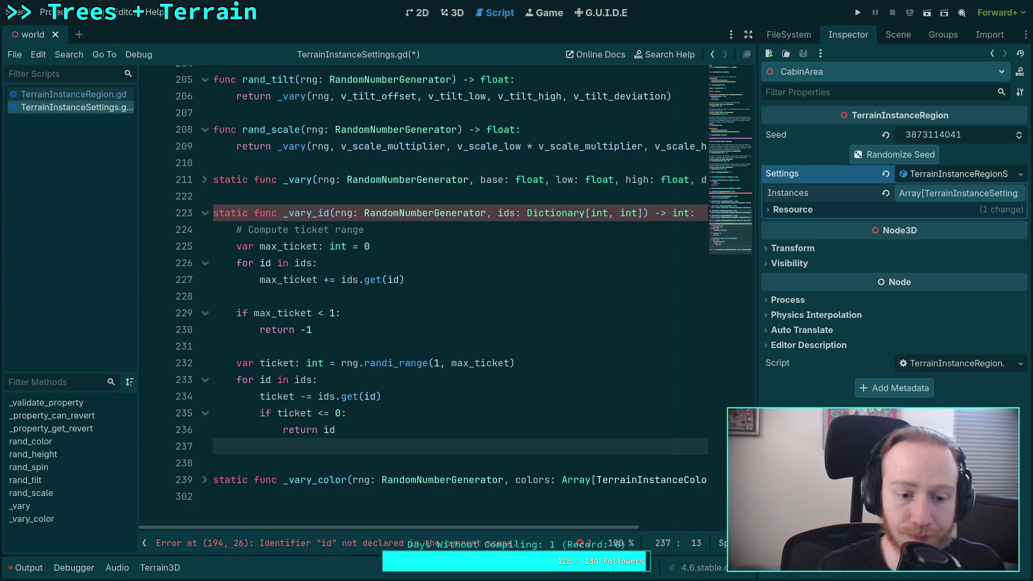
key("Return")
type("return -1")
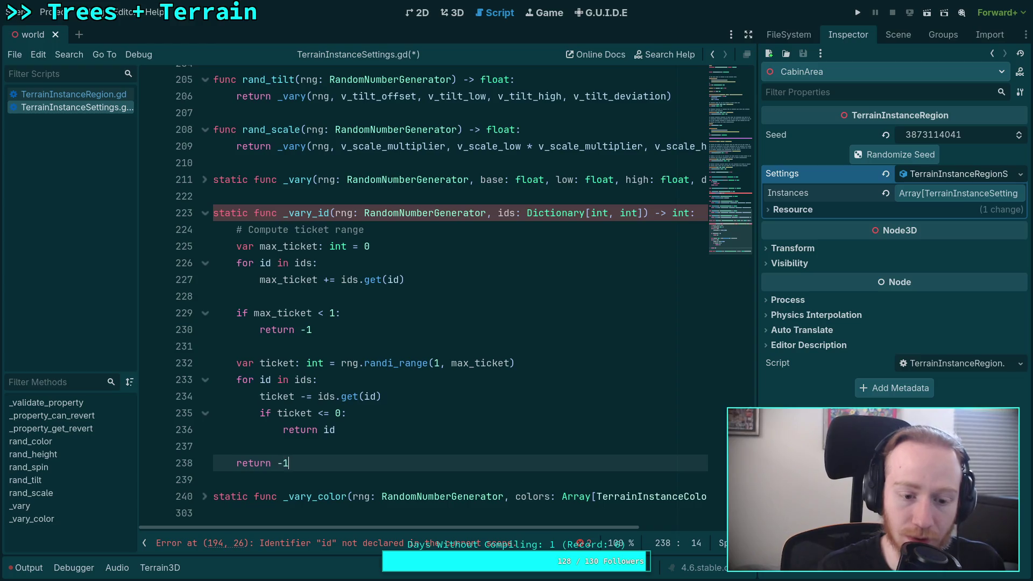
key("ctrl+s")
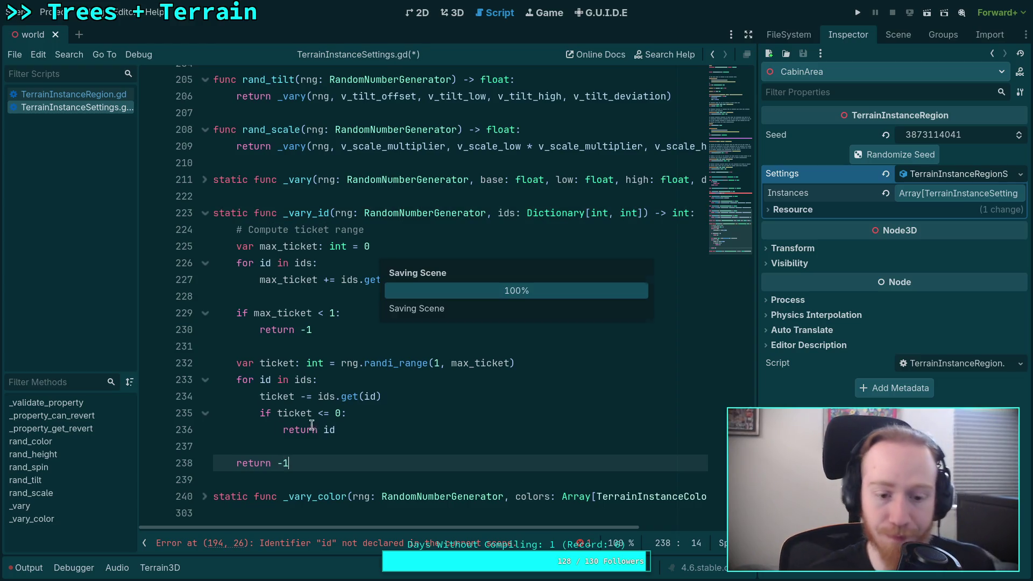
Delete the '# Compute ticket range' comment from _vary_id and save.
left_click_drag(401, 226, 219, 232)
key("BackSpace")
key("BackSpace")
key("ctrl+s")
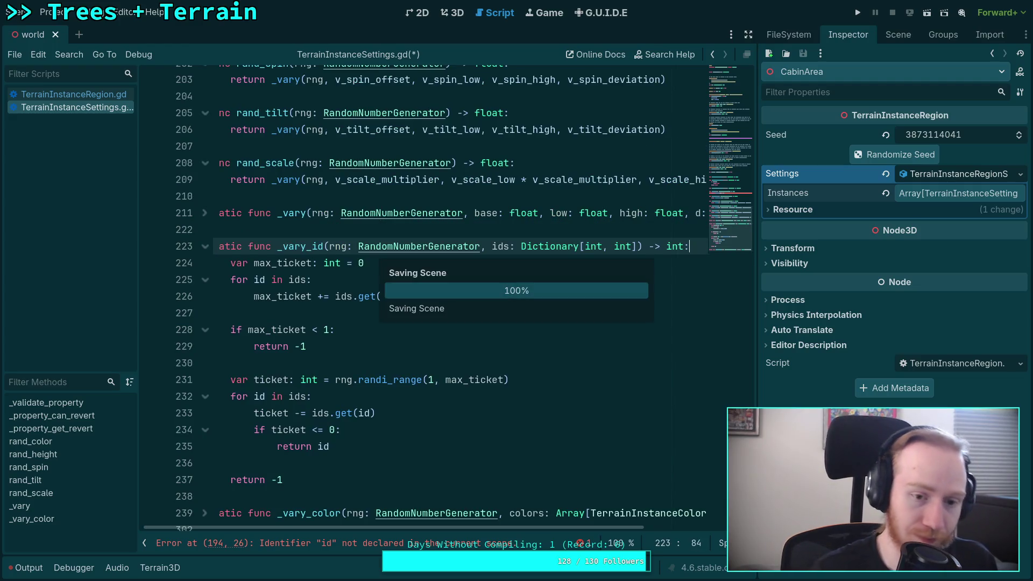
Fold _vary_id and change rand_id's call to _vary_id(rng, ids), then save.
left_click(206, 248)
scroll(260, 513, "up", 10)
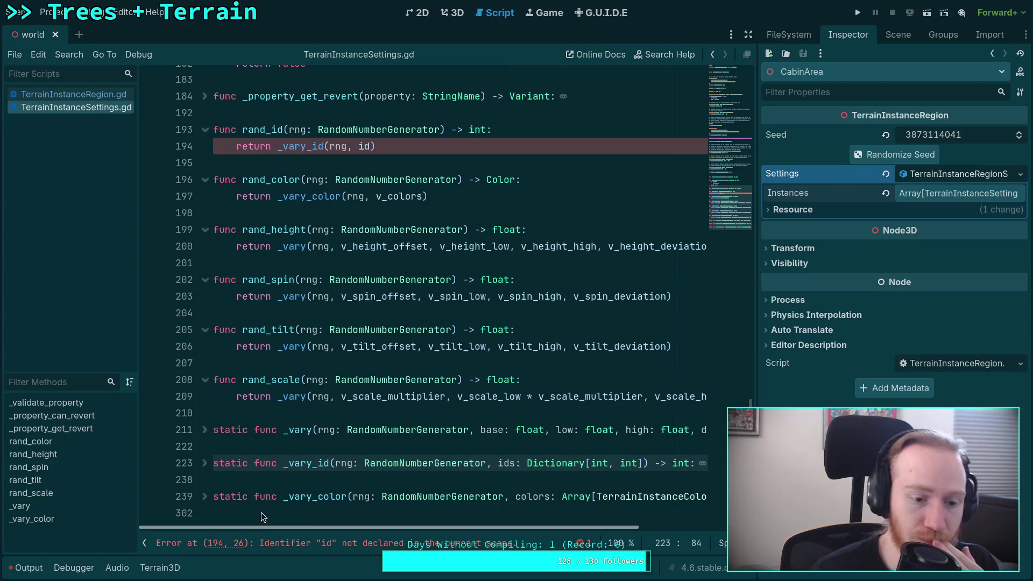
left_click(373, 447)
type("s")
key("ctrl+s")
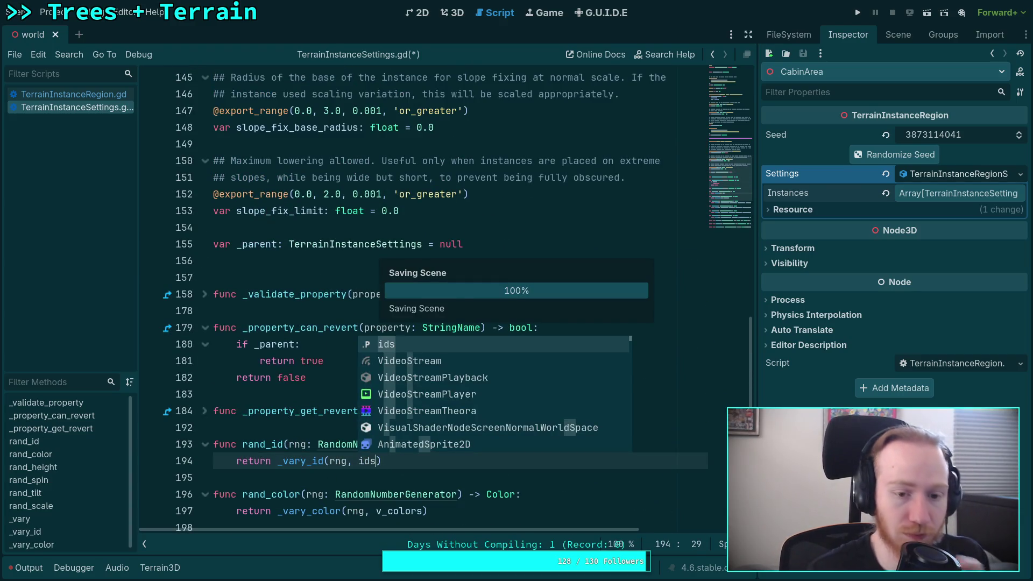
left_click(316, 393)
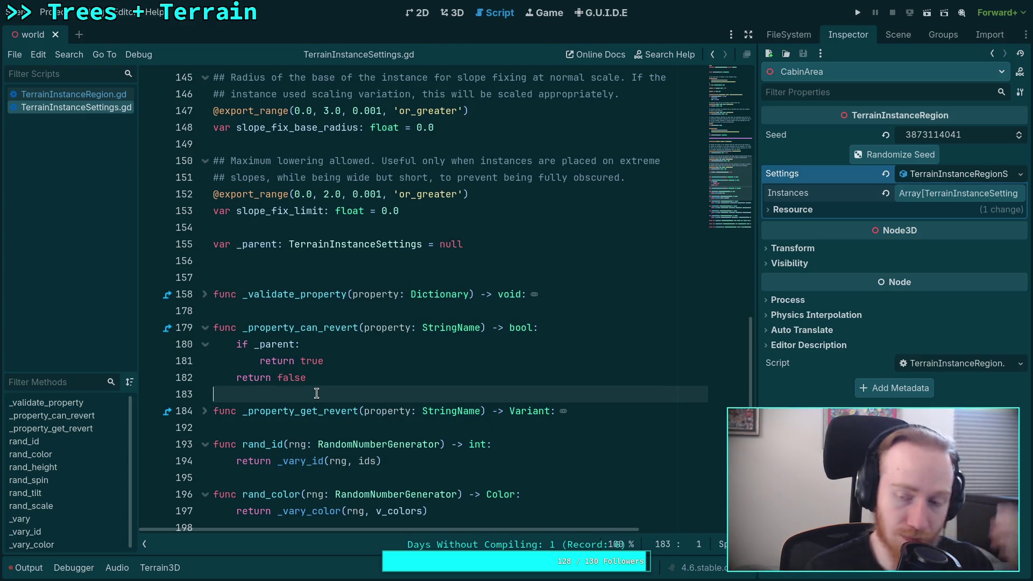
scroll(317, 393, "up", 15)
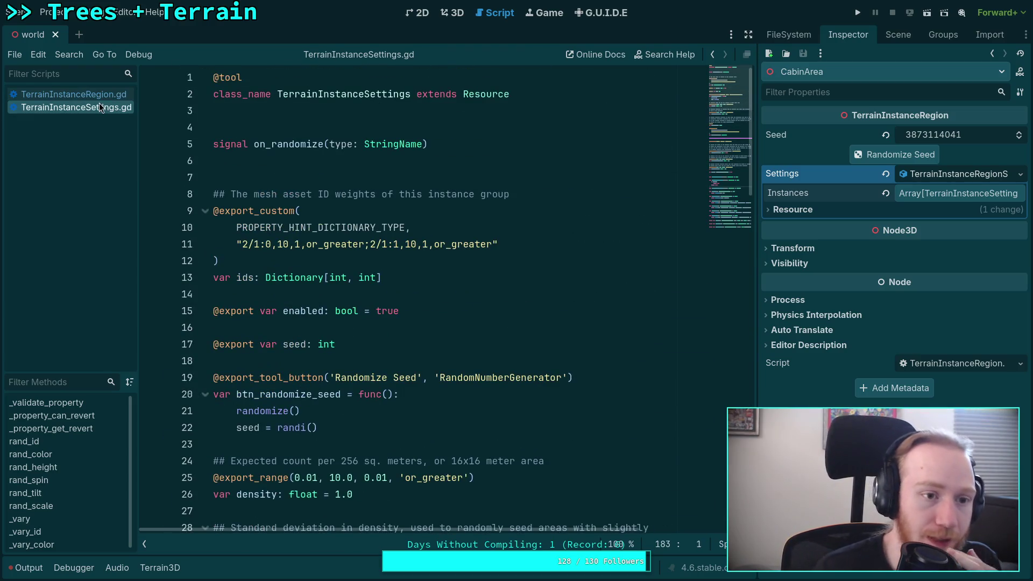
right_click(98, 107)
Close TerrainInstanceSettings.gd and highlight uses of instances in TerrainInstanceRegion.gd.
left_click(116, 141)
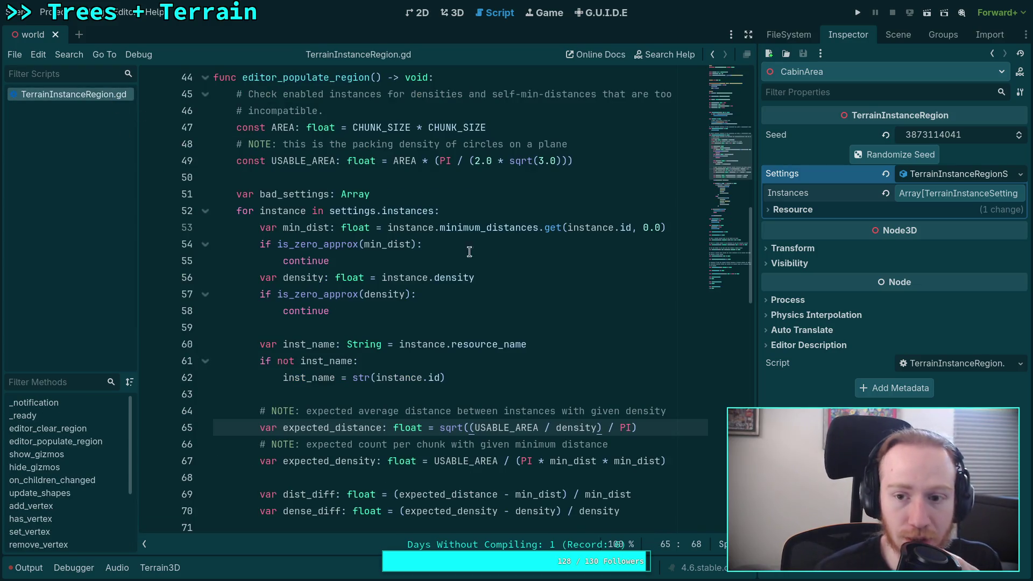
scroll(565, 258, "up", 10)
scroll(567, 260, "down", 5)
scroll(567, 261, "down", 1)
scroll(567, 261, "up", 1)
scroll(567, 260, "down", 5)
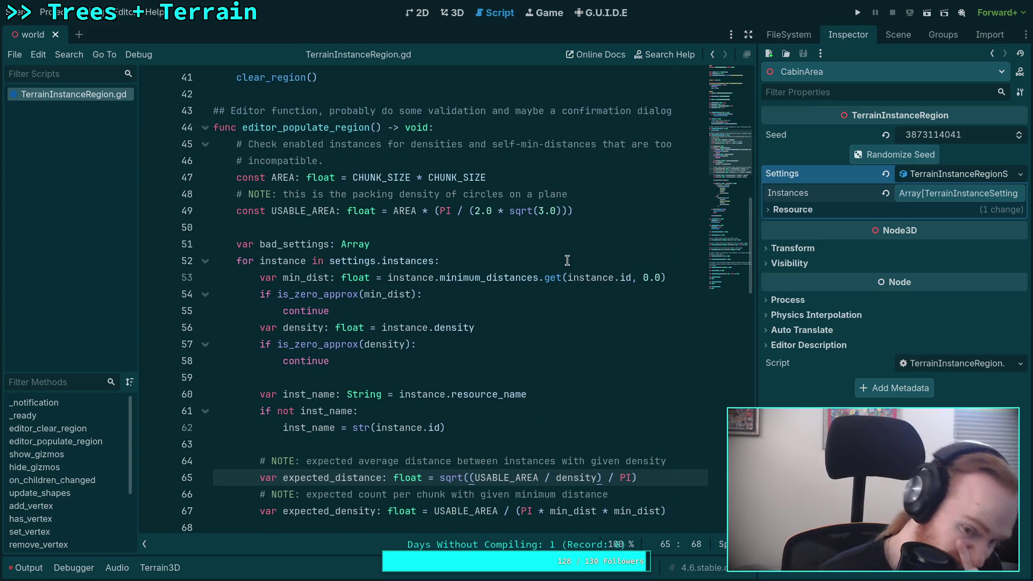
double_click(400, 260)
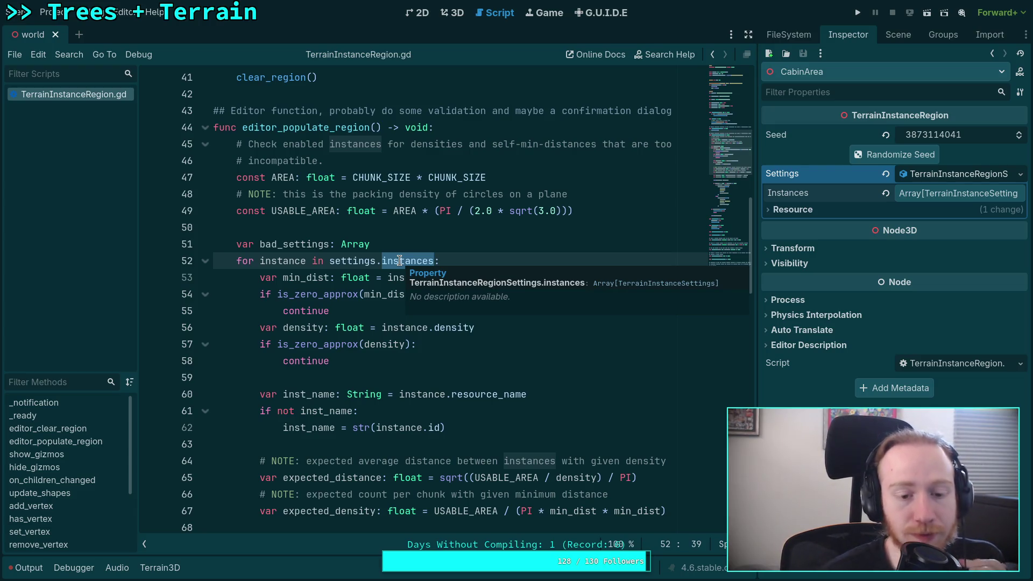
Change line 62's fallback instance name from instance.id to str(instance.ids.keys()).
left_click(443, 427)
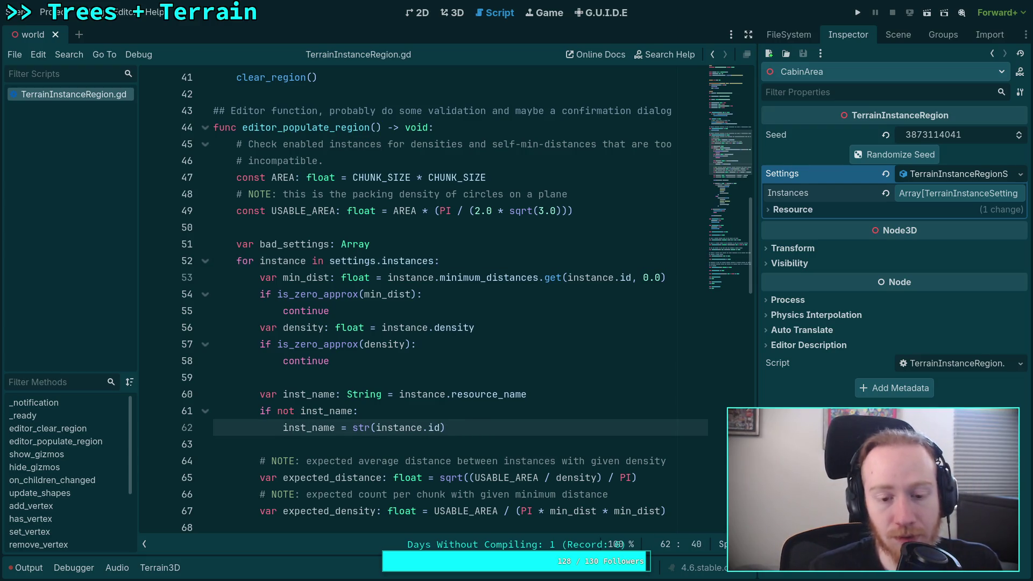
type("s.k")
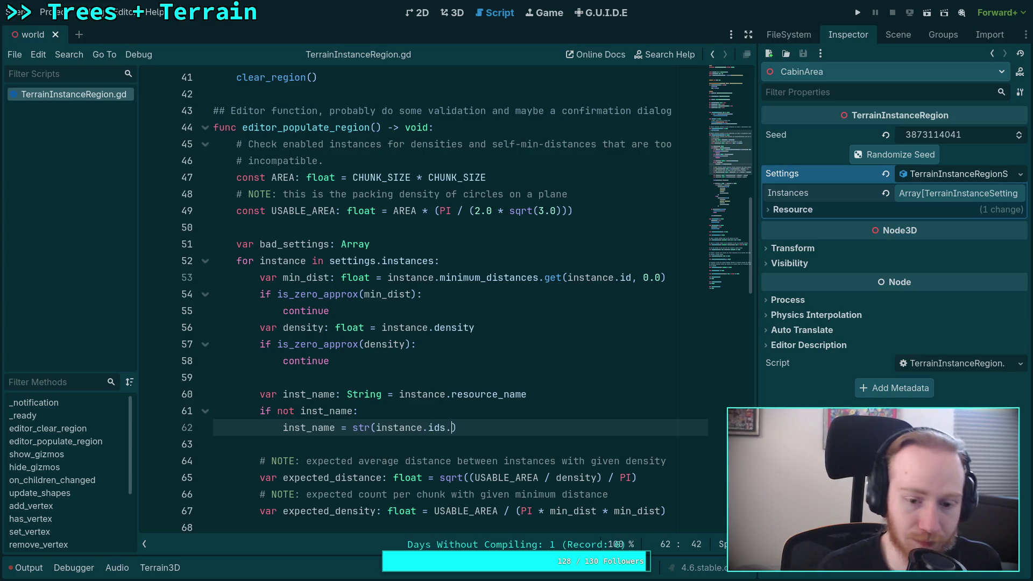
type("eys")
key("Return")
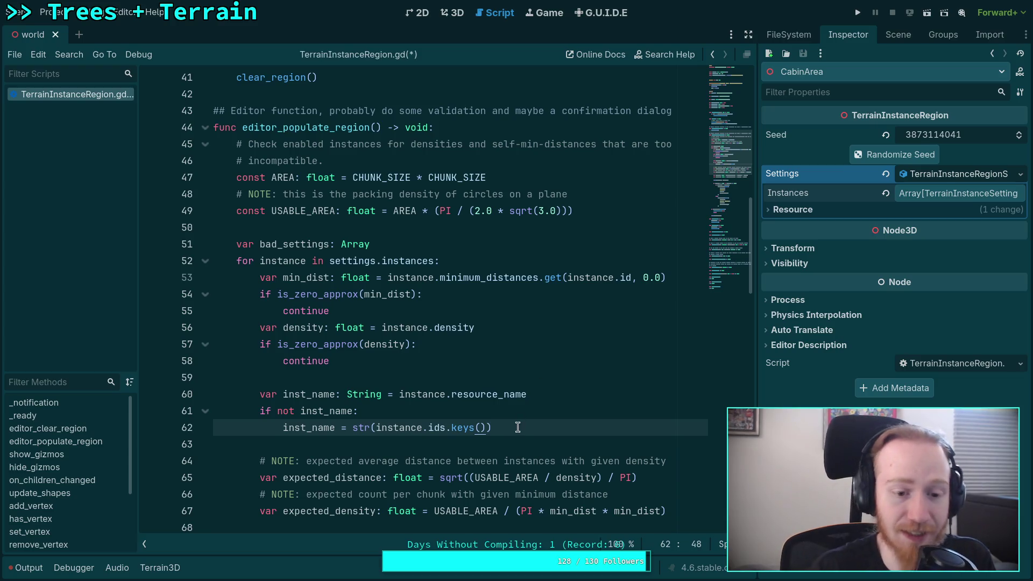
left_click(508, 440)
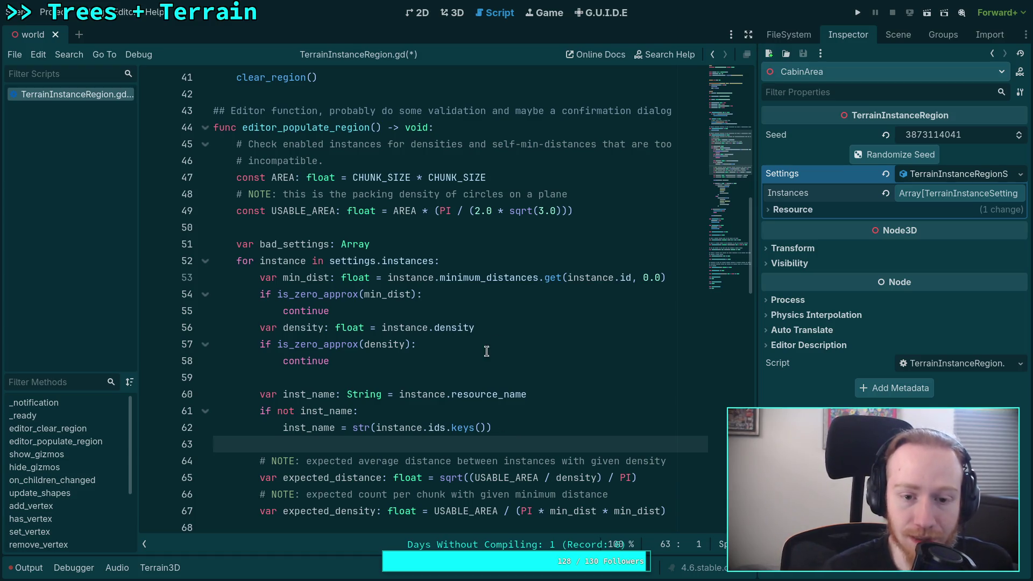
mouse_move(513, 281)
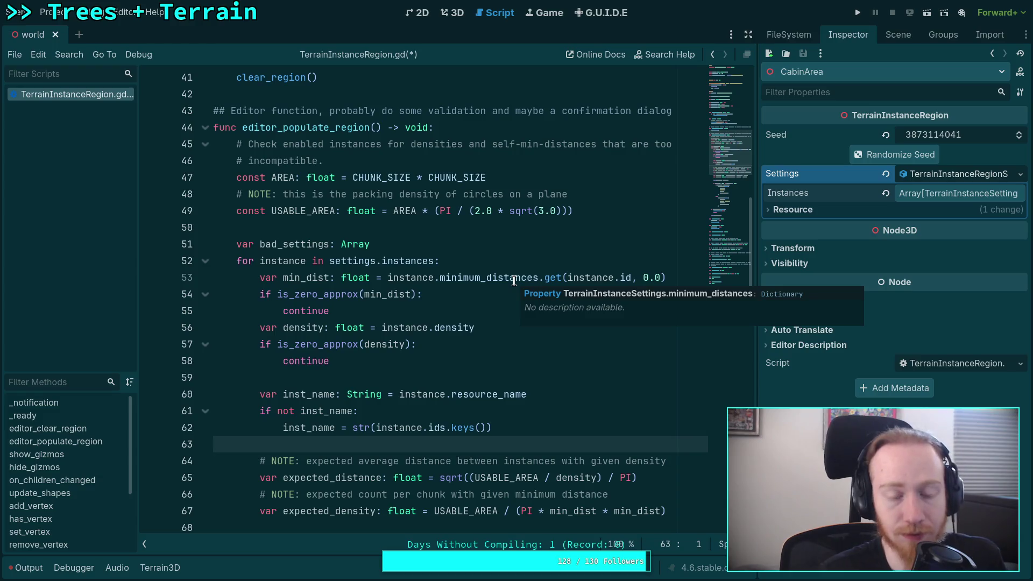
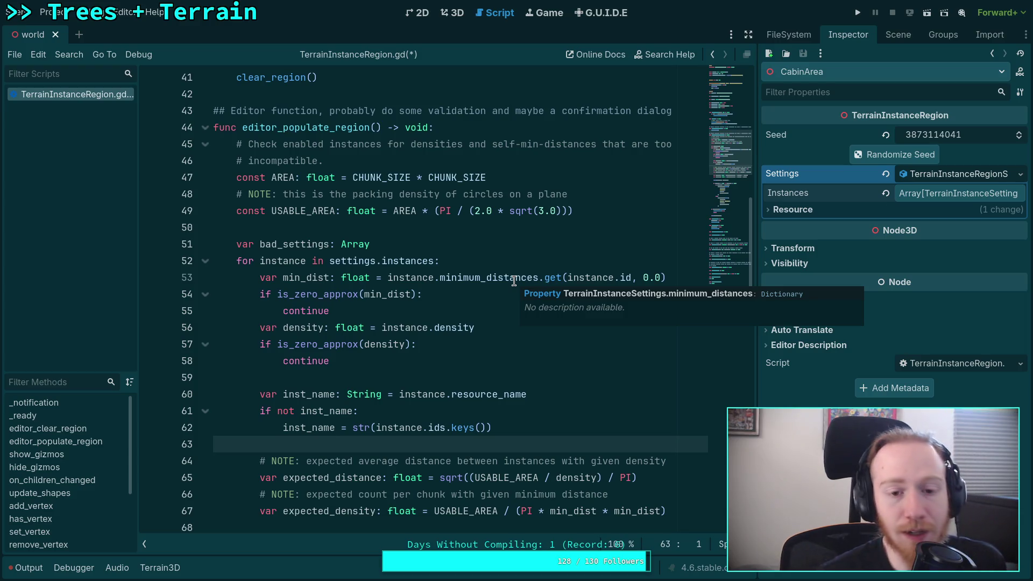
Hide the scripts/methods list and the side docks so the code fills the window.
left_click(433, 310)
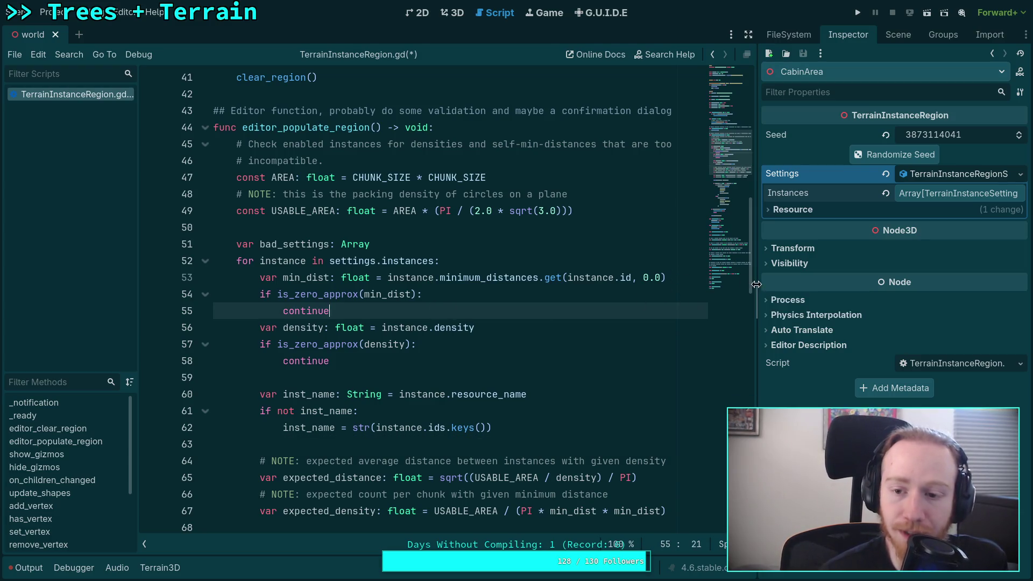
left_click(146, 542)
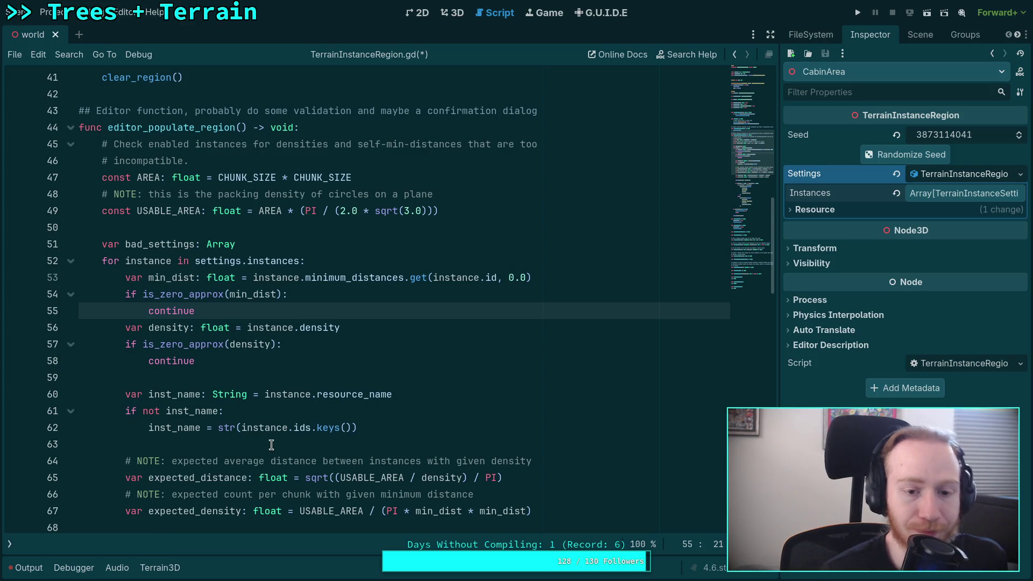
left_click(400, 339)
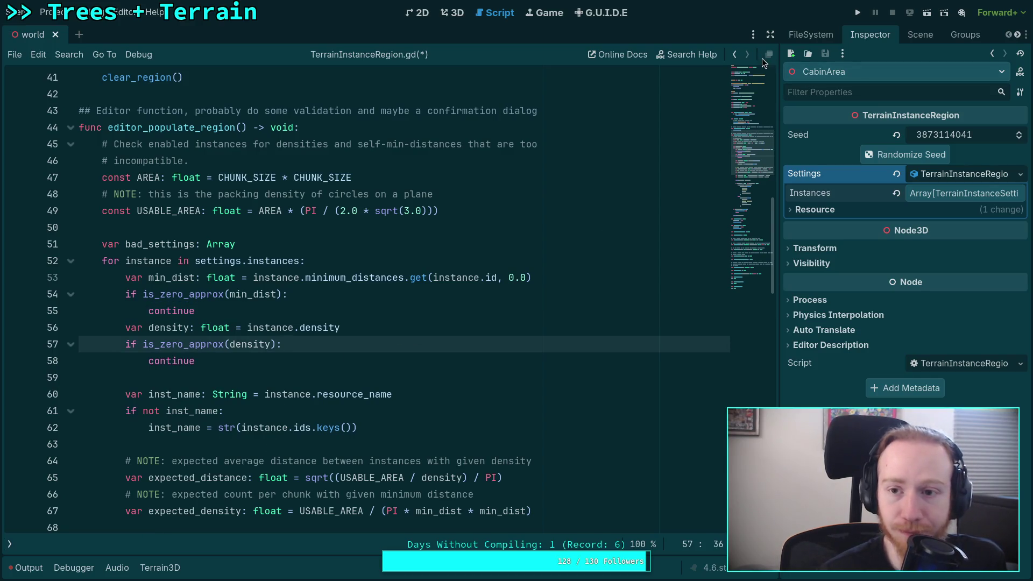
left_click(770, 35)
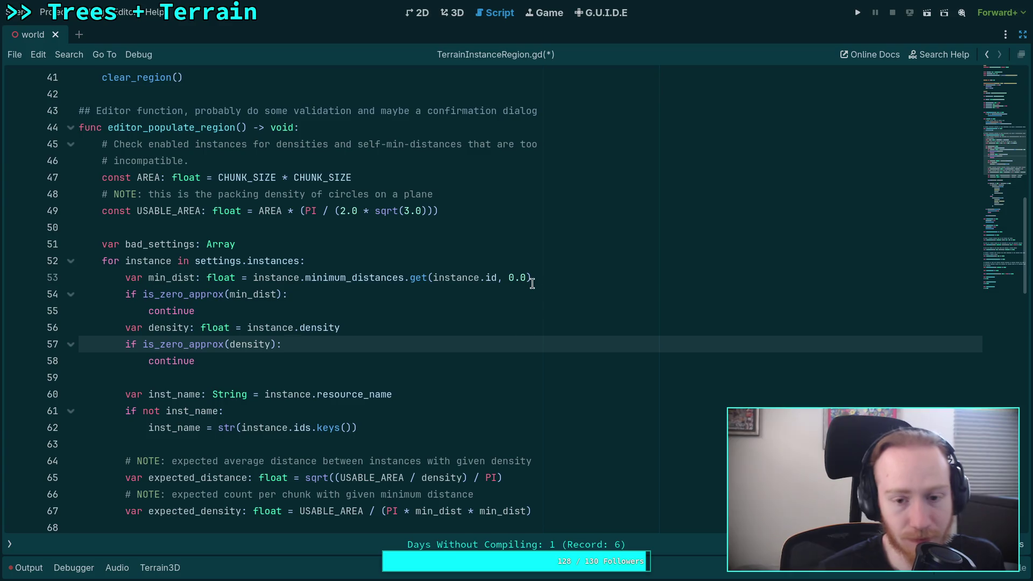
Scroll through editor_populate_region, adding and removing a temporary '/*' line below line 50.
scroll(316, 242, "down", 5)
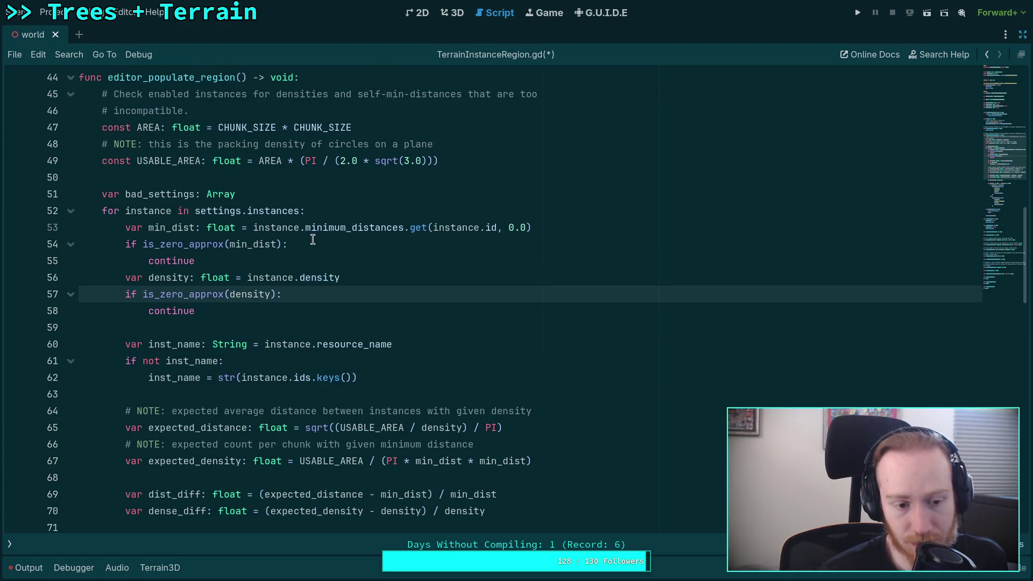
scroll(316, 251, "down", 2)
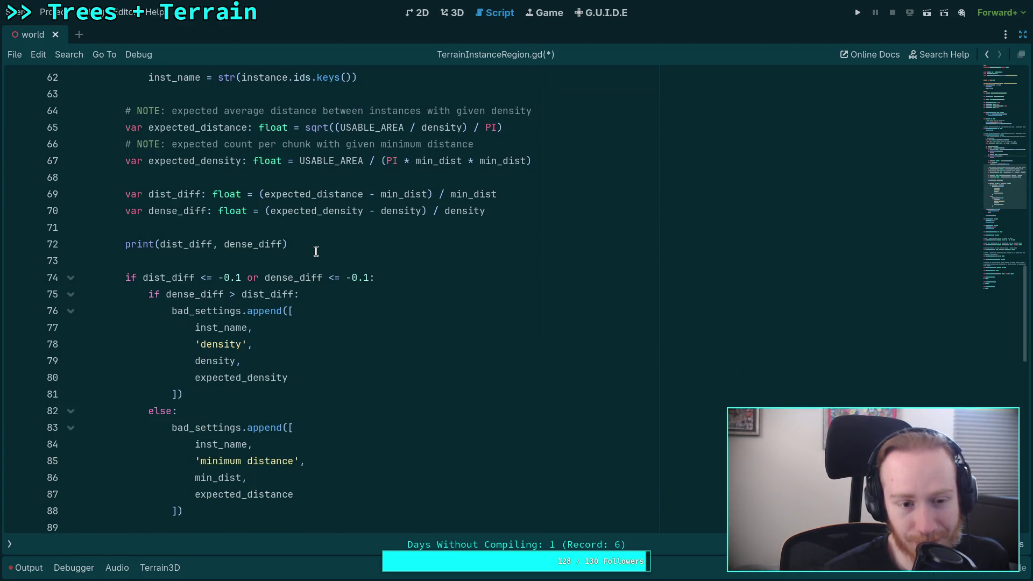
scroll(316, 252, "down", 2)
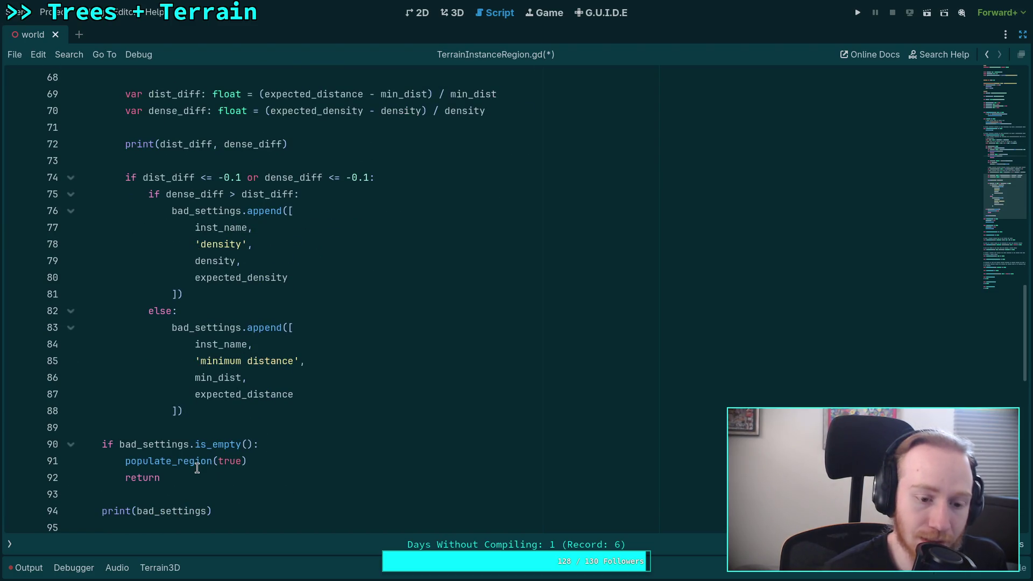
scroll(229, 429, "down", 2)
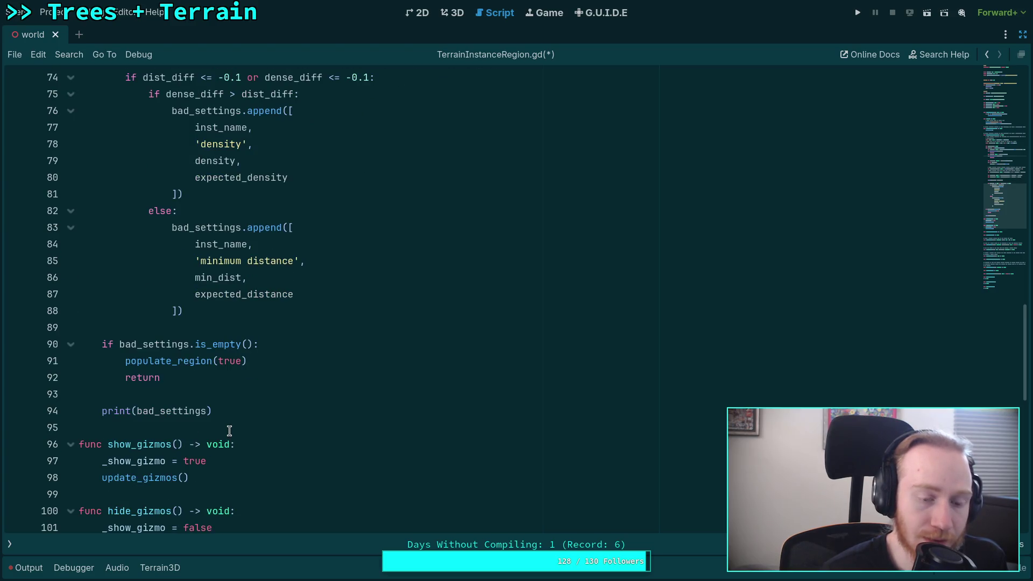
scroll(229, 431, "up", 10)
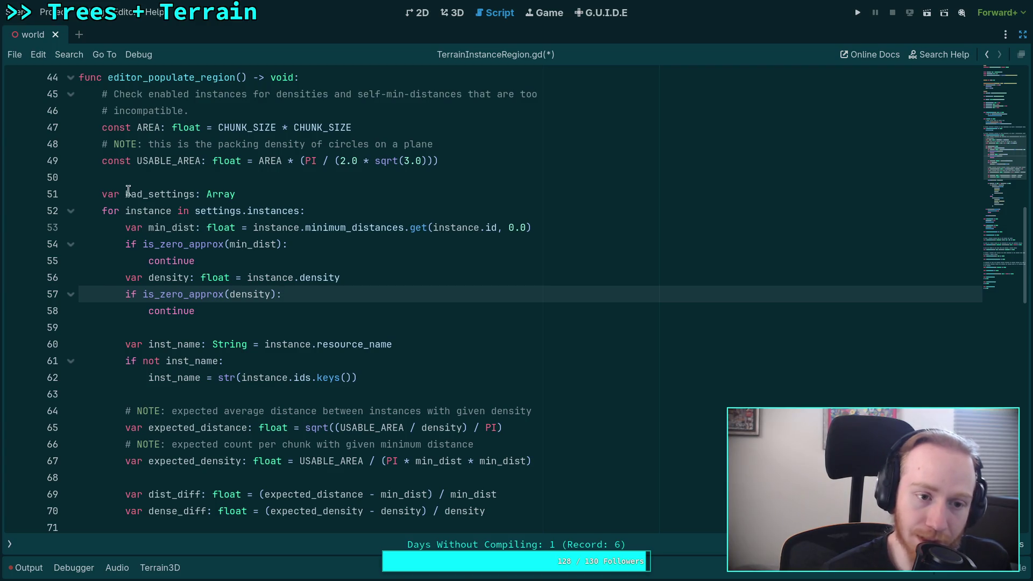
left_click(203, 179)
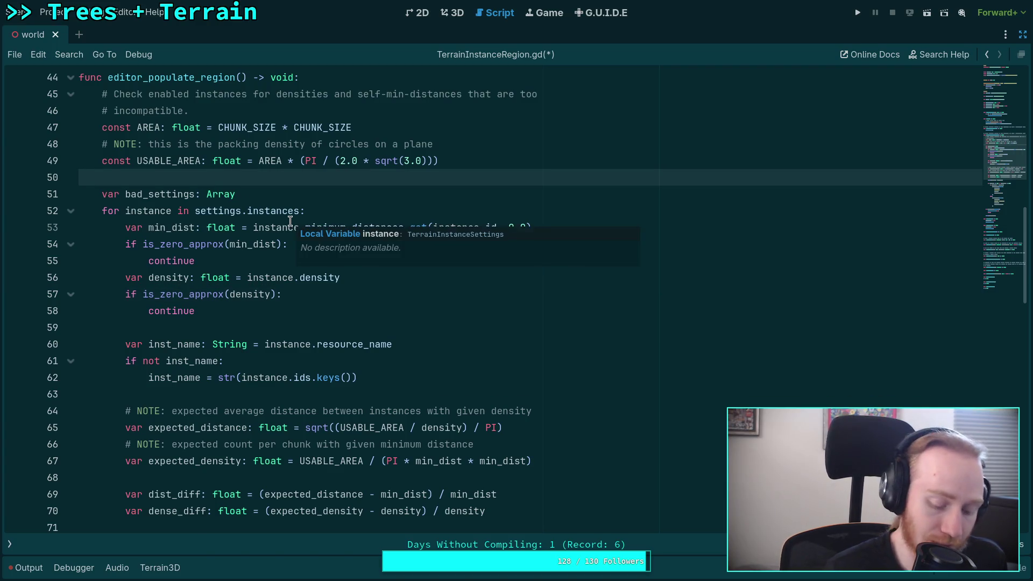
key("Return")
type("/* */")
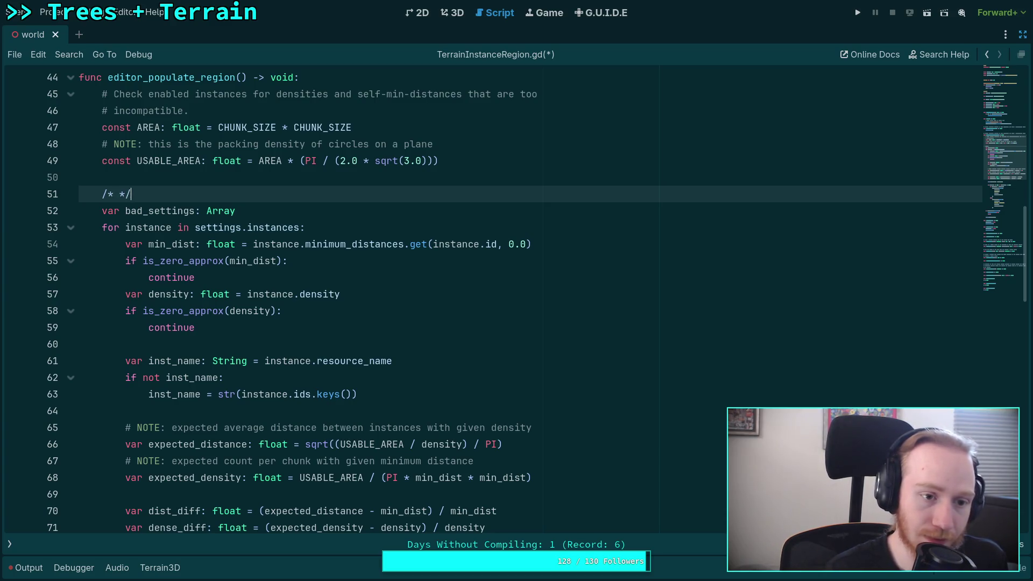
key("BackSpace")
key("BackSpace")
key("BackSpace")
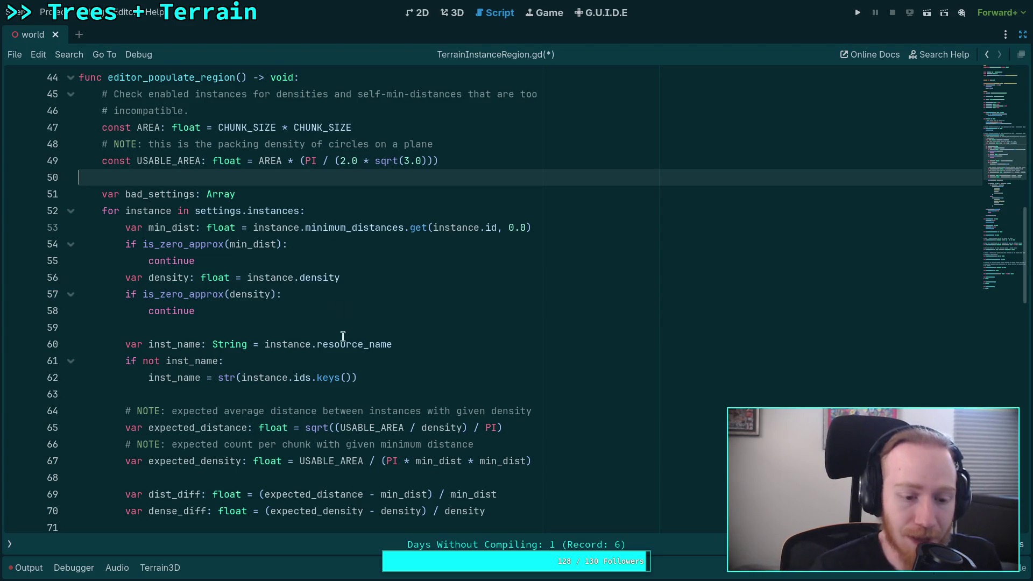
Delete lines 45–91 and the leftover return/print lines, leaving only populate_region(true), then save.
scroll(343, 337, "down", 9)
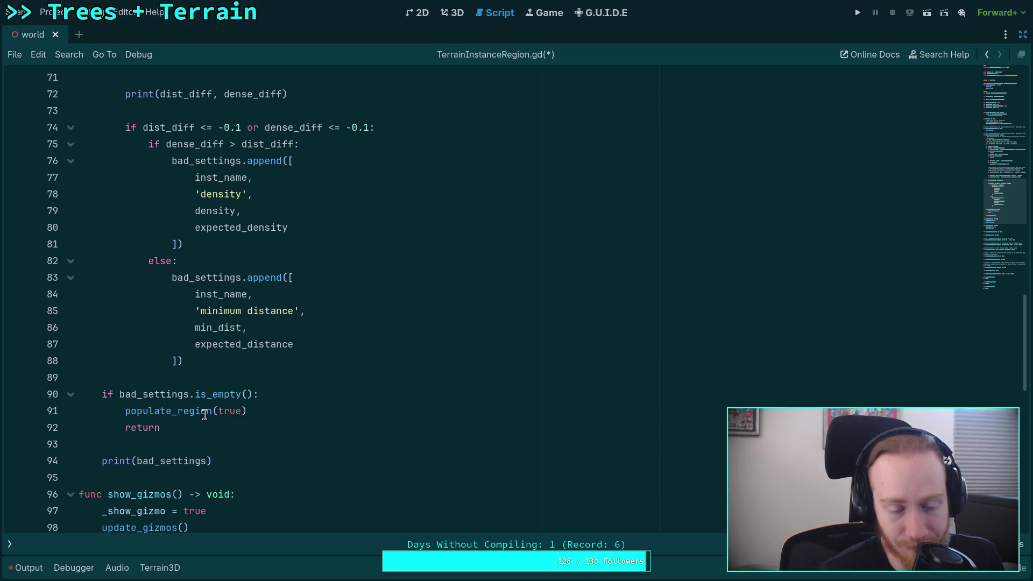
mouse_move(124, 411)
left_mouse_down()
mouse_move(192, 310)
mouse_move(125, 310)
mouse_move(103, 261)
mouse_move(100, 144)
left_mouse_up()
key("Delete")
key("shift+Down")
key("shift+Down")
key("shift+Down")
key("Delete")
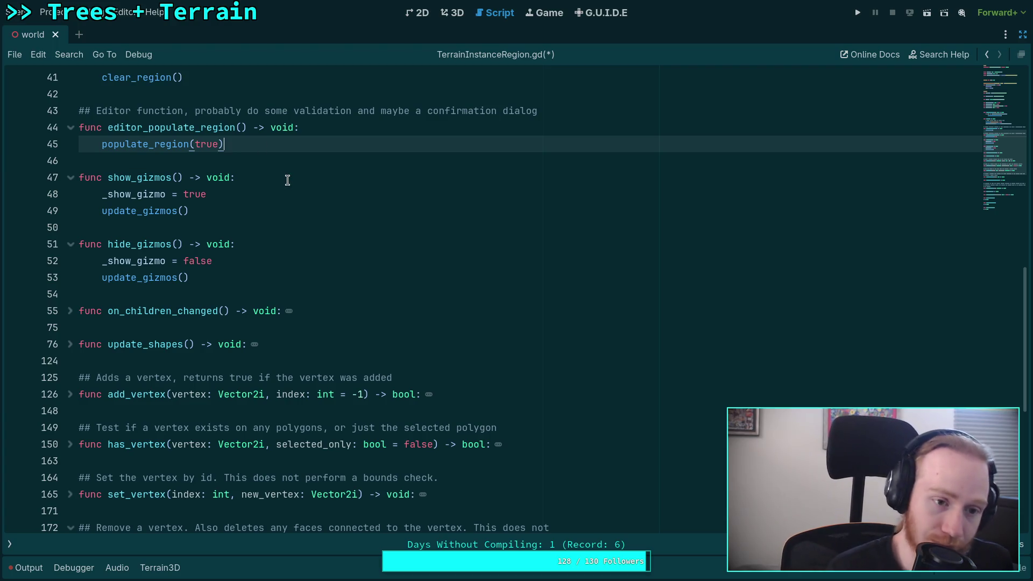
key("ctrl+s")
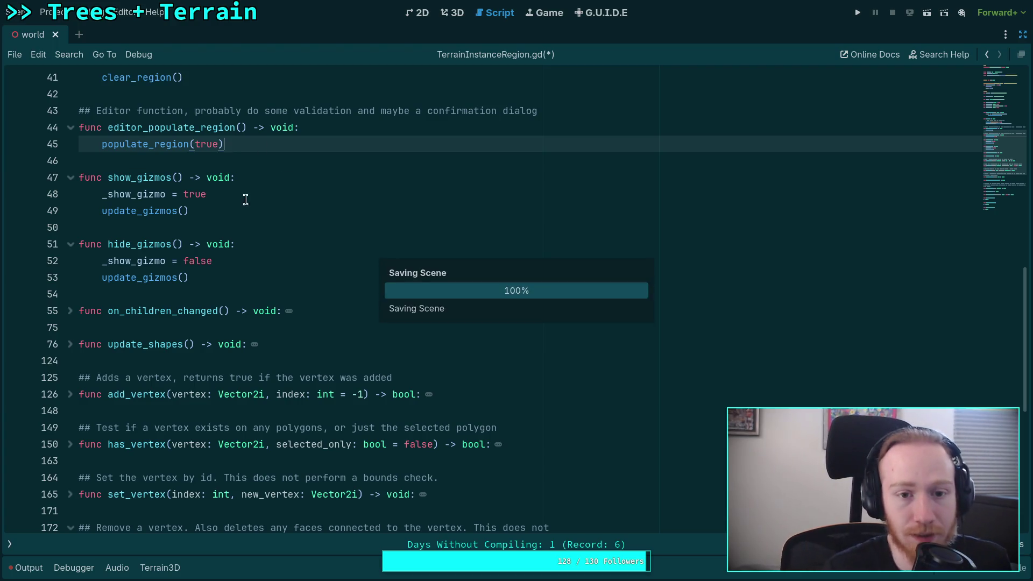
scroll(334, 188, "down", 8)
Unfold edit_instance and add 'for id in inst.ids:' after line 234.
scroll(323, 226, "up", 4)
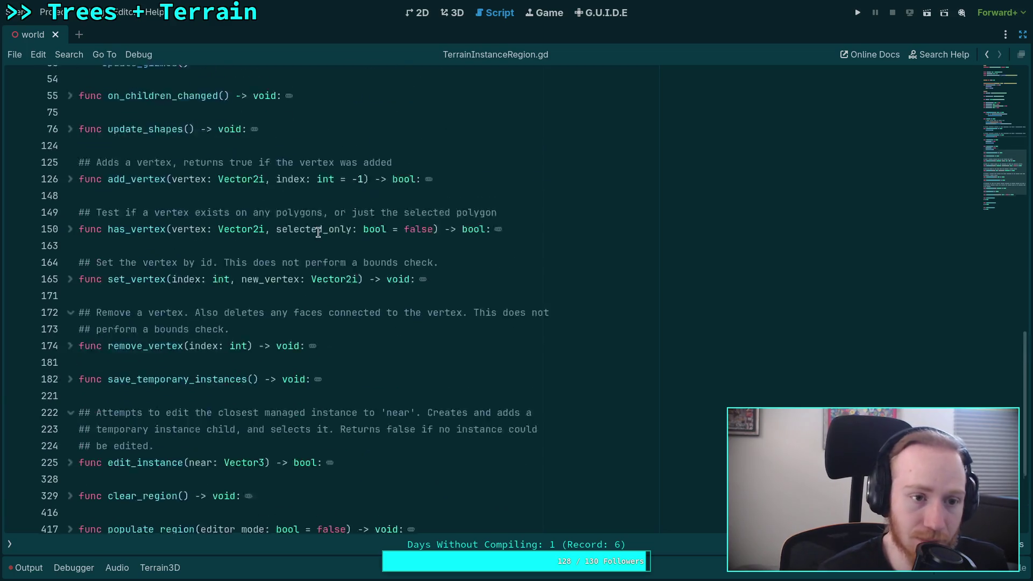
scroll(318, 232, "up", 1)
scroll(117, 226, "down", 3)
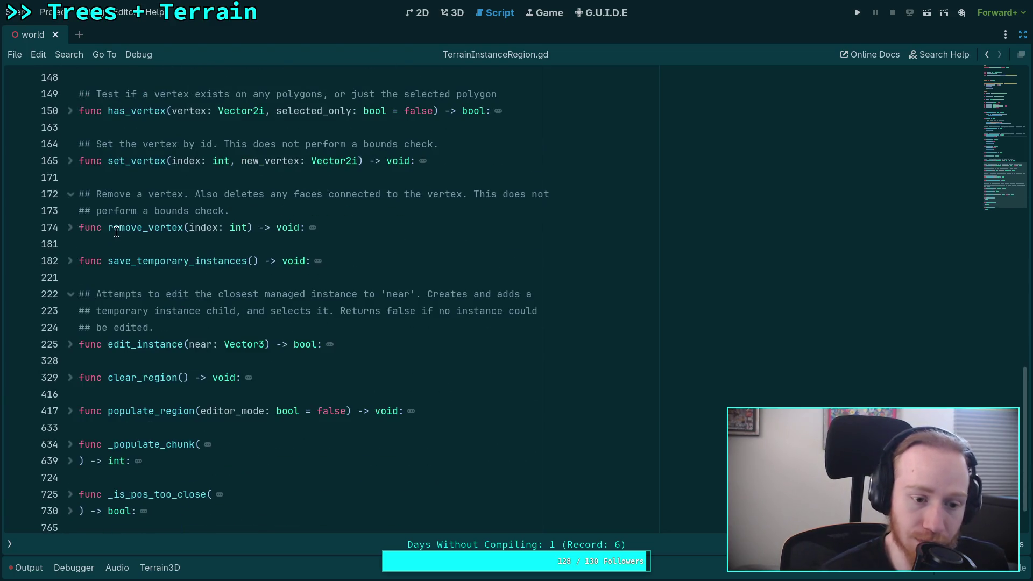
left_click(70, 344)
scroll(216, 330, "down", 4)
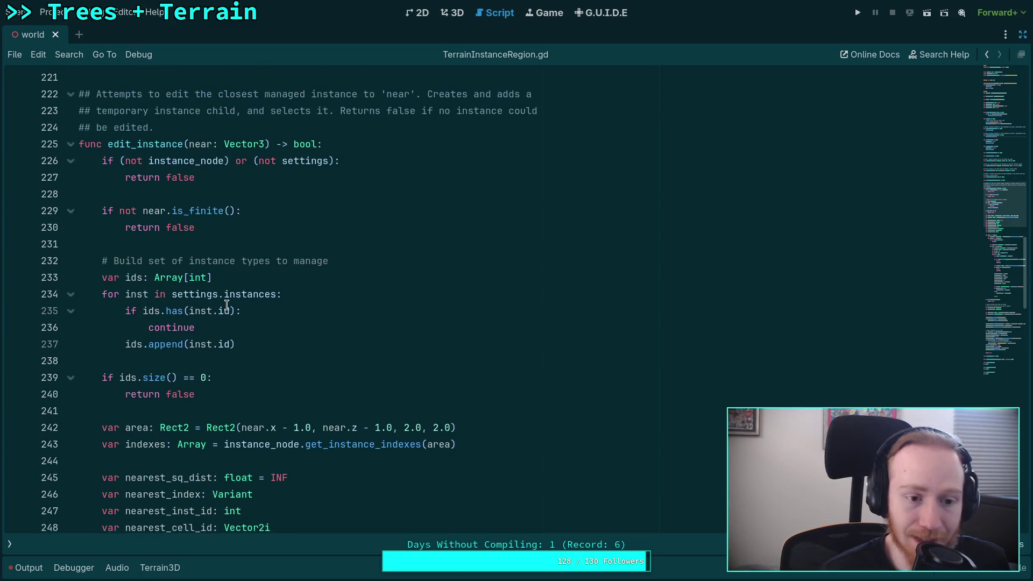
scroll(309, 287, "down", 1)
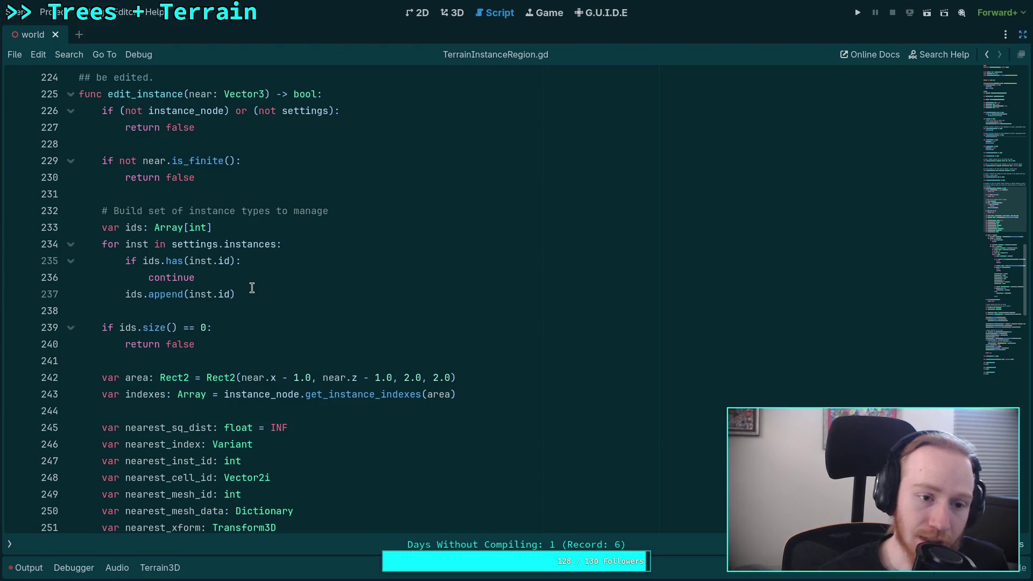
left_click(330, 245)
key("Return")
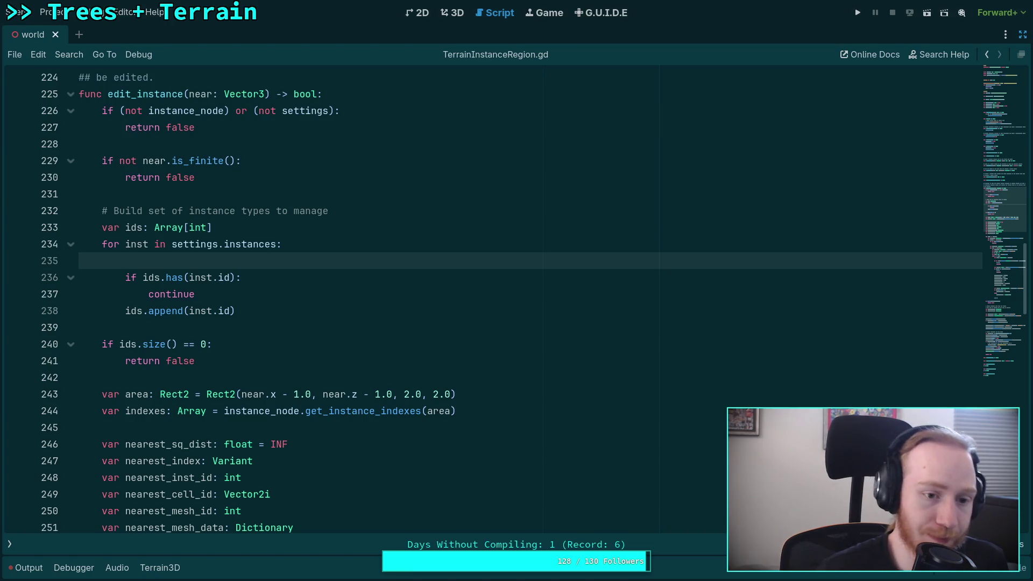
type("for ")
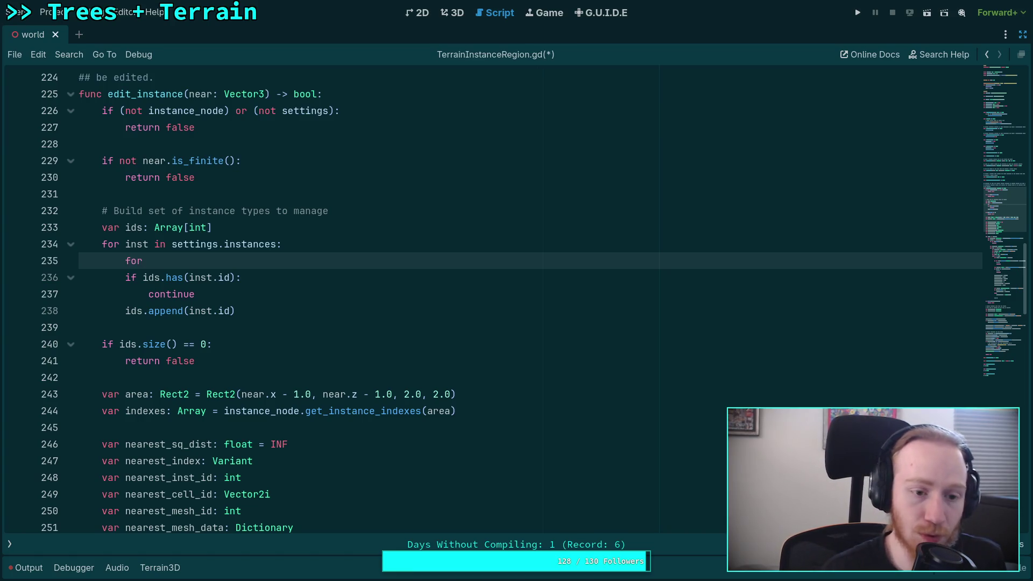
type("id in inst.ids")
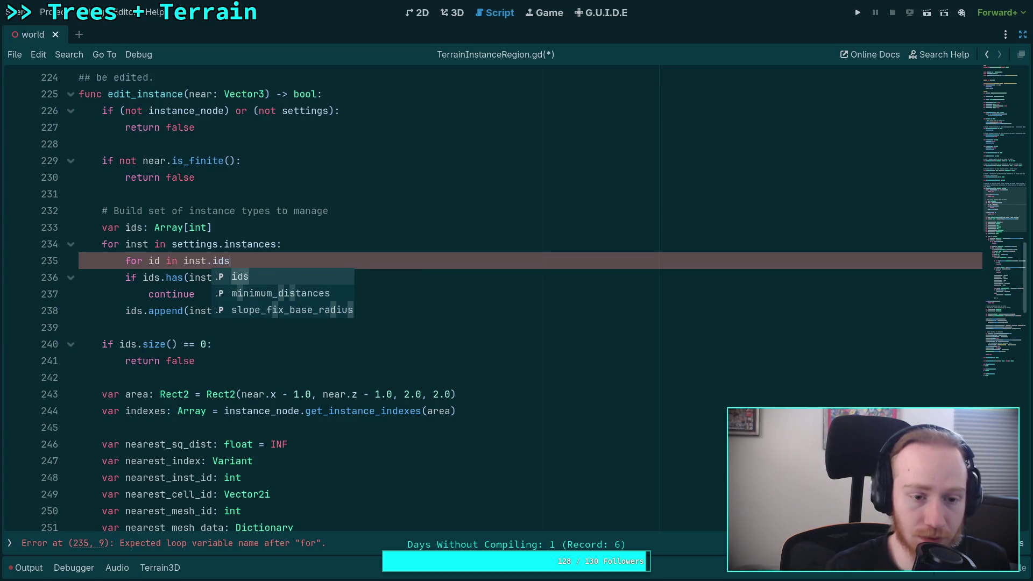
type(":")
Indent the has check and append under the new loop, changing ids.has(inst.id) to ids.has(id).
left_click_drag(123, 275, 196, 295)
key("Tab")
left_click(240, 277)
key("ctrl+shift+Left")
key("BackSpace")
key("Down")
key("Down")
key("Home")
key("Tab")
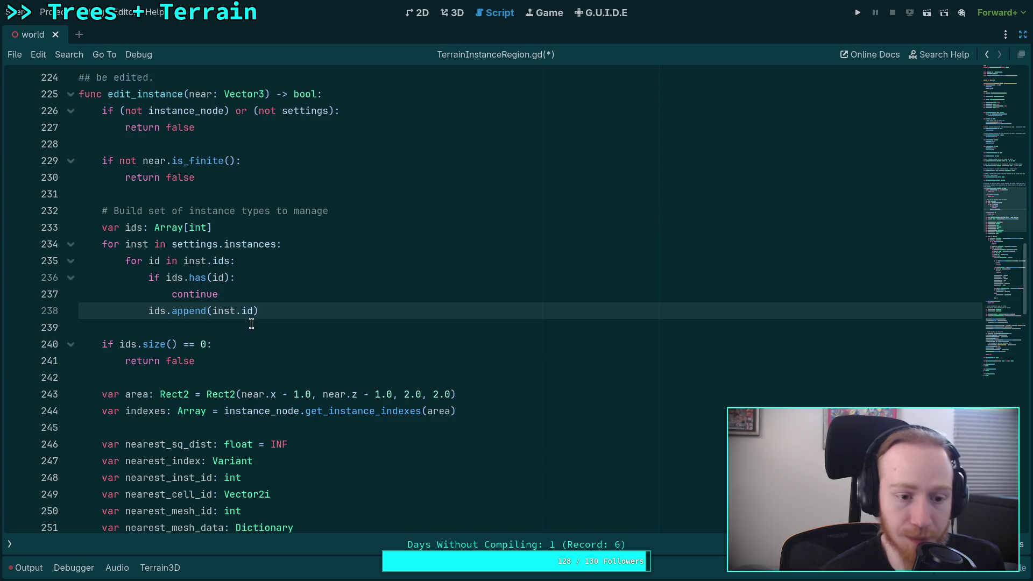
left_click(247, 328)
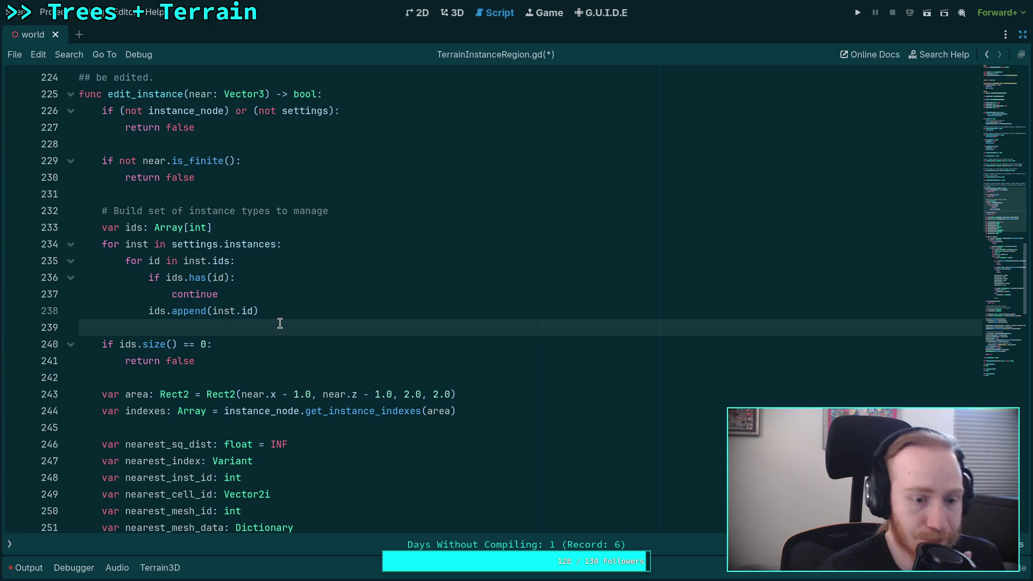
scroll(279, 323, "down", 1)
Review the reworked edit_instance id loop, then save TerrainInstanceRegion.gd with Ctrl+S.
double_click(129, 294)
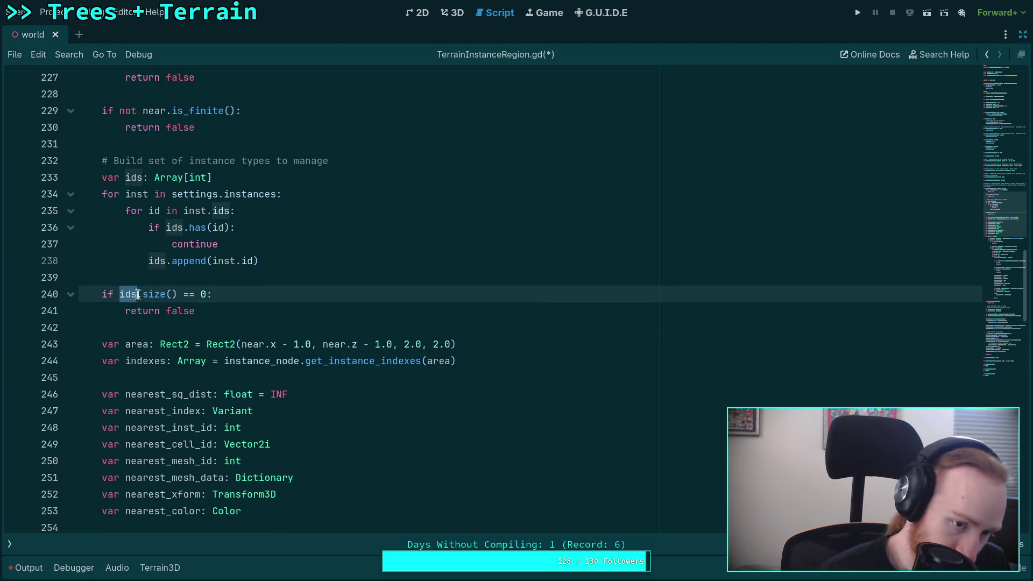
scroll(290, 332, "down", 4)
scroll(289, 332, "down", 1)
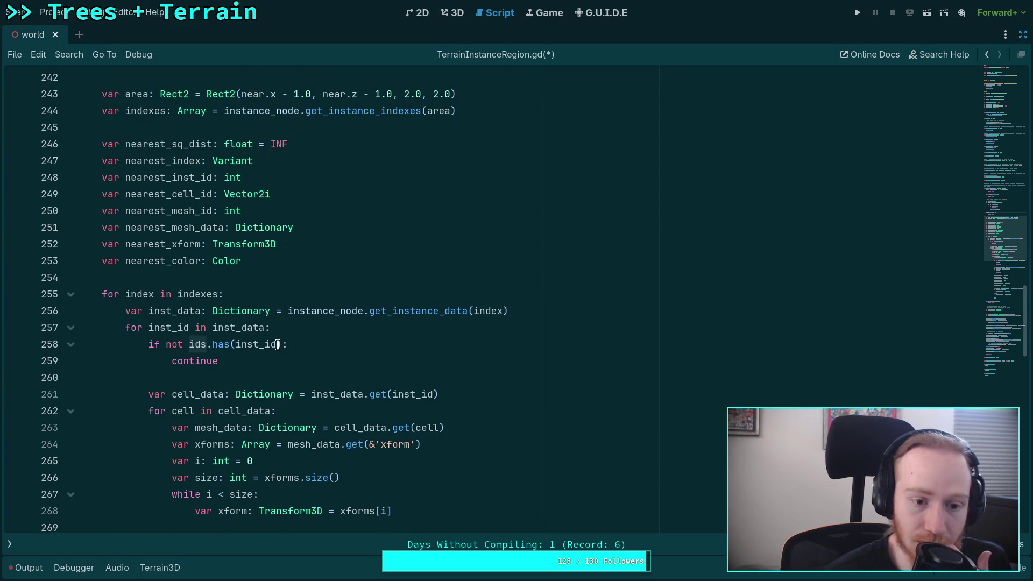
mouse_move(260, 340)
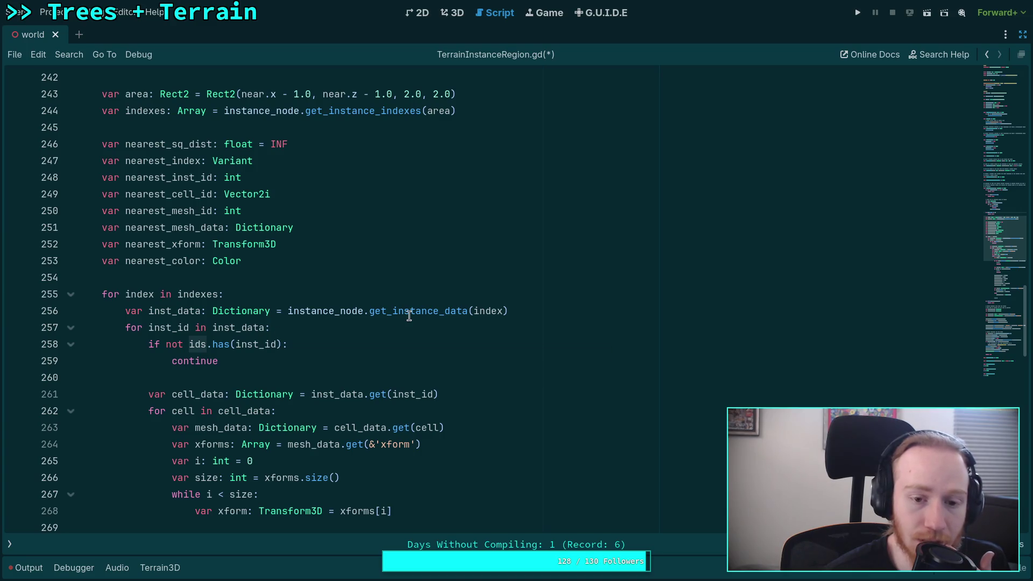
mouse_move(412, 315)
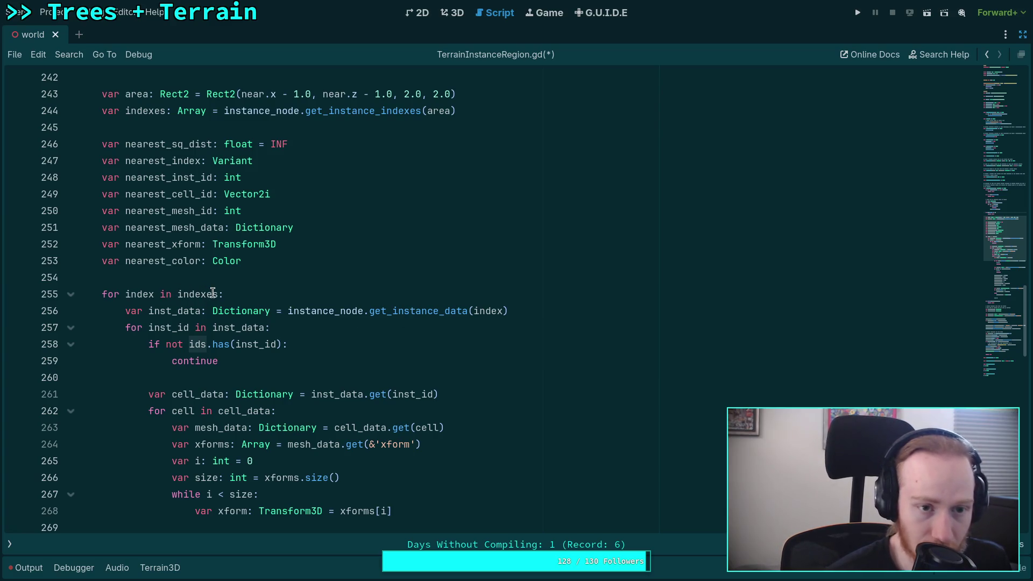
scroll(288, 346, "down", 1)
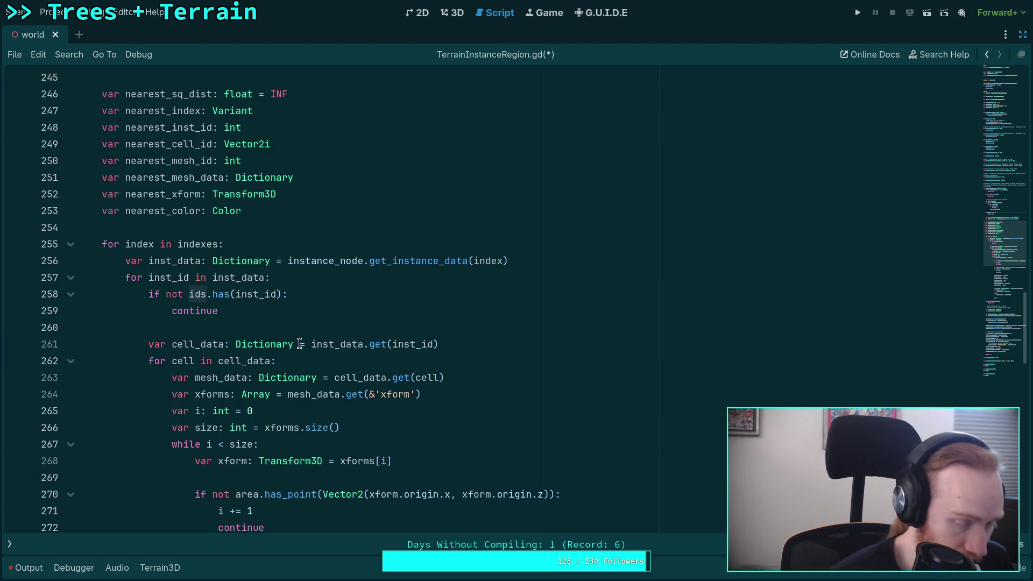
scroll(300, 344, "down", 1)
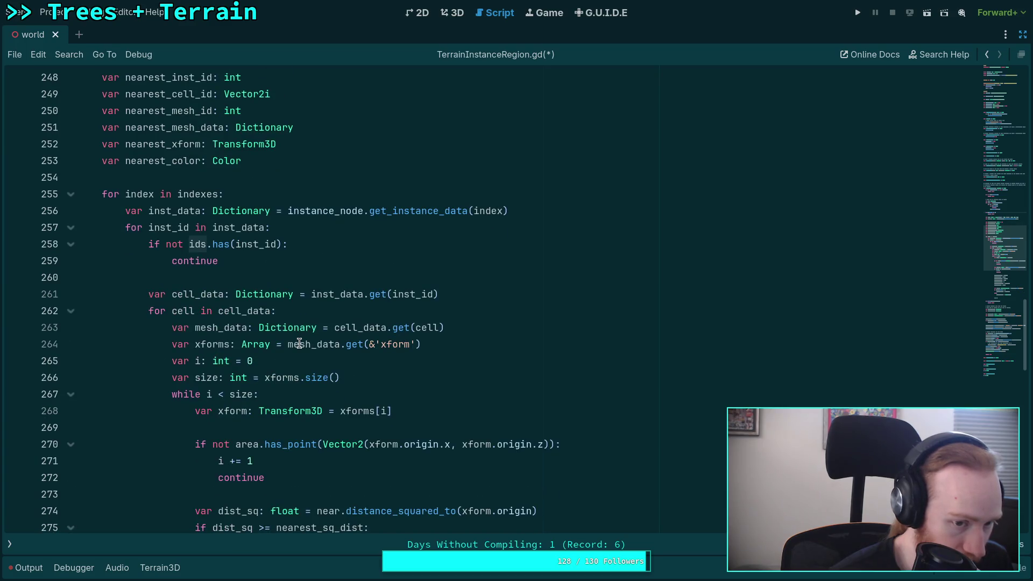
scroll(299, 344, "down", 2)
scroll(300, 344, "down", 9)
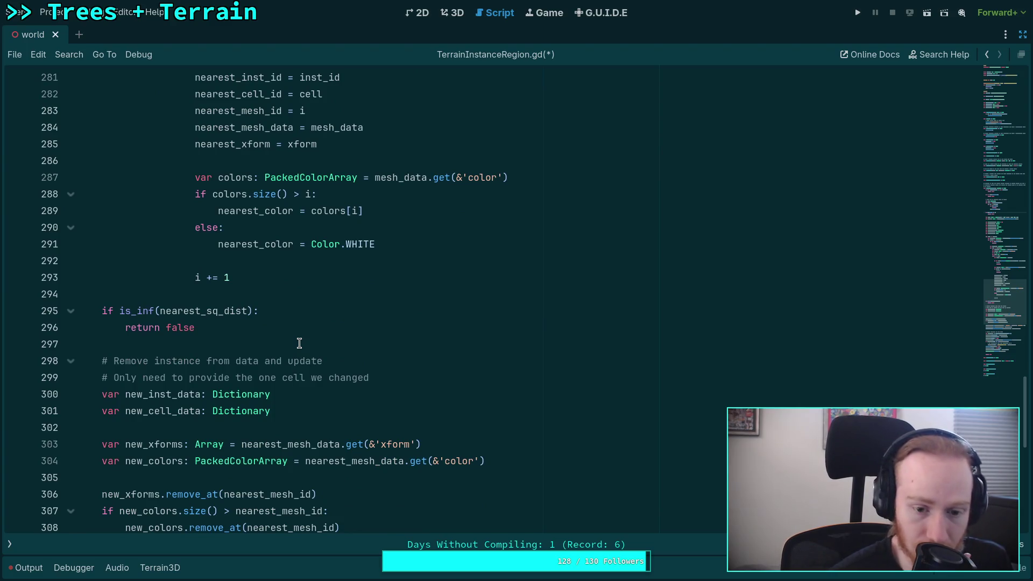
scroll(300, 344, "down", 3)
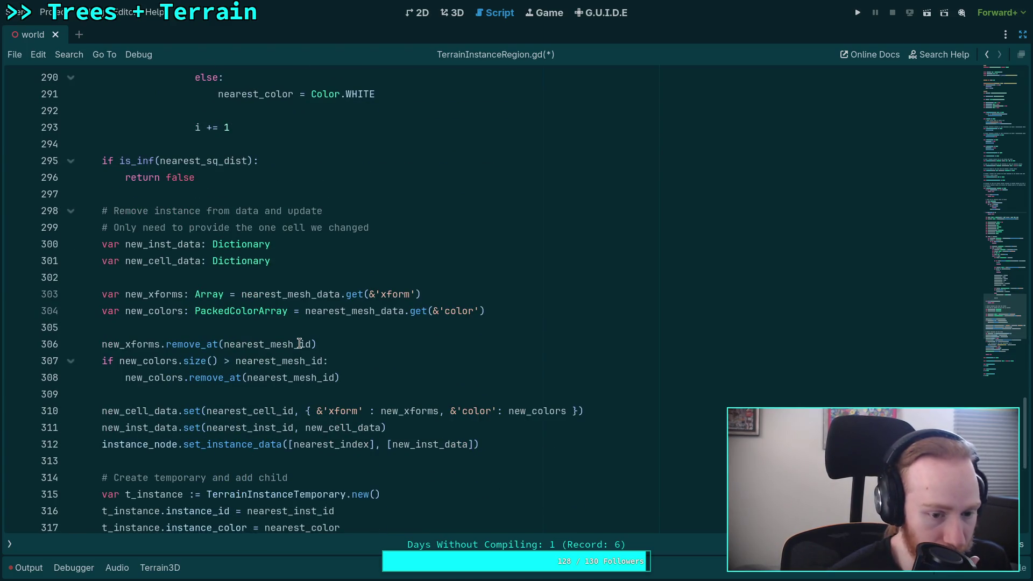
scroll(299, 344, "down", 1)
scroll(299, 344, "down", 3)
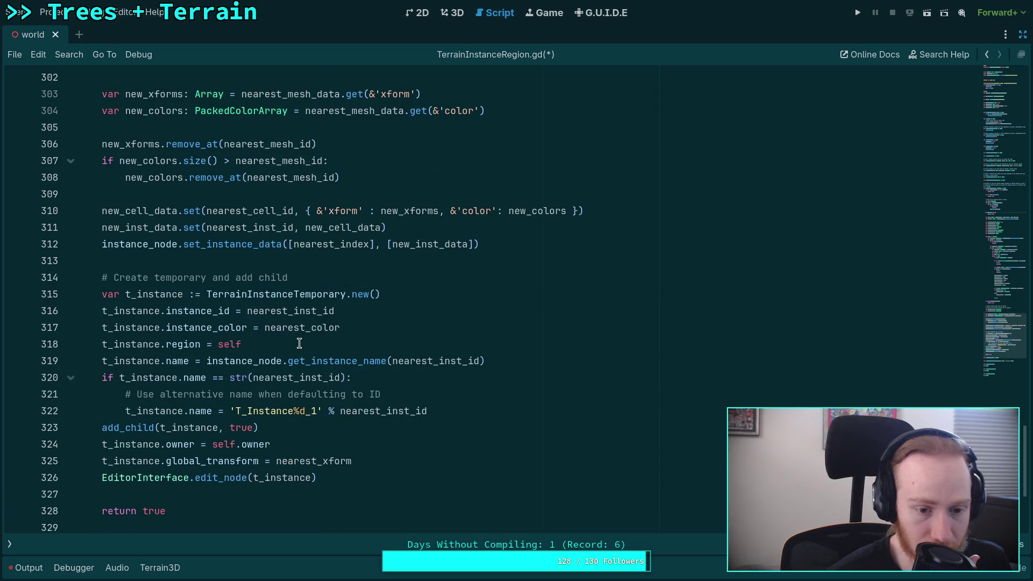
scroll(300, 343, "down", 4)
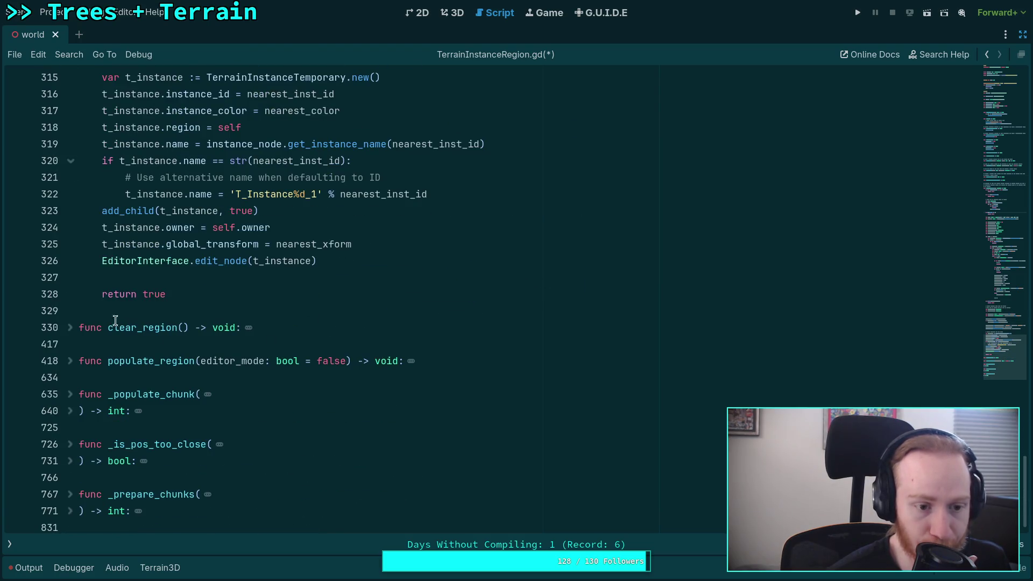
scroll(108, 315, "up", 17)
scroll(200, 318, "up", 18)
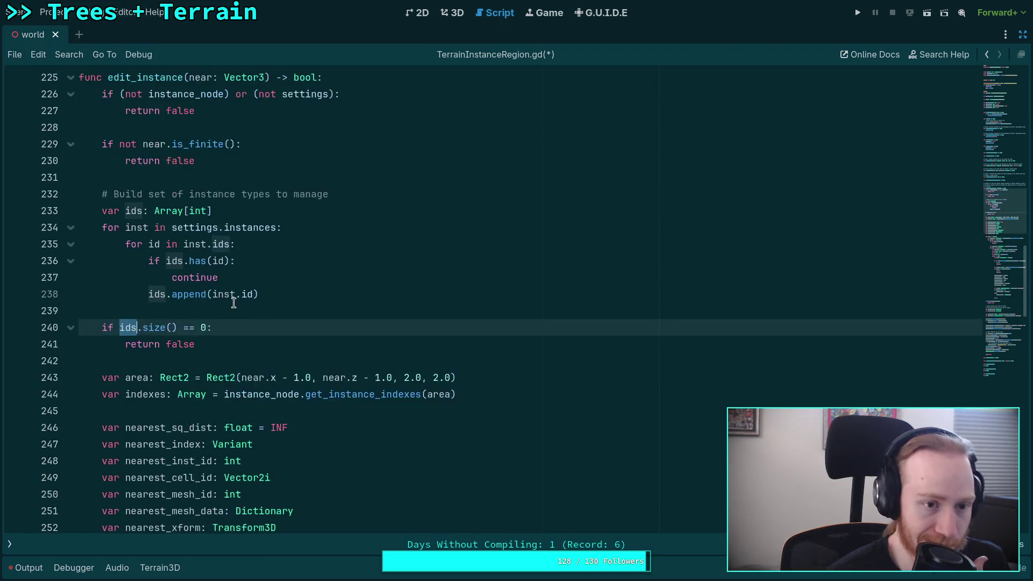
left_click(234, 303)
key("ctrl+s")
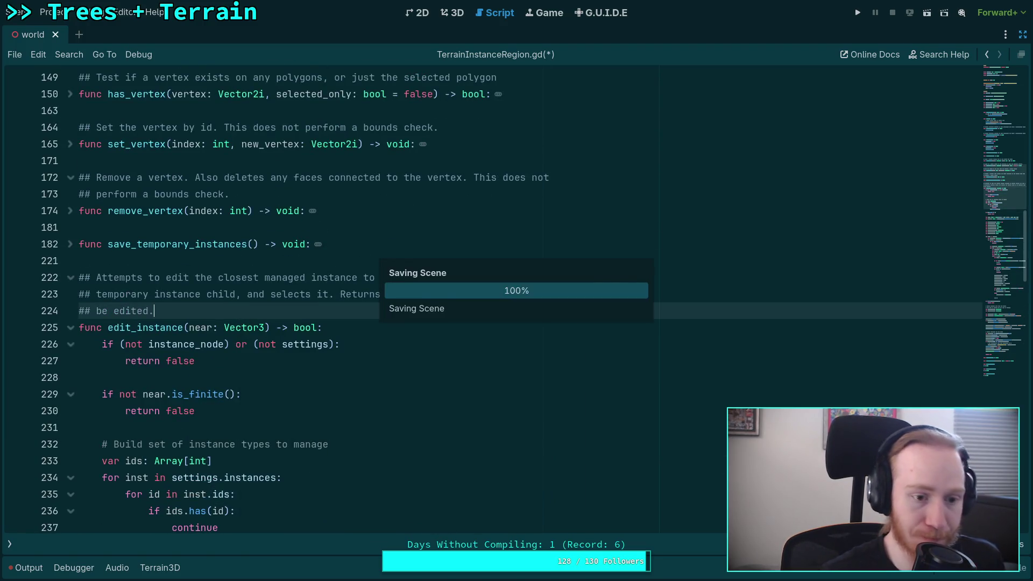
Fold edit_instance, expand clear_region, and add 'for id in inst.ids:' inside the settings.instances loop.
left_click(70, 328)
left_click(70, 361)
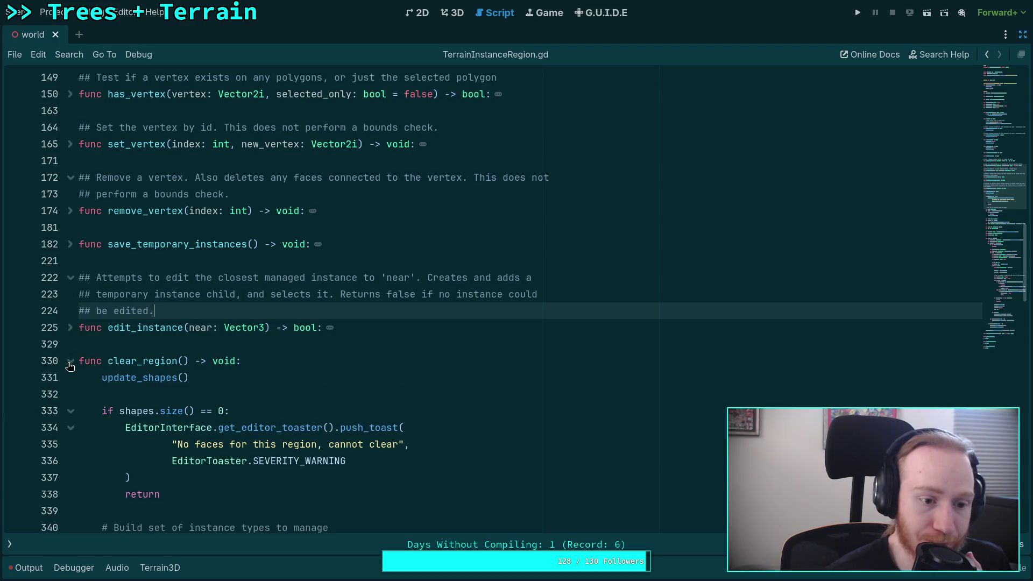
scroll(172, 336, "down", 5)
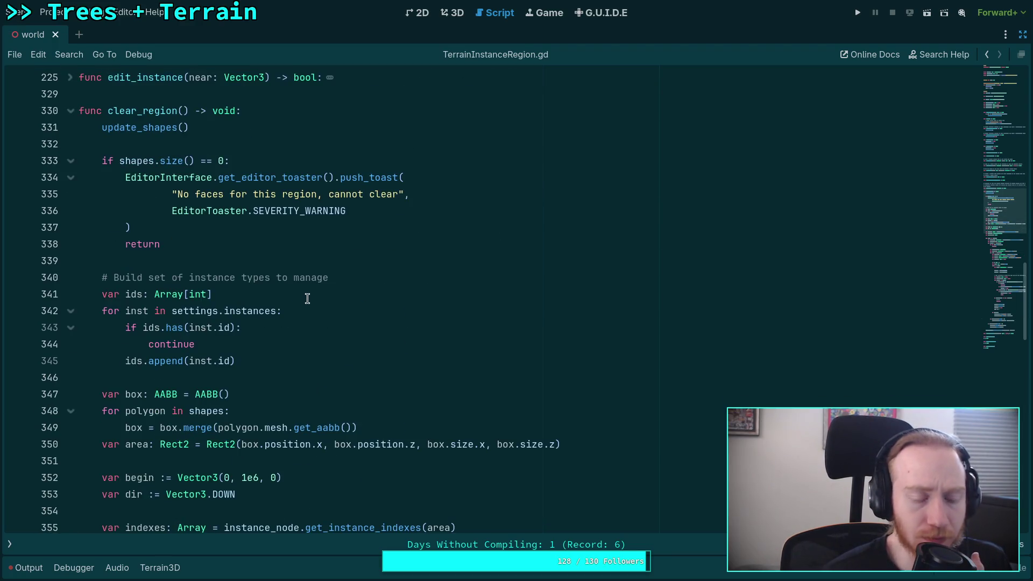
left_click(332, 325)
key("Up")
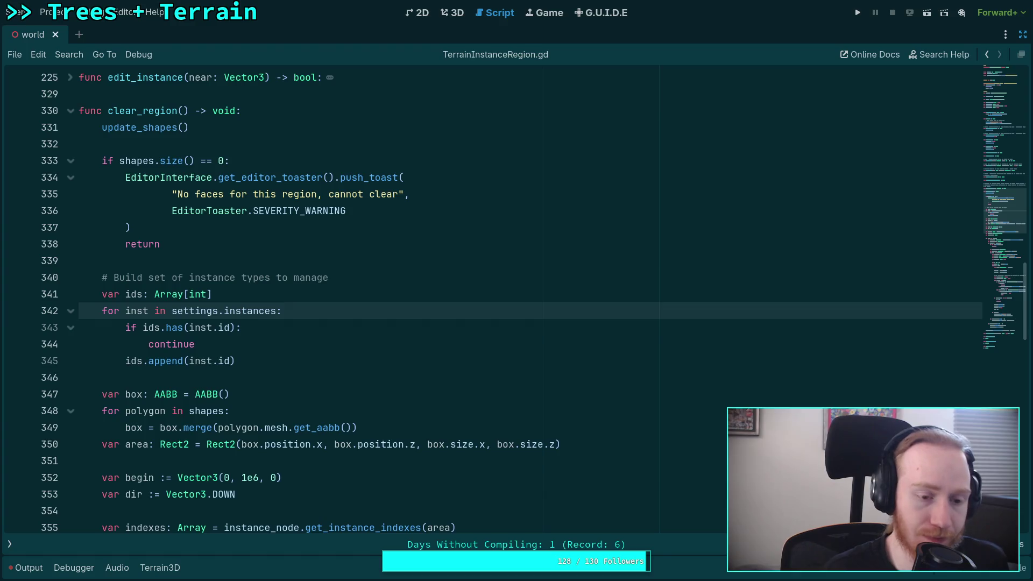
key("Return")
type("for id in")
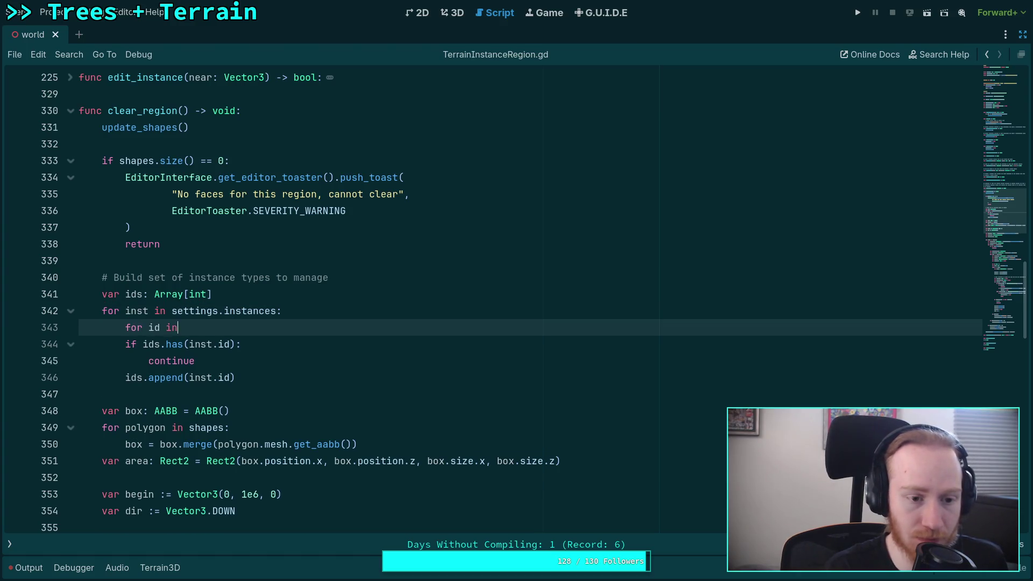
type(" inst.ids:")
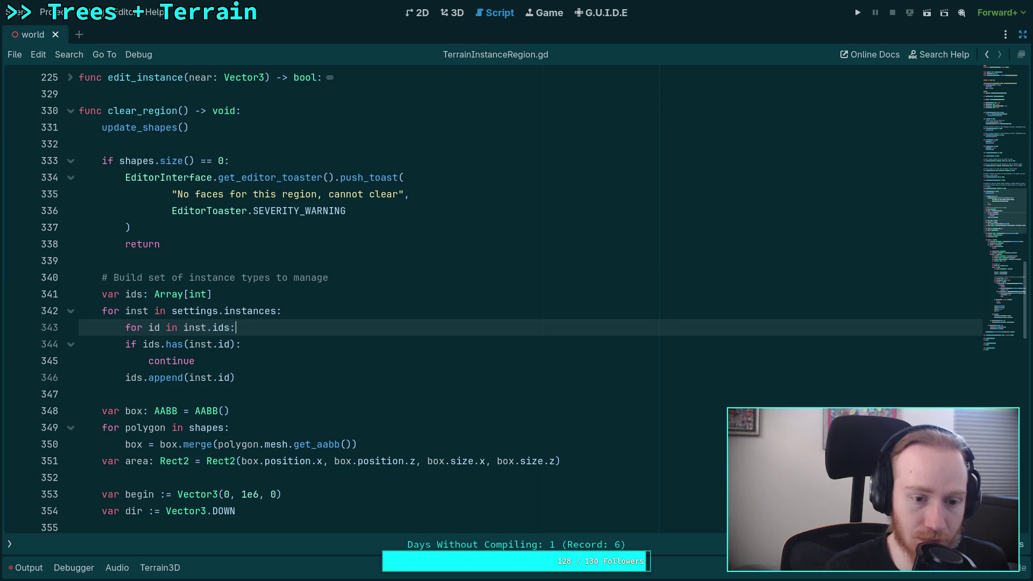
Indent the has check and append lines under the new loop, changing the check to ids.has(id).
left_click_drag(81, 344, 235, 377)
key("Tab")
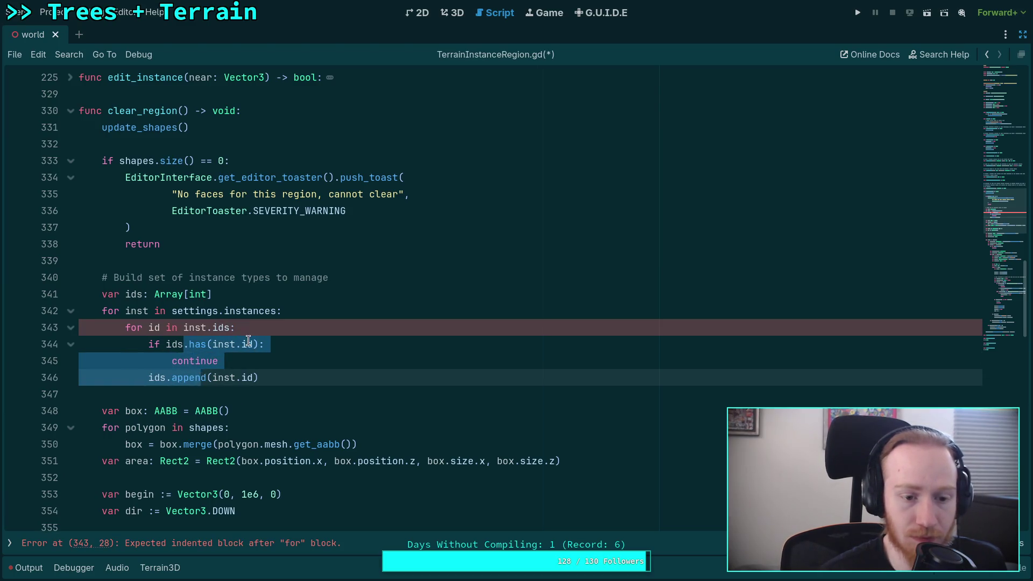
left_click(248, 344)
left_click_drag(213, 345, 241, 345)
key("BackSpace")
left_click_drag(213, 378, 241, 377)
Change the append call to ids.append(id) and save the script.
key("BackSpace")
left_click(271, 371)
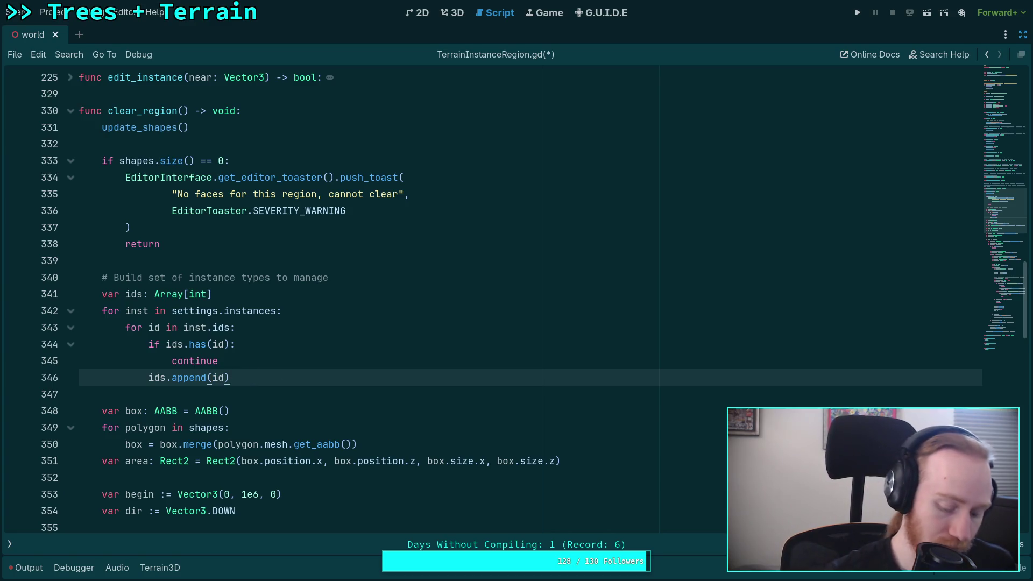
key("ctrl+s")
Scroll through the rest of clear_region and fold it.
scroll(146, 344, "down", 1)
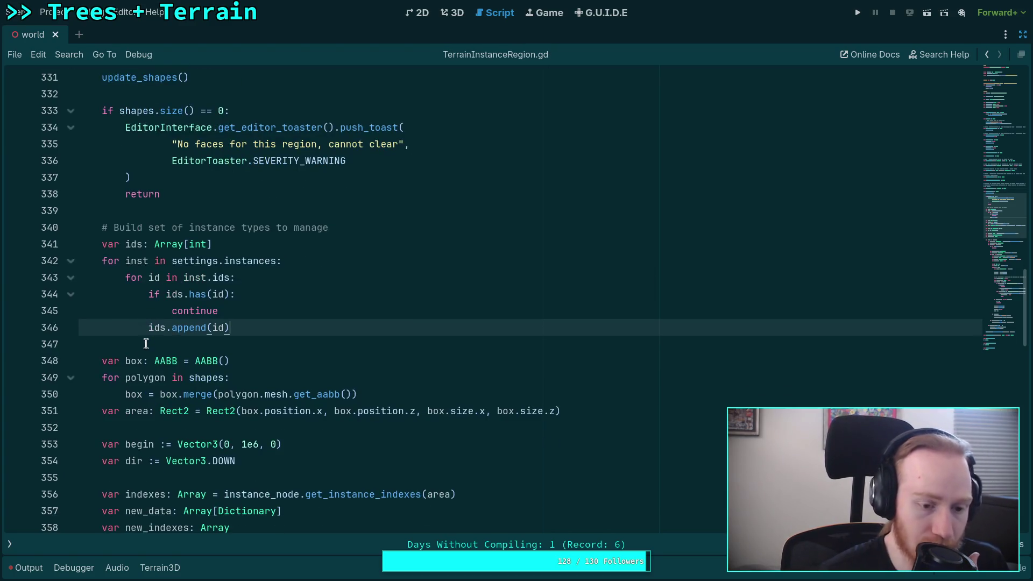
scroll(148, 340, "down", 6)
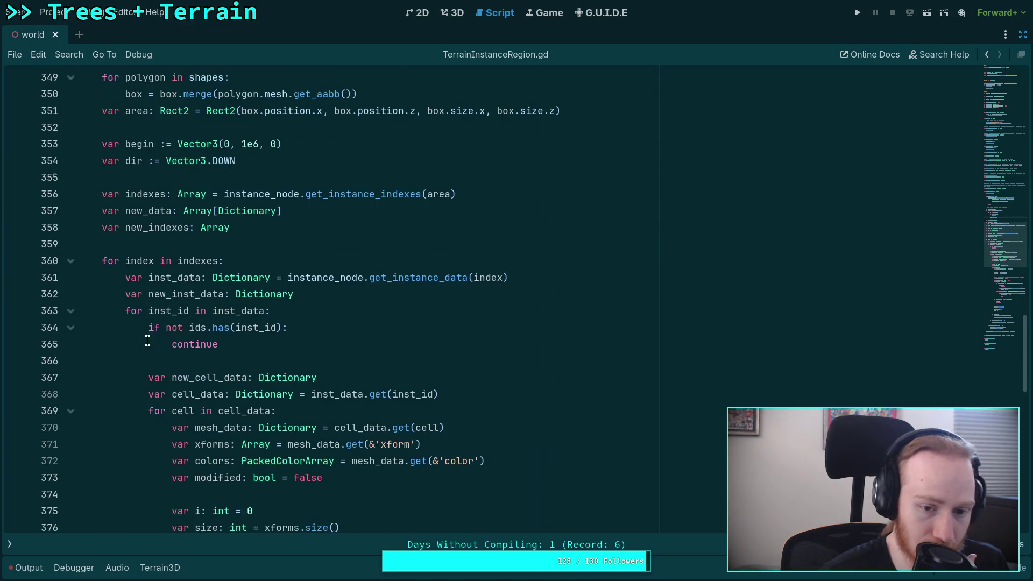
scroll(148, 340, "down", 2)
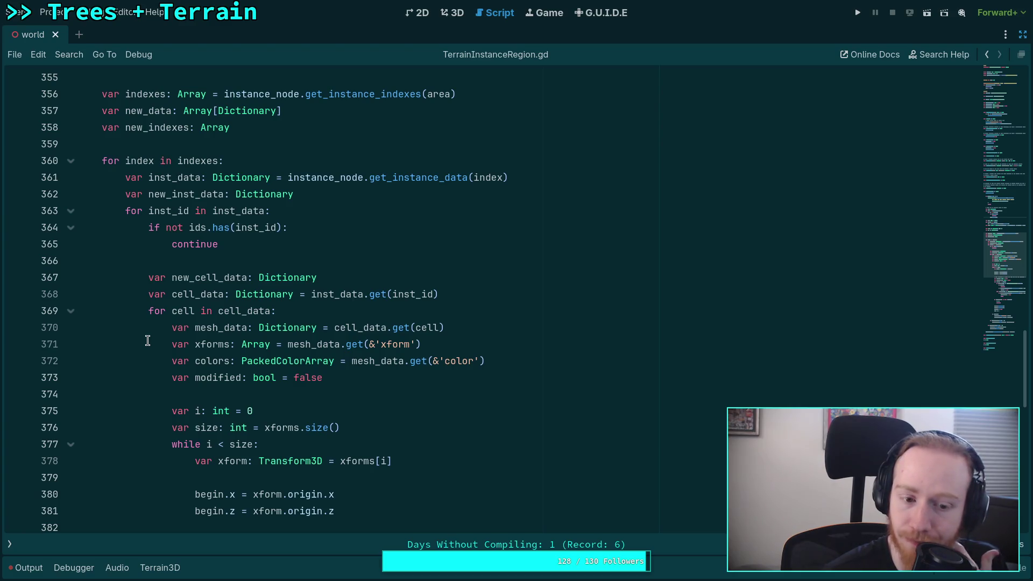
scroll(147, 340, "down", 7)
scroll(148, 341, "down", 3)
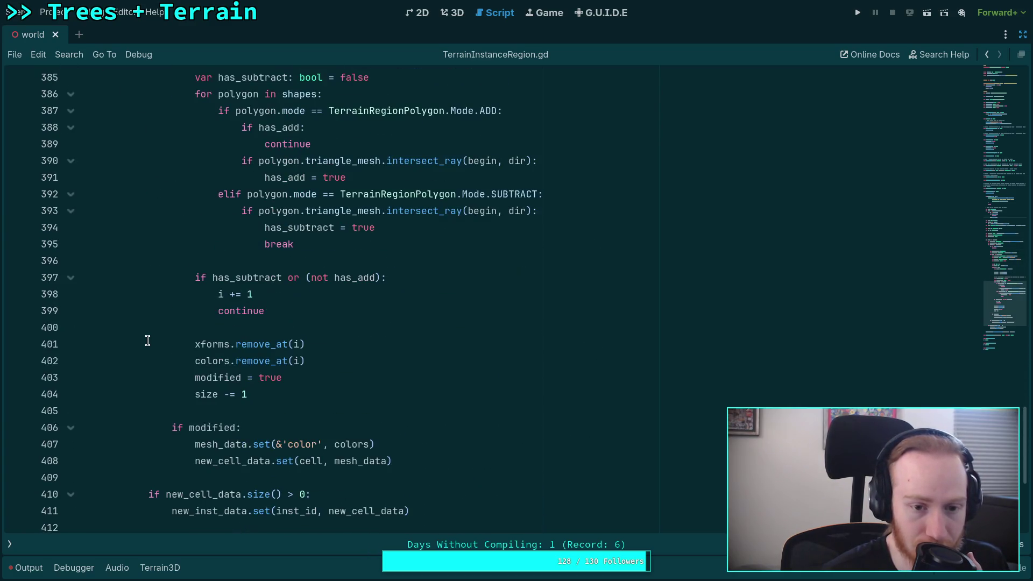
scroll(146, 338, "down", 4)
scroll(145, 337, "up", 19)
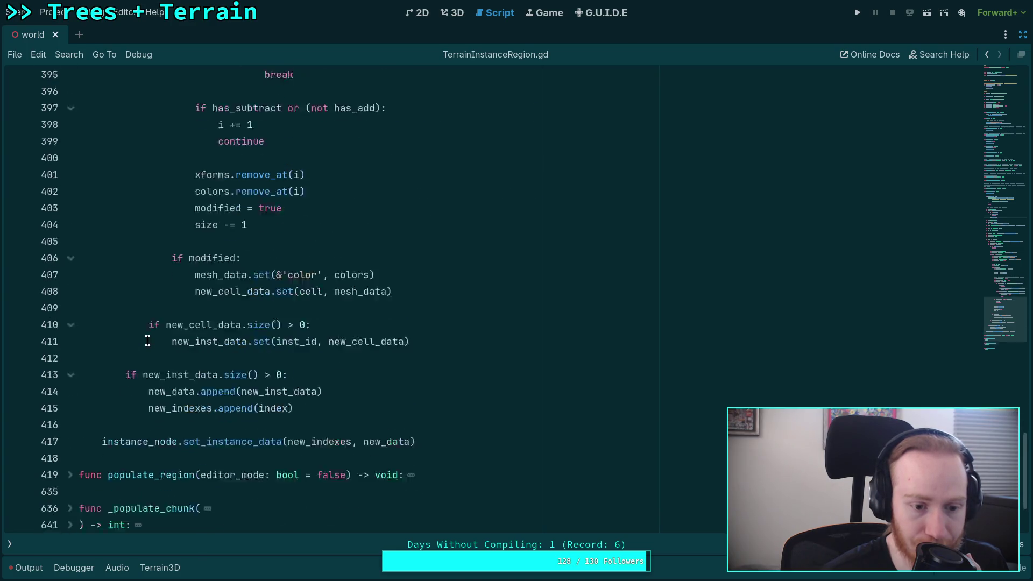
scroll(89, 216, "up", 6)
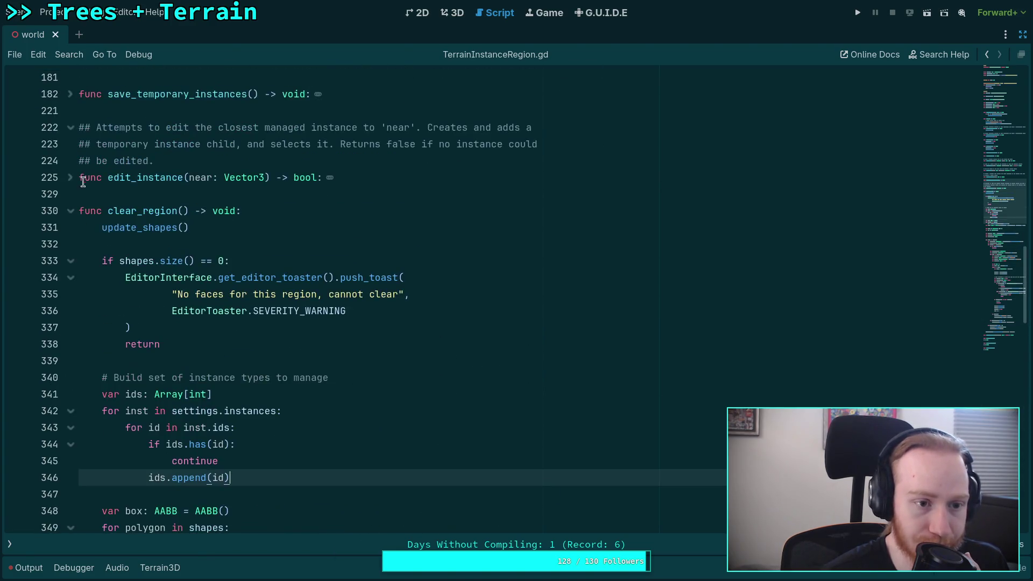
left_click(70, 206)
Expand populate_region and inspect the loop gathering valid instances and counting instances_enabled.
left_click(70, 243)
scroll(196, 274, "down", 1)
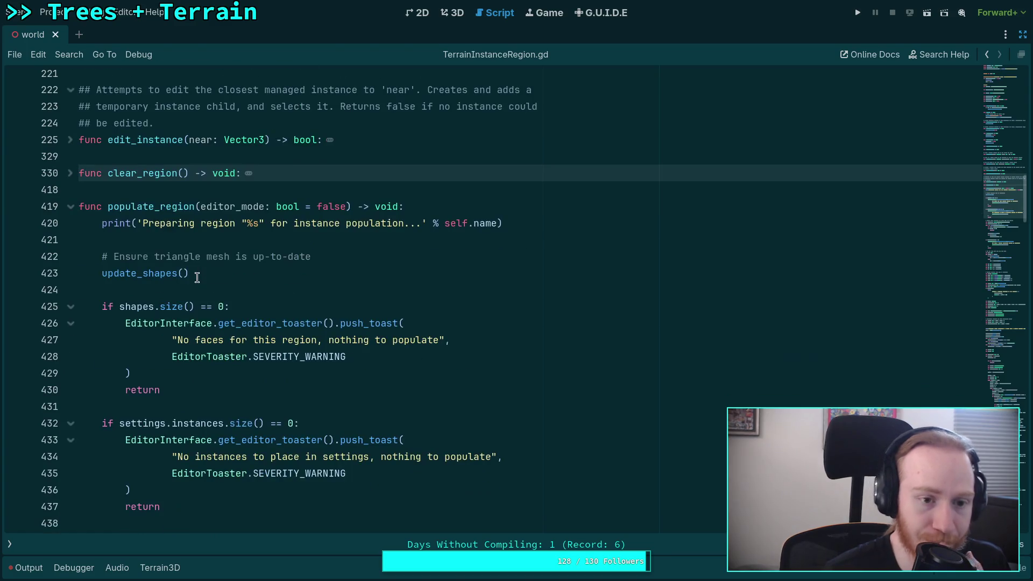
scroll(197, 277, "down", 2)
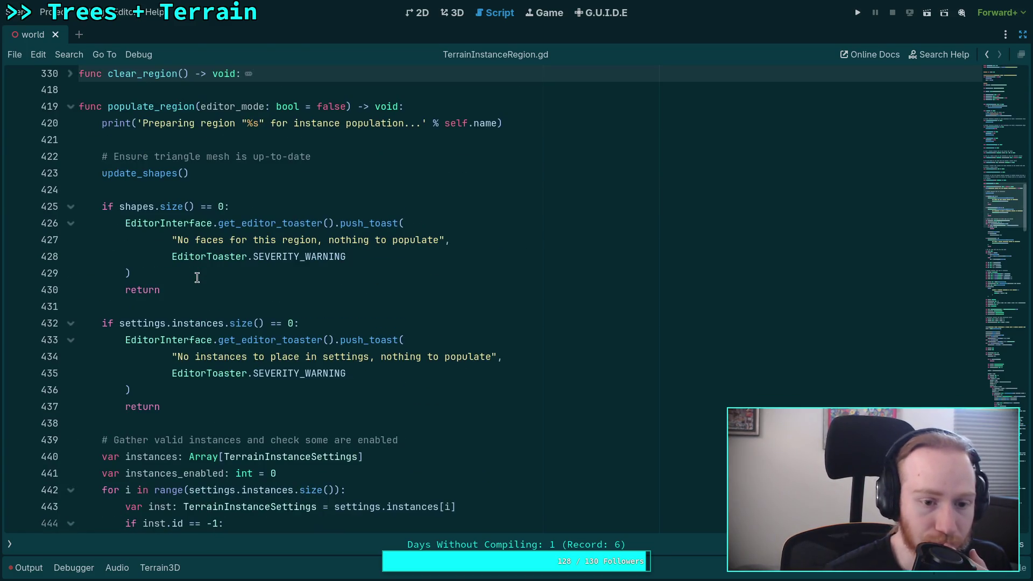
scroll(242, 377, "down", 1)
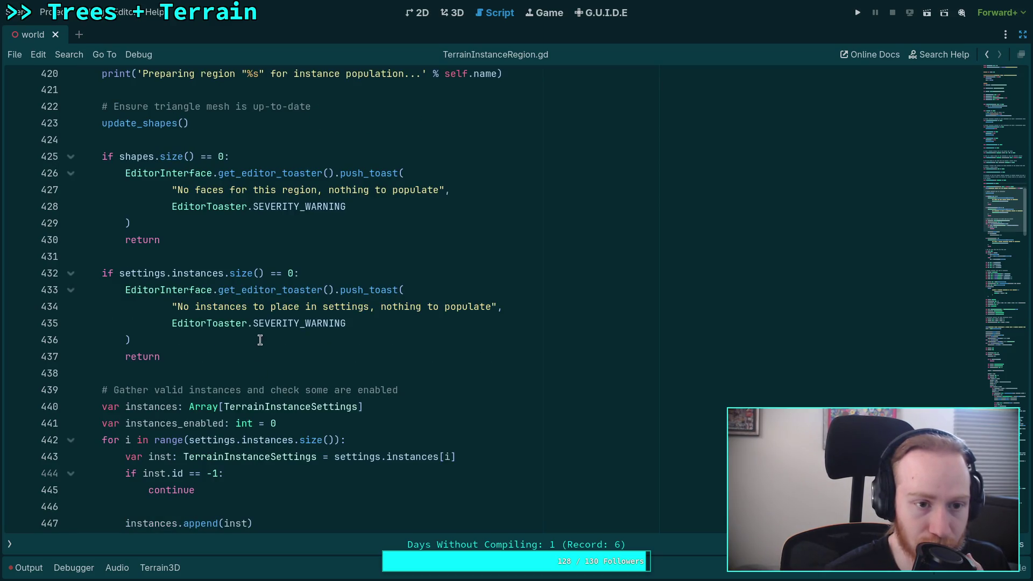
scroll(260, 334, "down", 3)
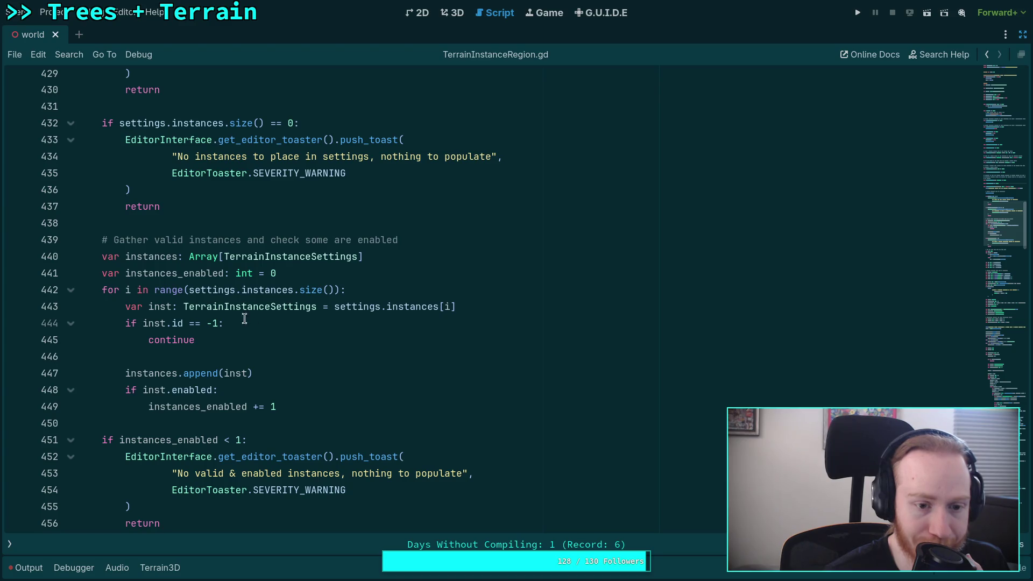
double_click(175, 272)
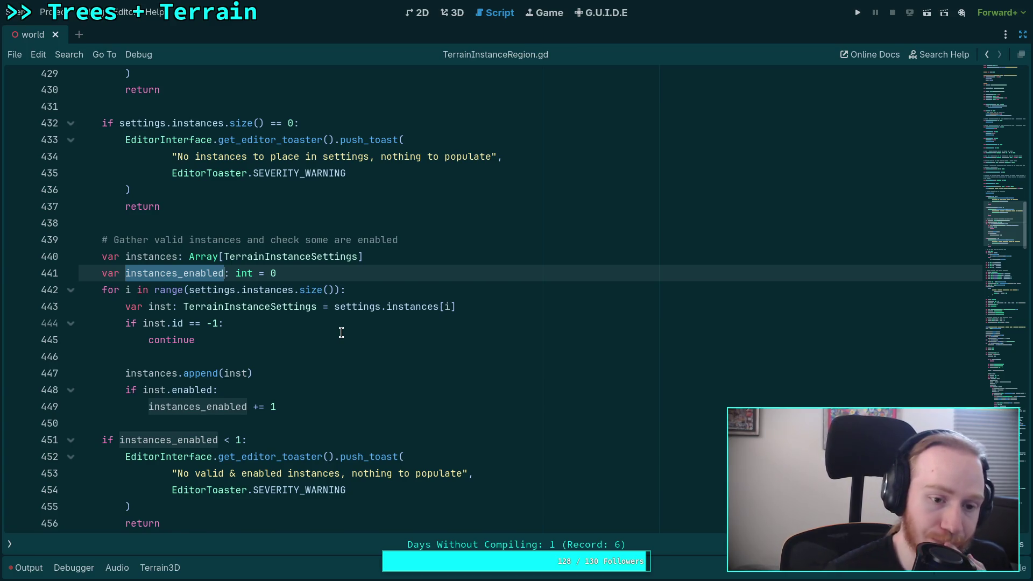
left_click(520, 306)
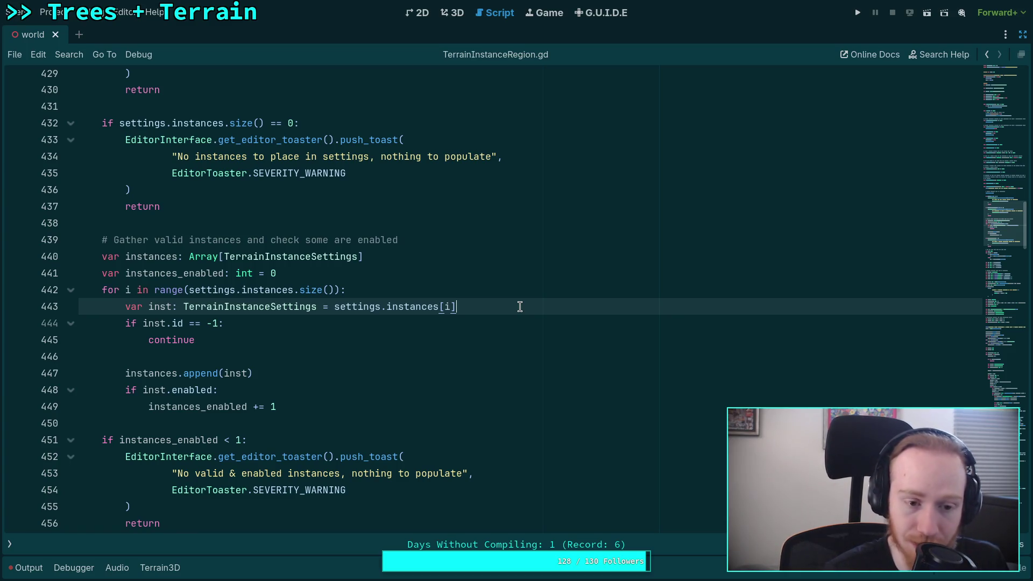
left_click(10, 544)
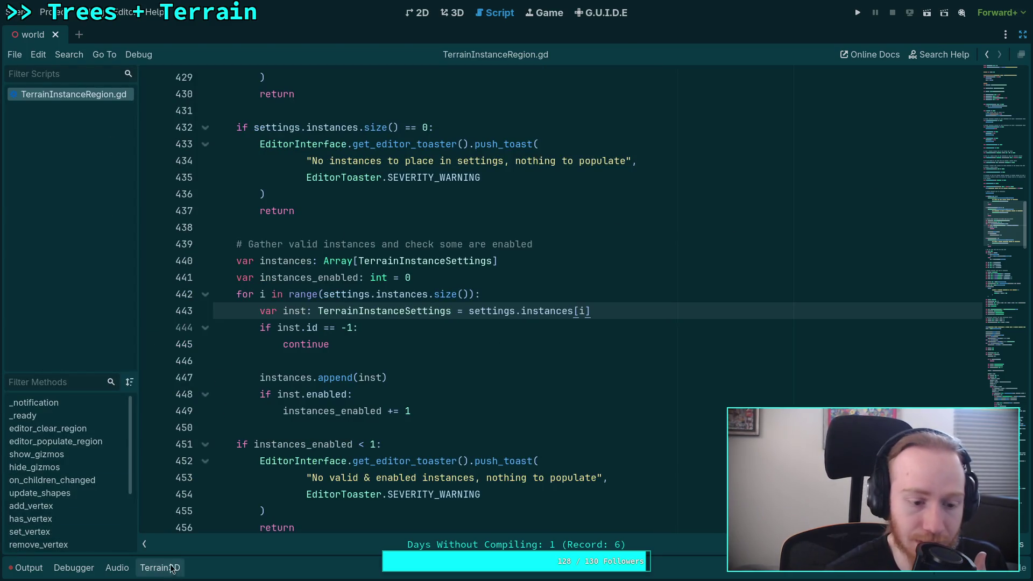
left_click(144, 544)
Jump to the TerrainInstanceSettings script definition, check its ids hint, and save it.
right_click(324, 261)
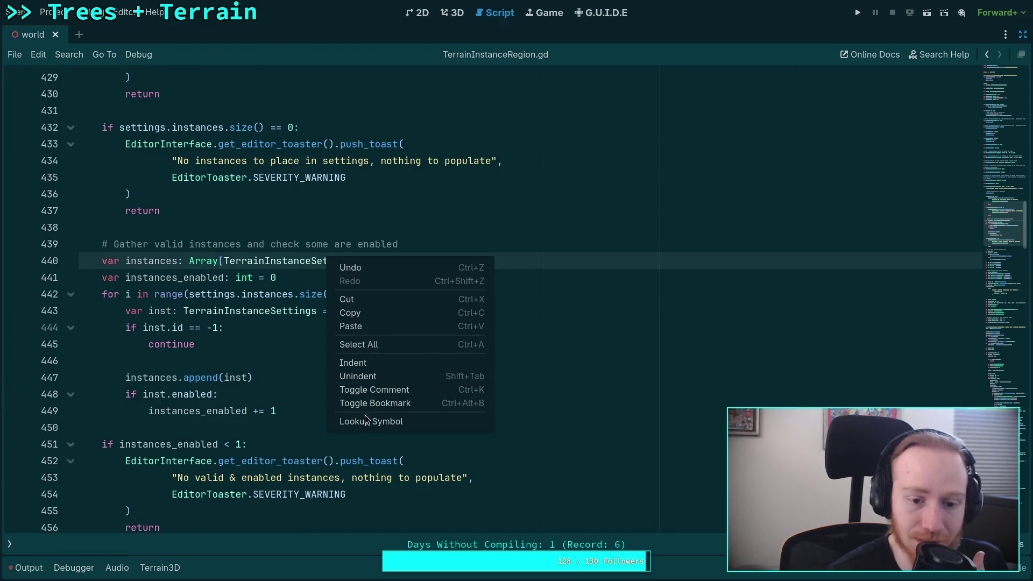
left_click(377, 421)
scroll(276, 320, "up", 20)
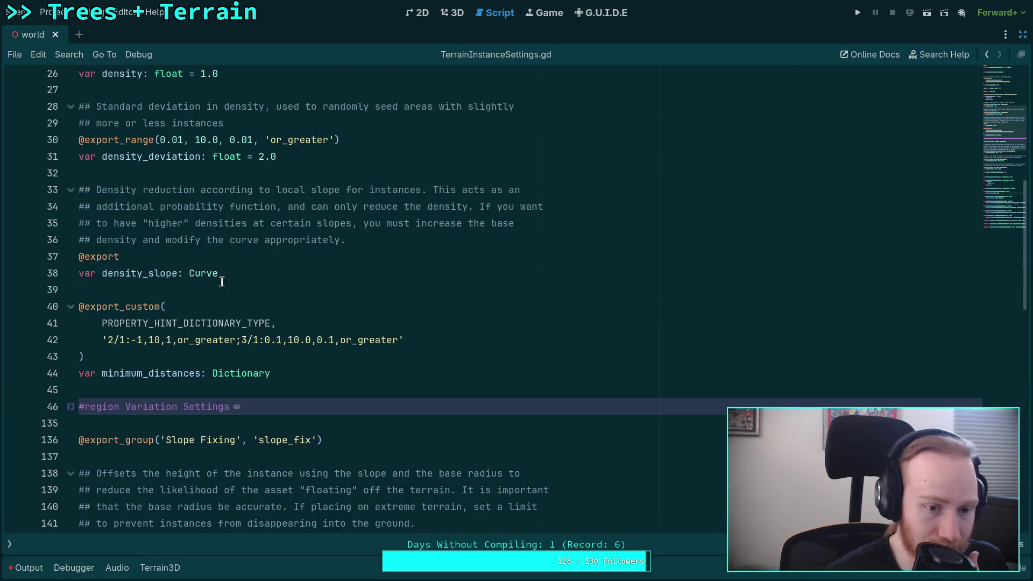
scroll(229, 264, "up", 3)
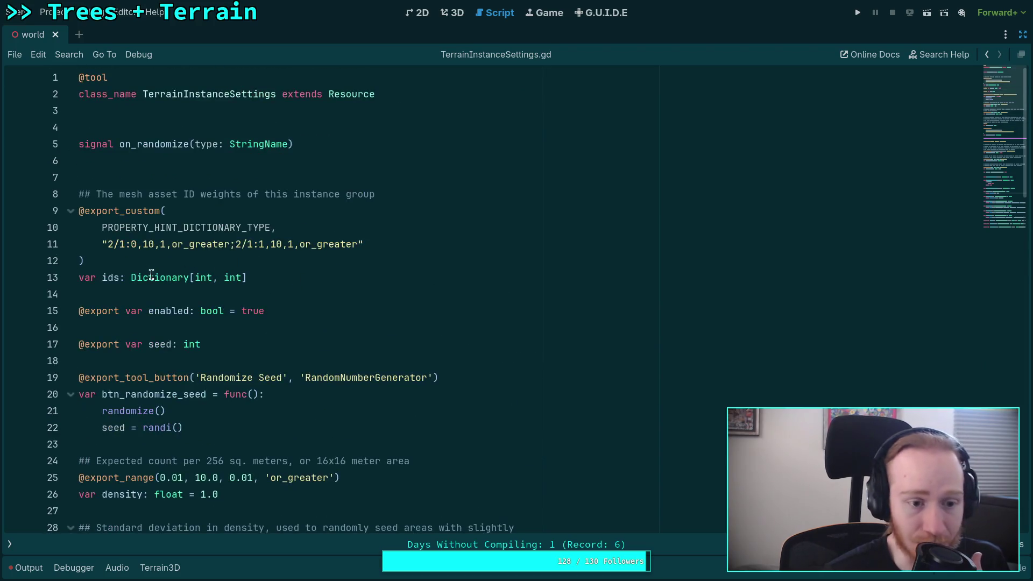
left_click(132, 246)
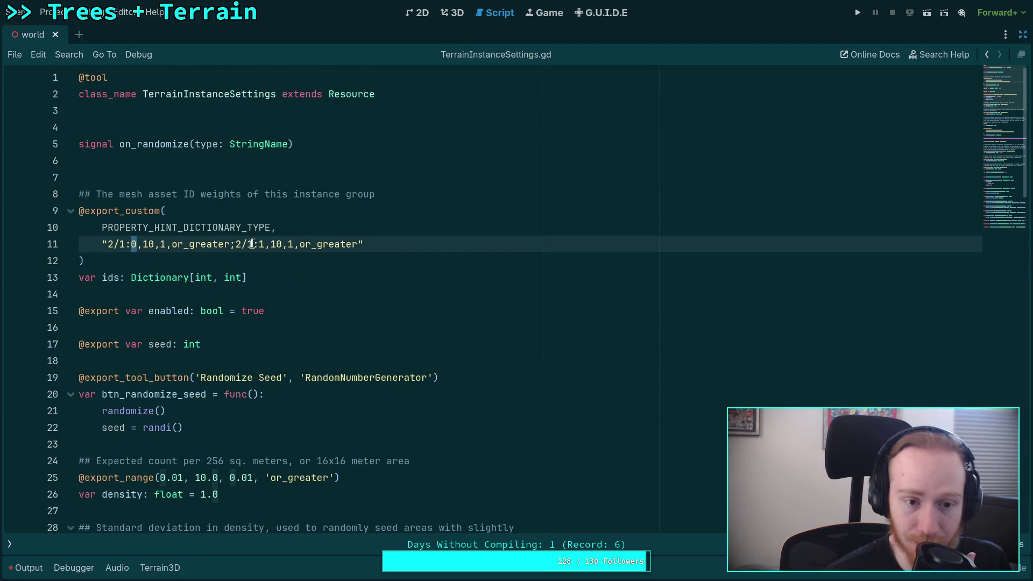
left_click(293, 253)
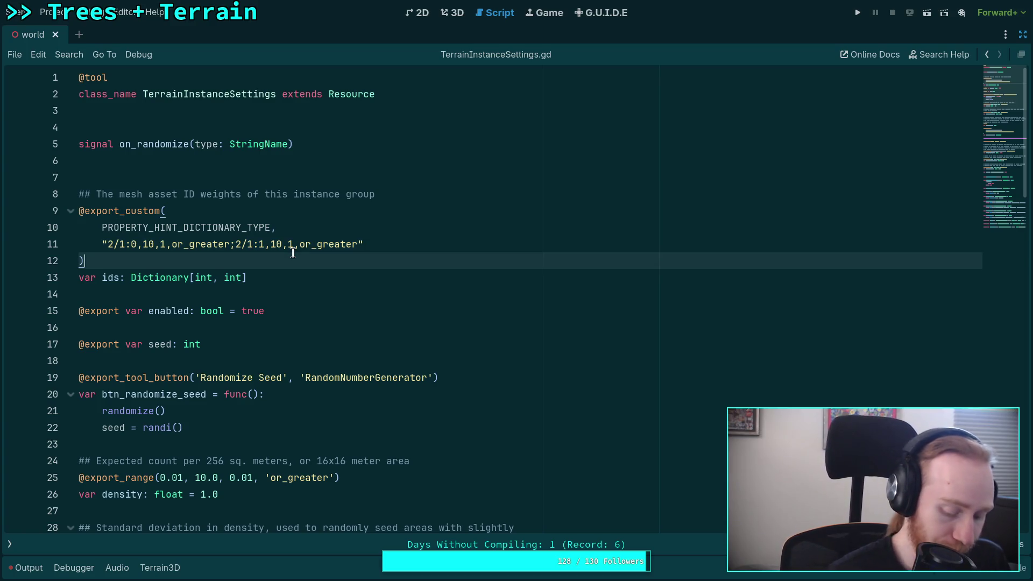
key("ctrl+s")
Switch back to TerrainInstanceRegion.gd with the scripts list hidden again.
left_click(10, 544)
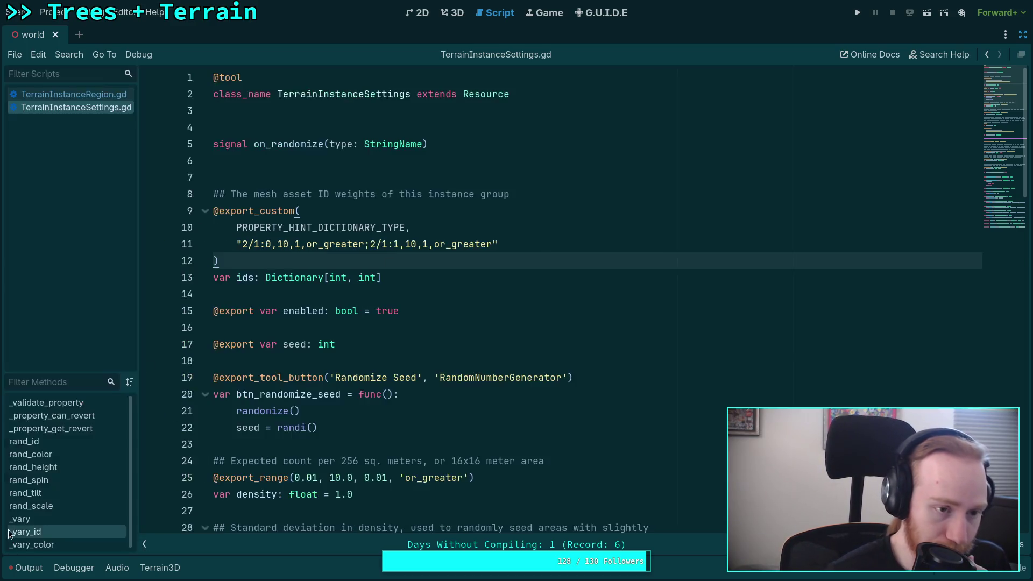
left_click(90, 96)
left_click(143, 542)
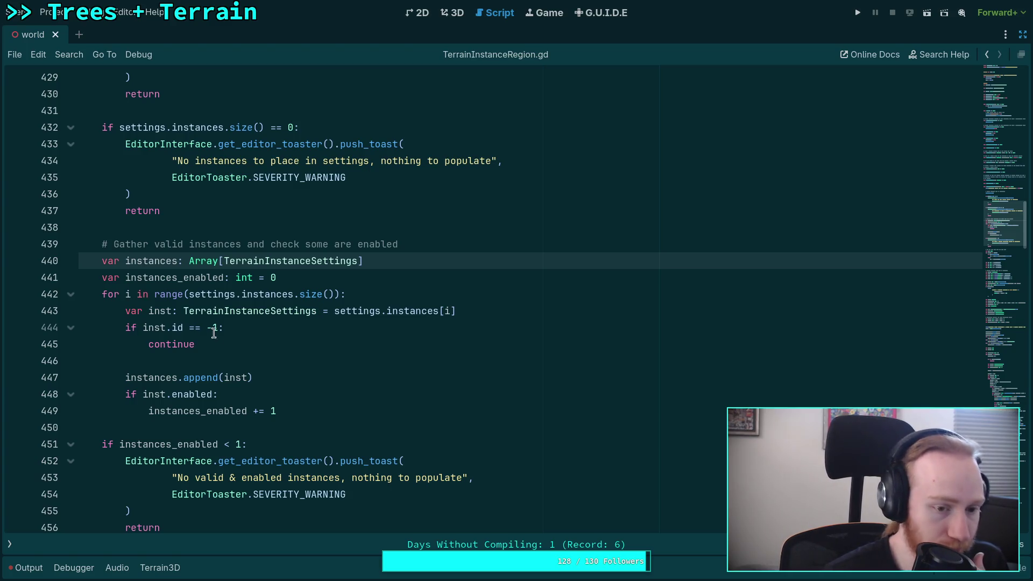
Rewrite line 444's condition as 'if inst.ids.size() == 0:' and save the script.
left_click_drag(218, 327, 184, 329)
type(".id")
type("s.size")
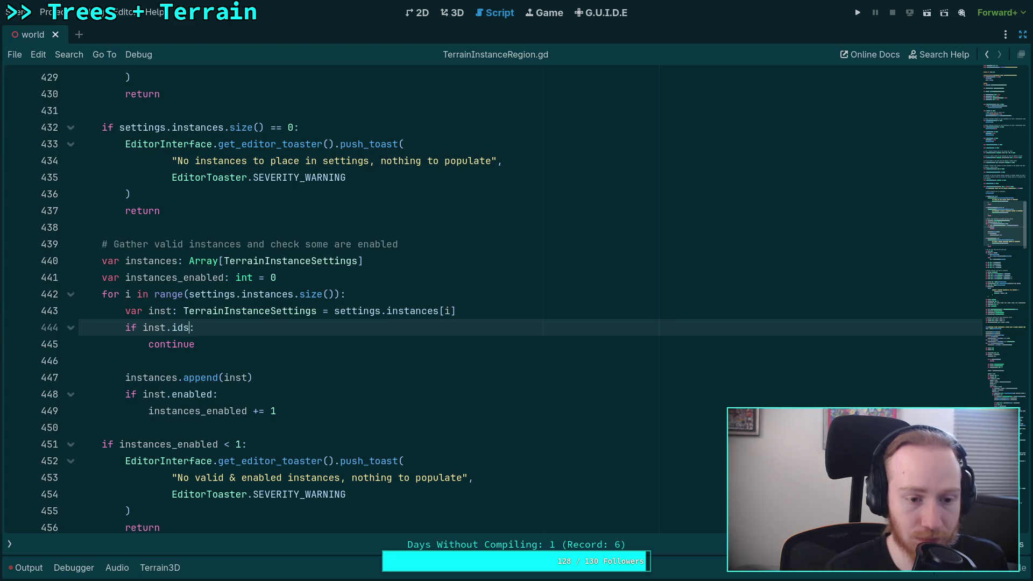
type("() == 0")
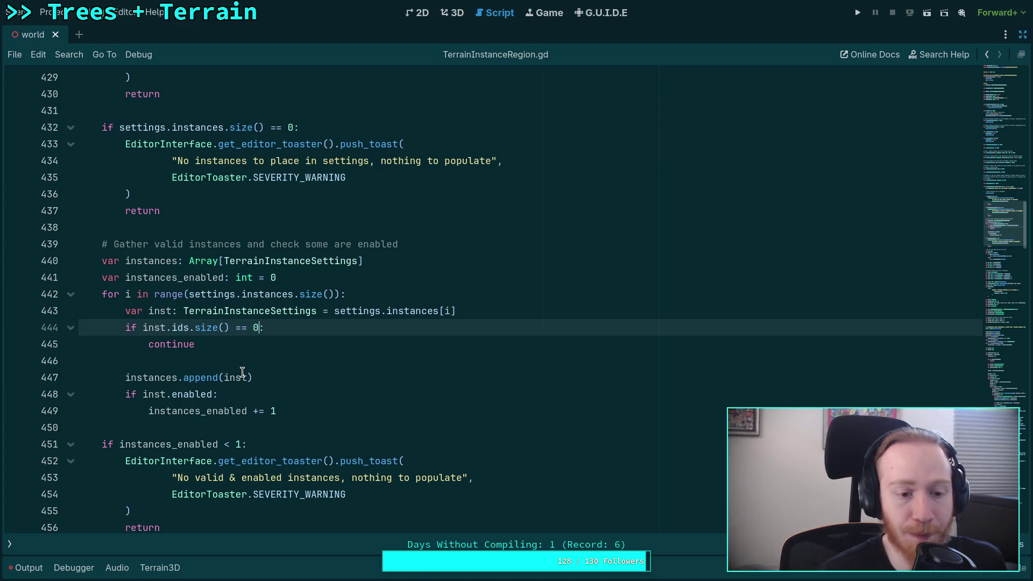
left_click(306, 381)
scroll(304, 379, "down", 3)
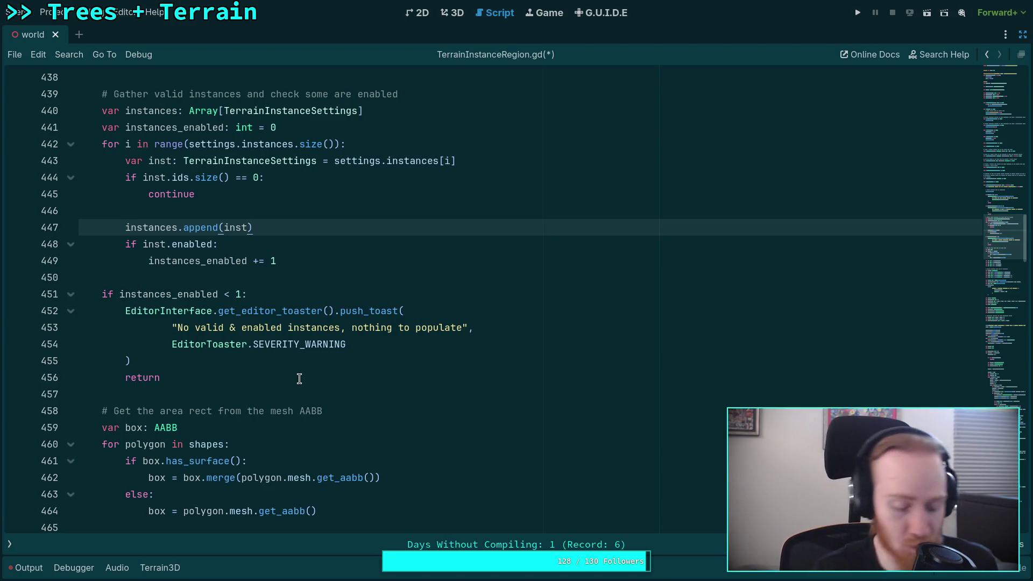
key("ctrl+s")
Review populate_region's hash and instance loops, then return to the == 0 check on line 444.
scroll(232, 350, "down", 1)
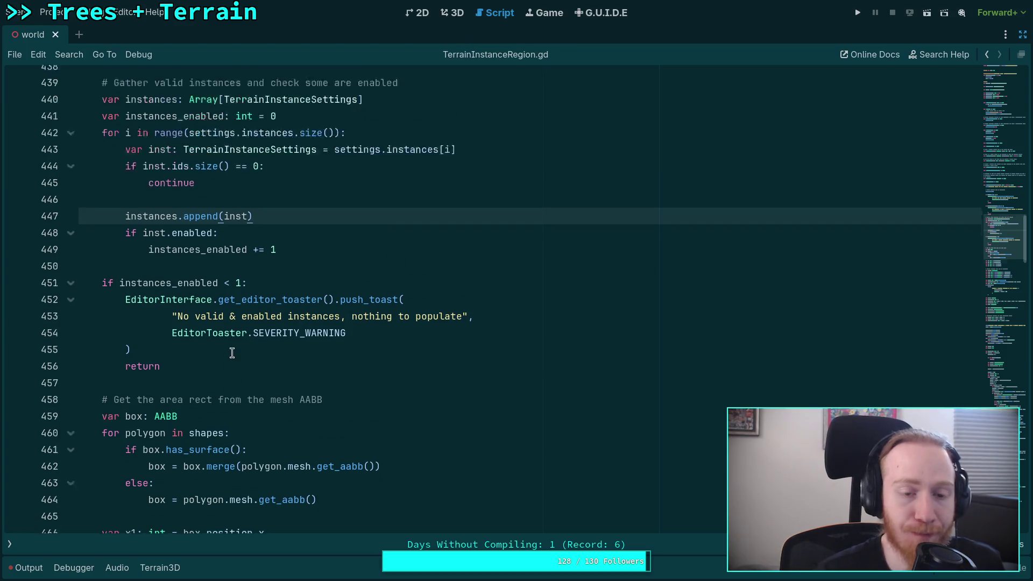
scroll(242, 346, "down", 2)
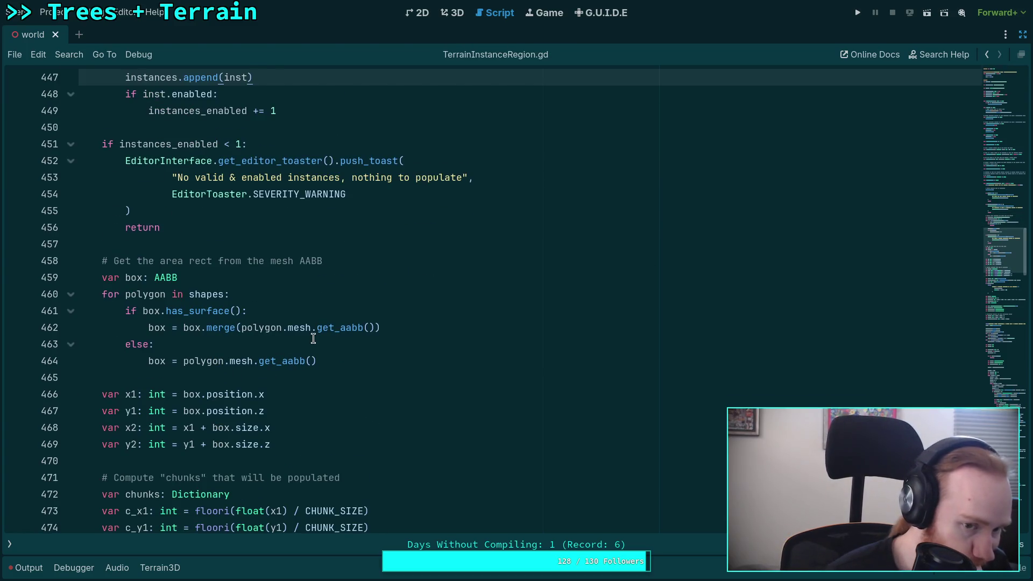
scroll(313, 338, "down", 2)
scroll(313, 338, "down", 3)
scroll(334, 339, "down", 11)
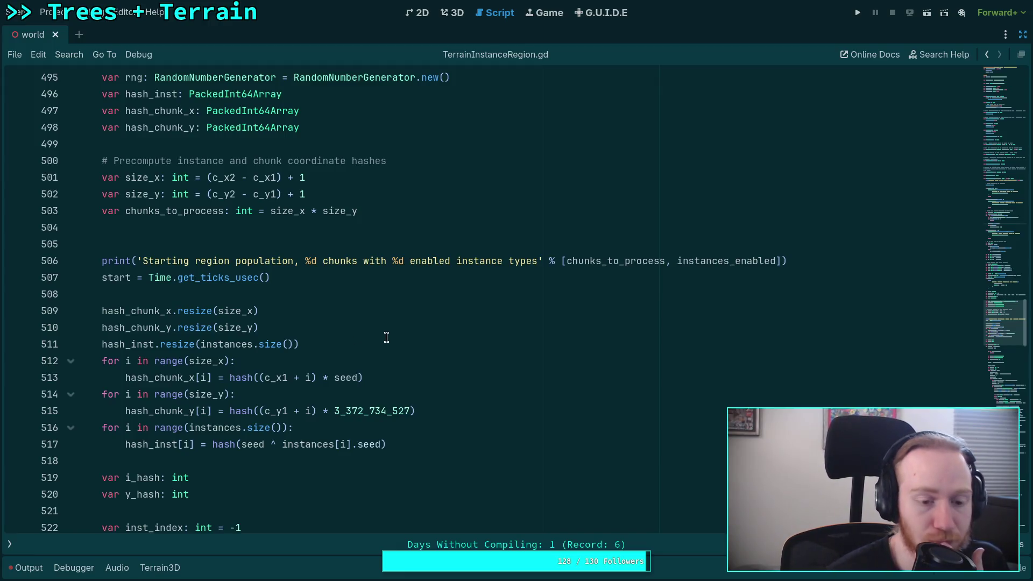
scroll(386, 338, "down", 4)
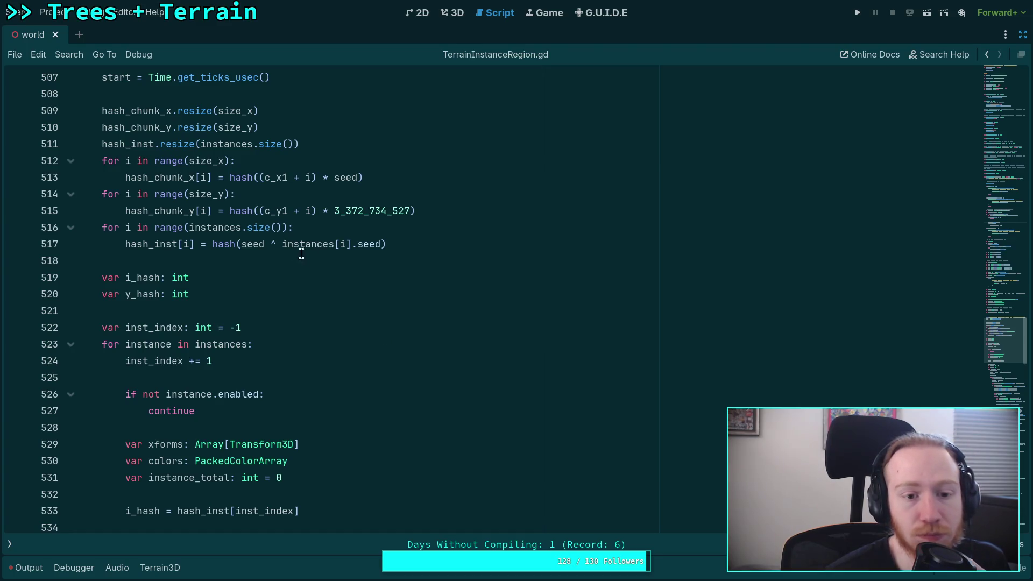
double_click(318, 245)
scroll(416, 321, "up", 4)
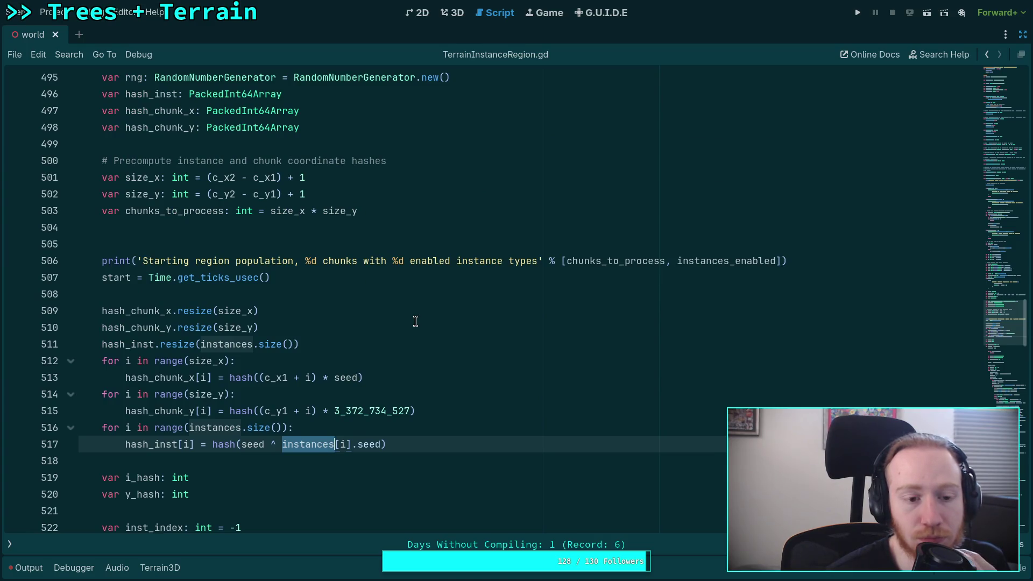
scroll(415, 321, "up", 11)
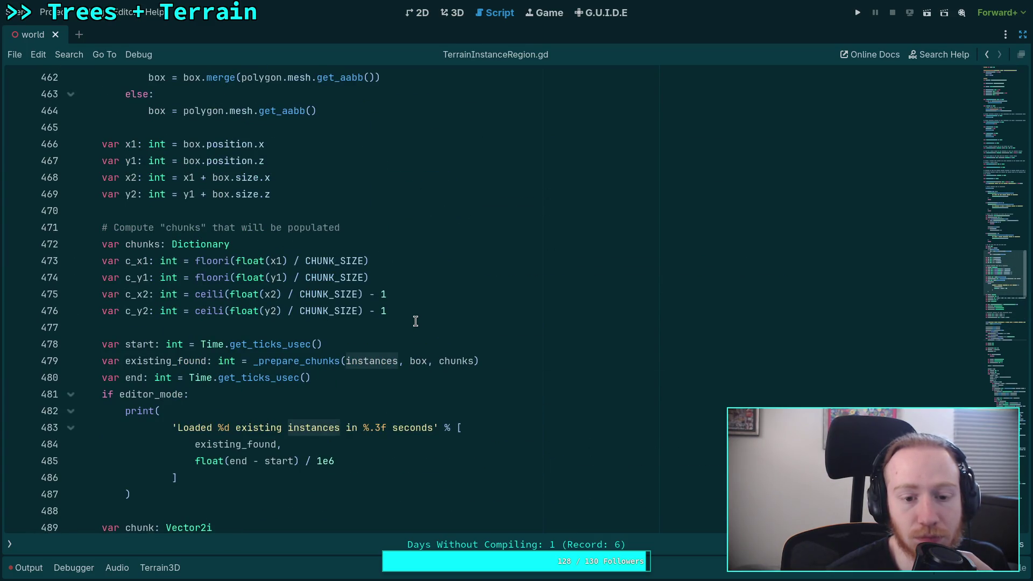
scroll(415, 321, "up", 5)
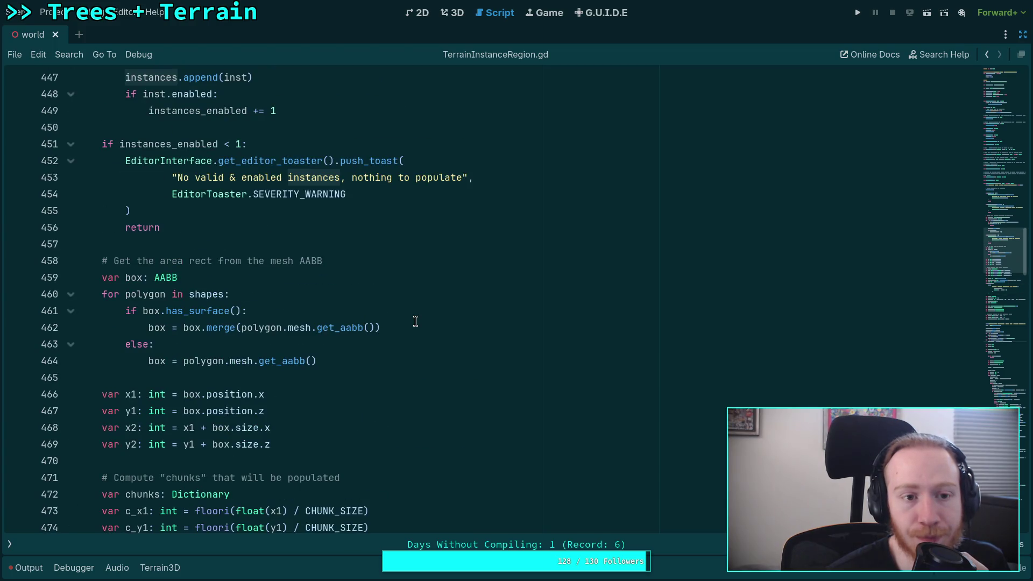
scroll(416, 321, "up", 4)
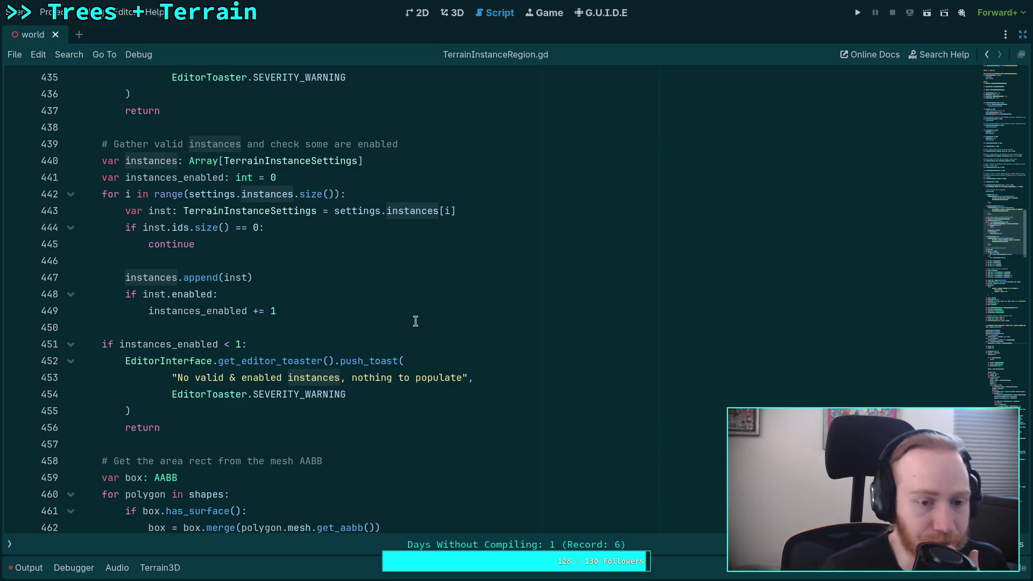
left_click_drag(236, 228, 260, 227)
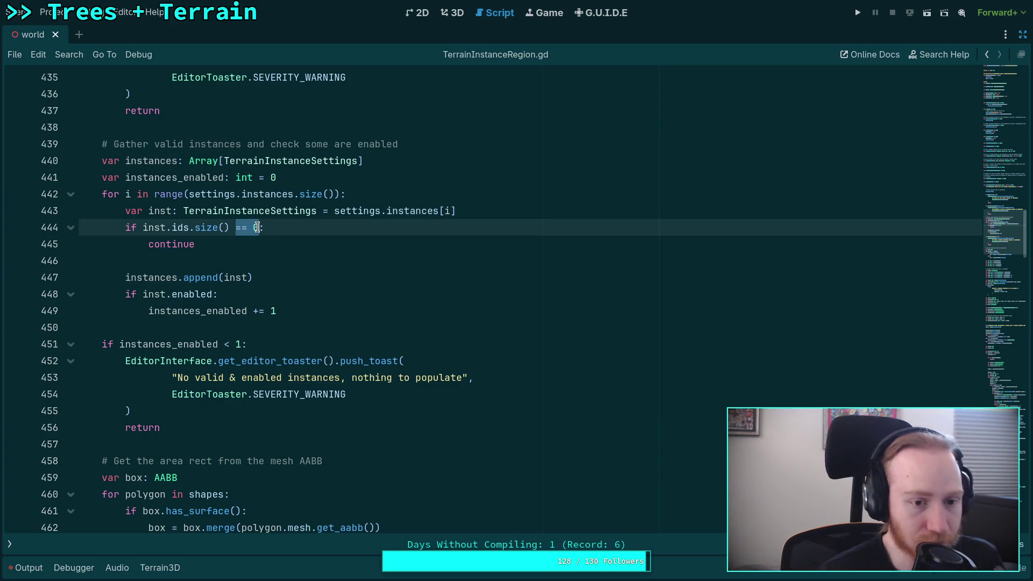
Change the empty-ids check on line 444 to ids.size() < 1 and save the region script.
type("< 1")
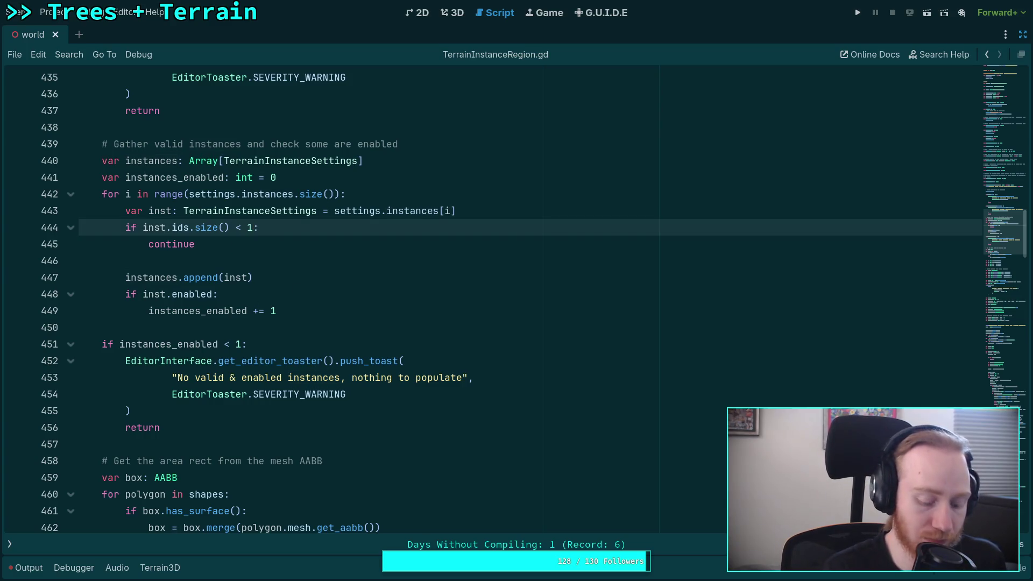
key("ctrl+s")
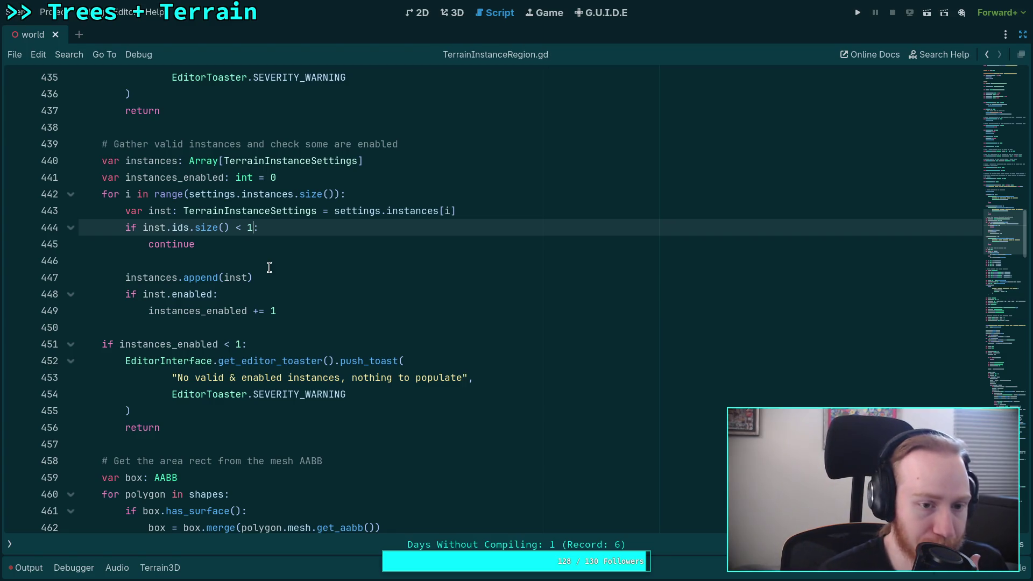
scroll(268, 266, "down", 8)
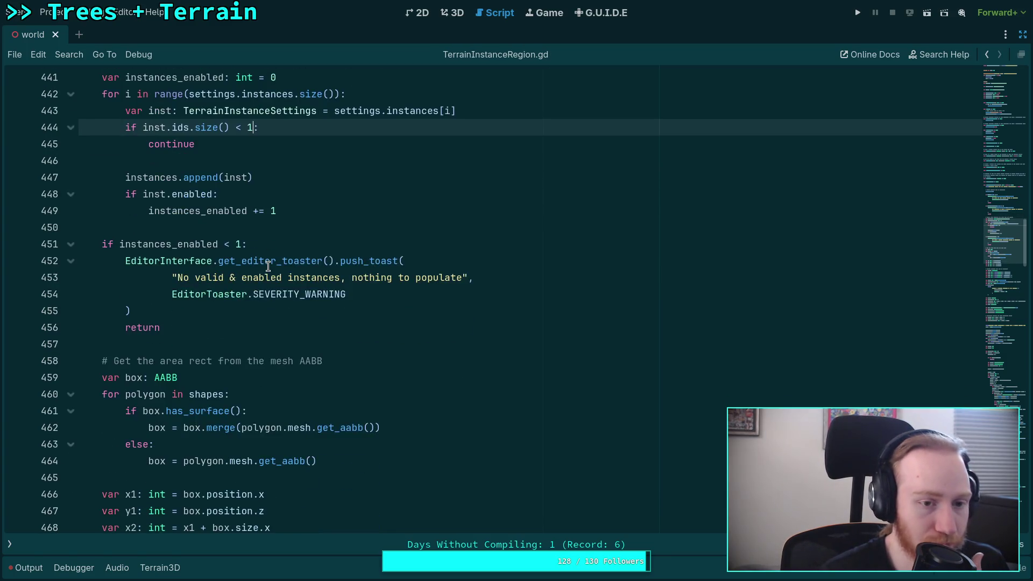
scroll(268, 265, "down", 10)
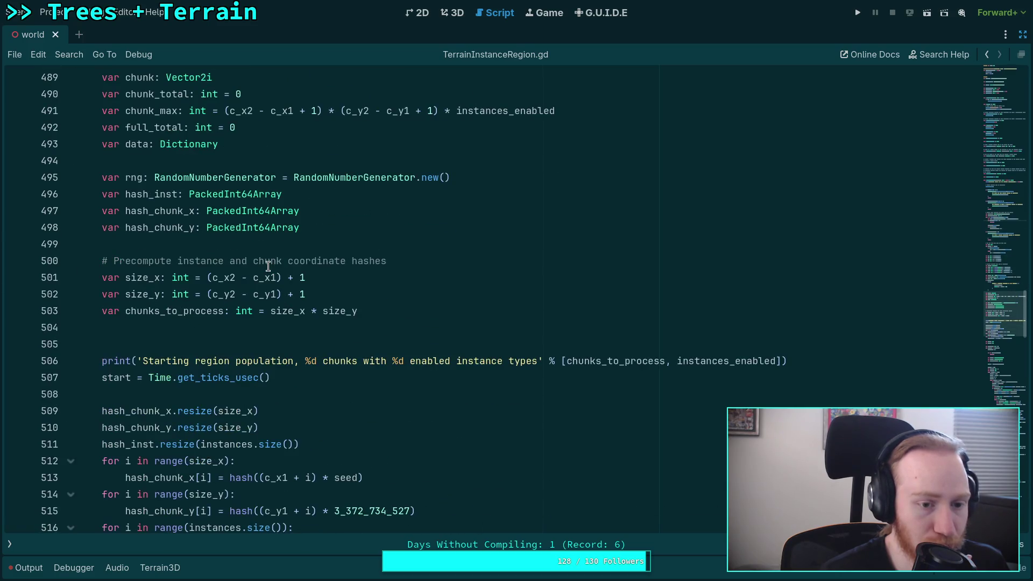
scroll(268, 266, "up", 16)
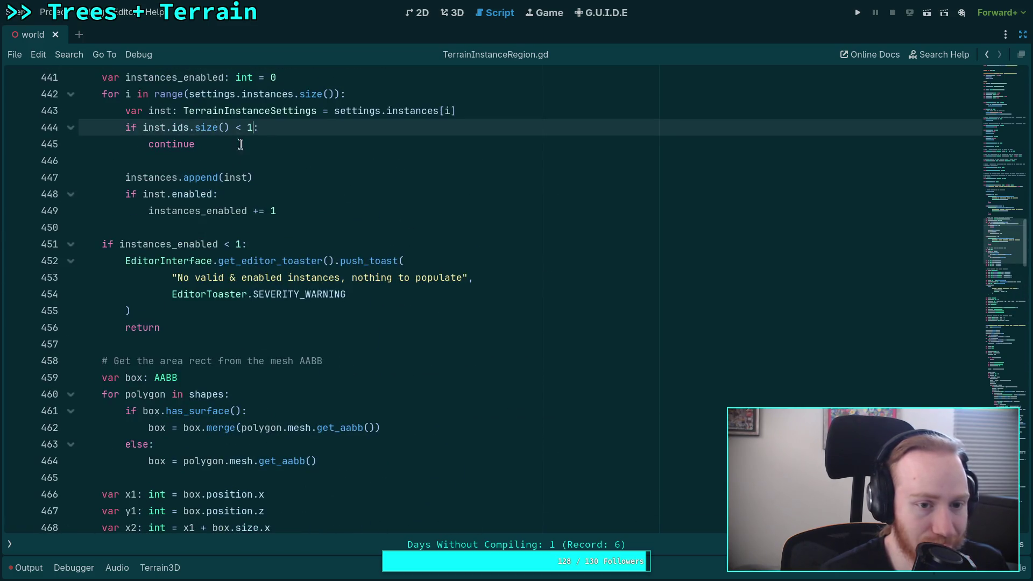
scroll(244, 174, "down", 17)
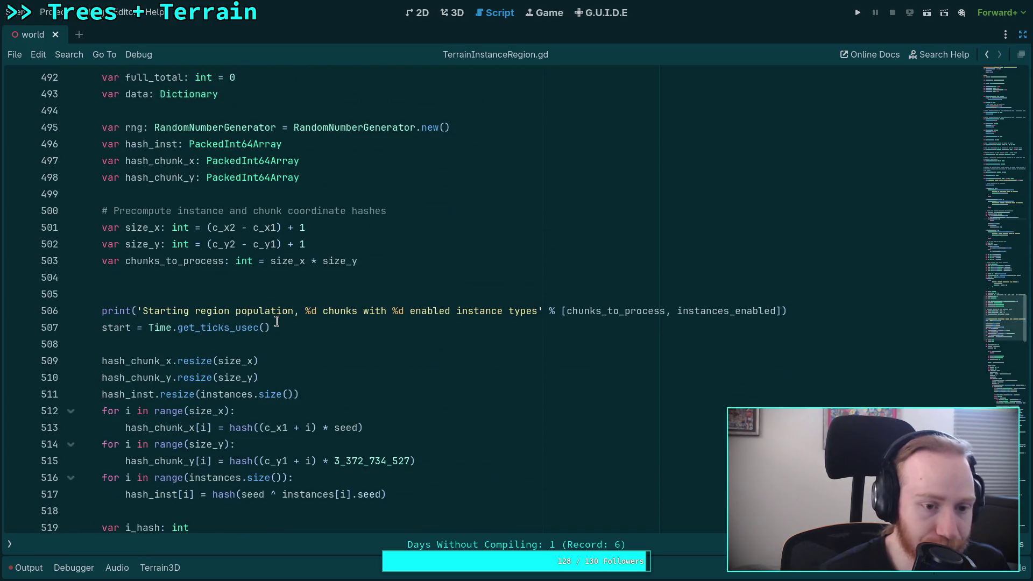
scroll(277, 321, "down", 4)
scroll(277, 321, "down", 4)
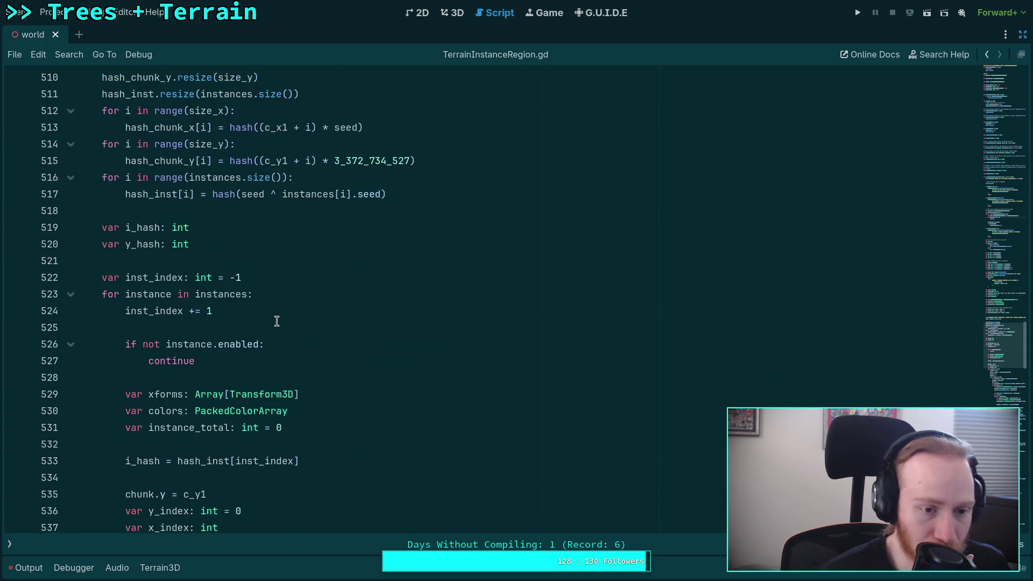
Review the loop's uses of instance, then switch to TerrainInstanceSettings.gd.
double_click(132, 197)
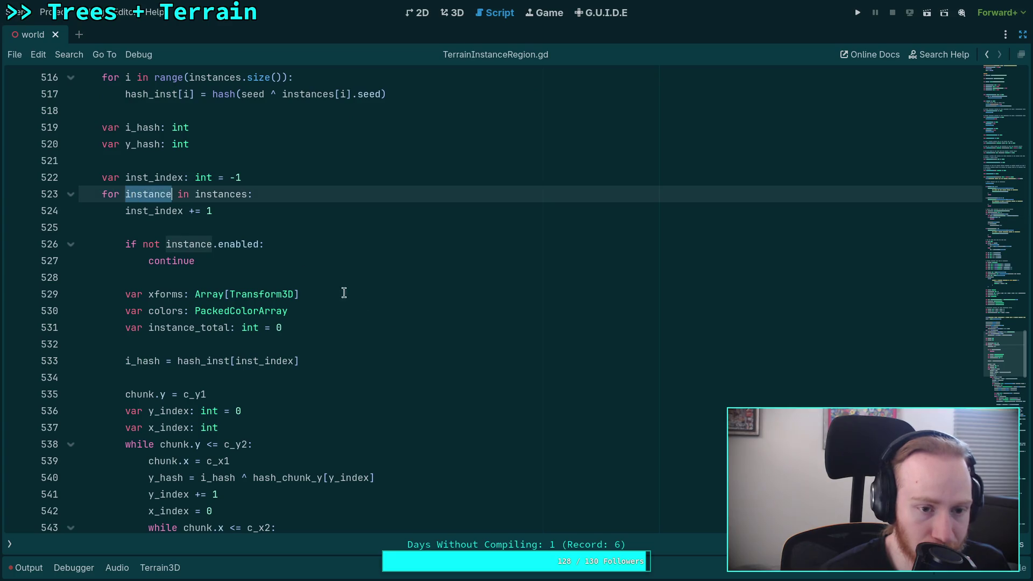
scroll(400, 316, "down", 2)
scroll(400, 316, "down", 4)
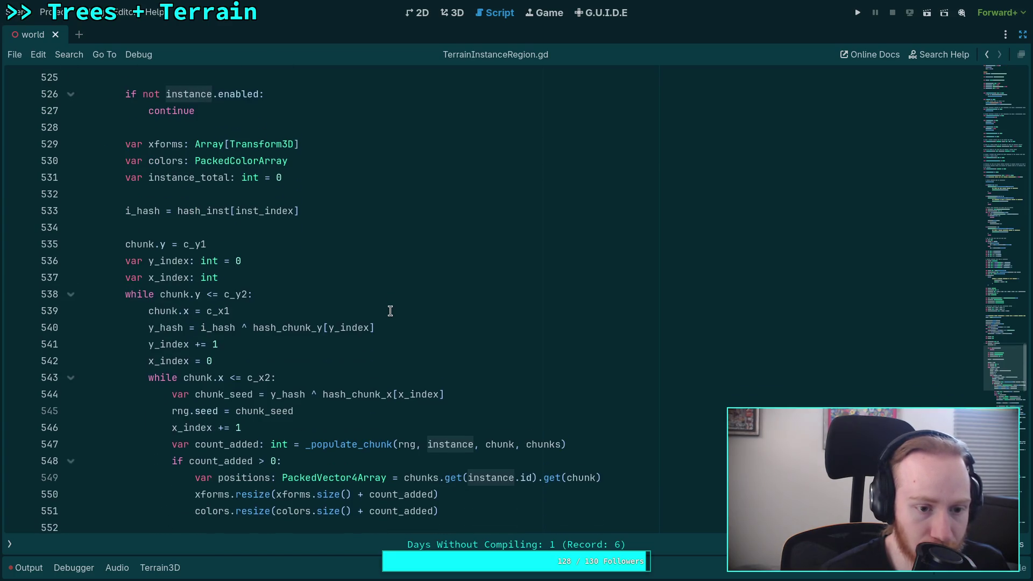
scroll(390, 311, "down", 1)
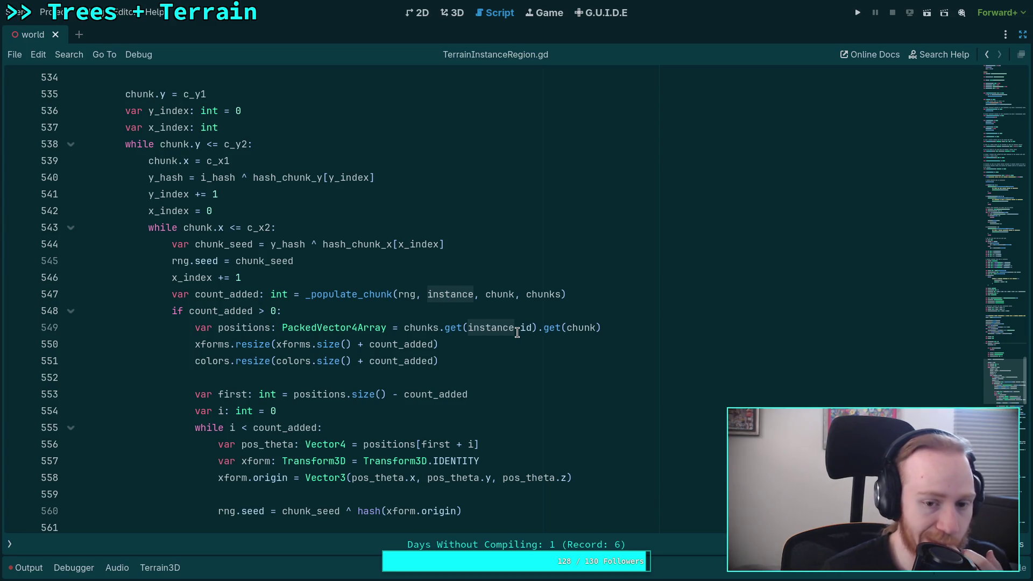
double_click(495, 330)
scroll(339, 335, "up", 4)
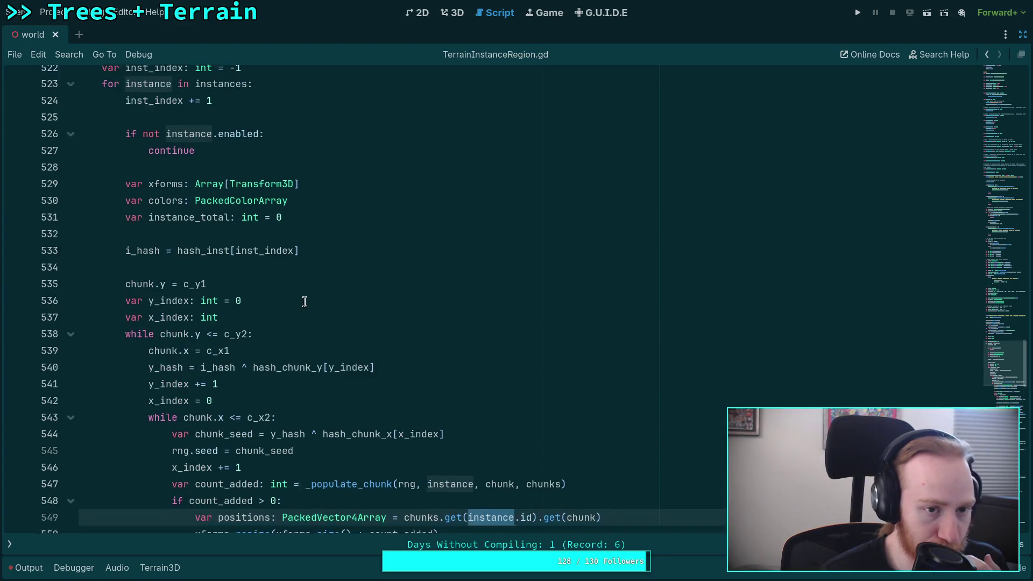
scroll(304, 301, "down", 2)
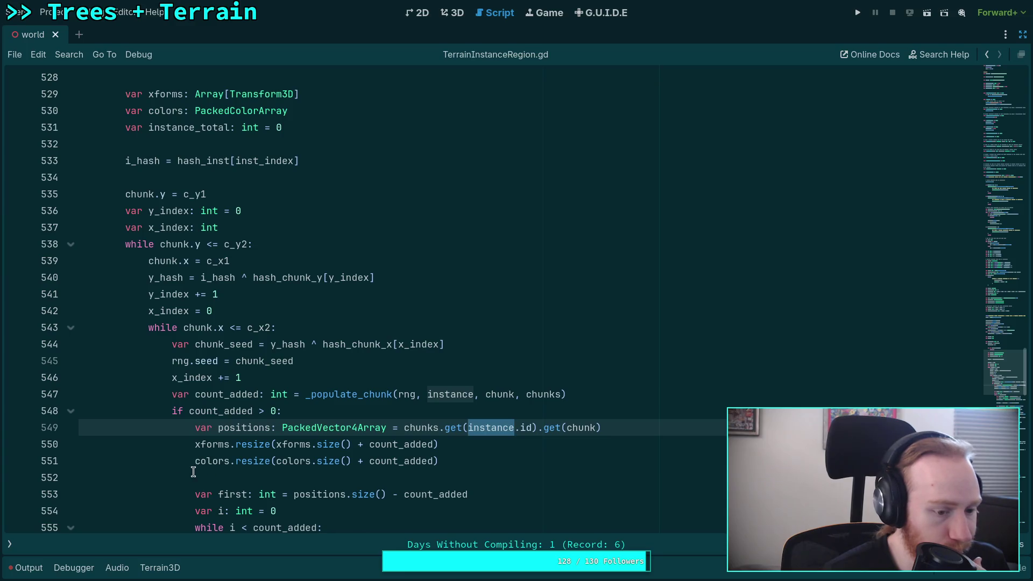
left_click(10, 544)
left_click(75, 107)
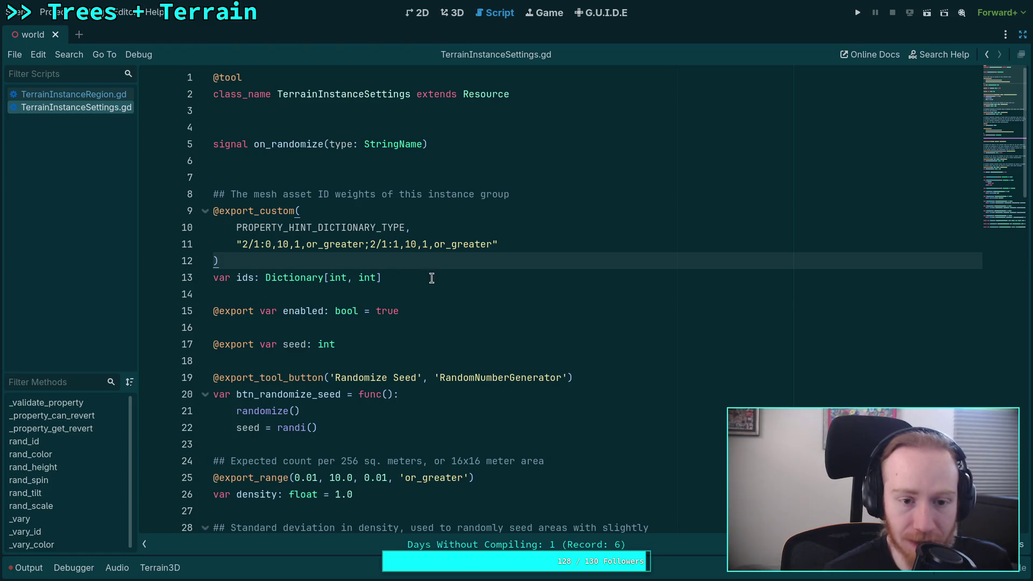
Duplicate the ids export block, lines 9 to 13, above the original.
left_click(455, 278)
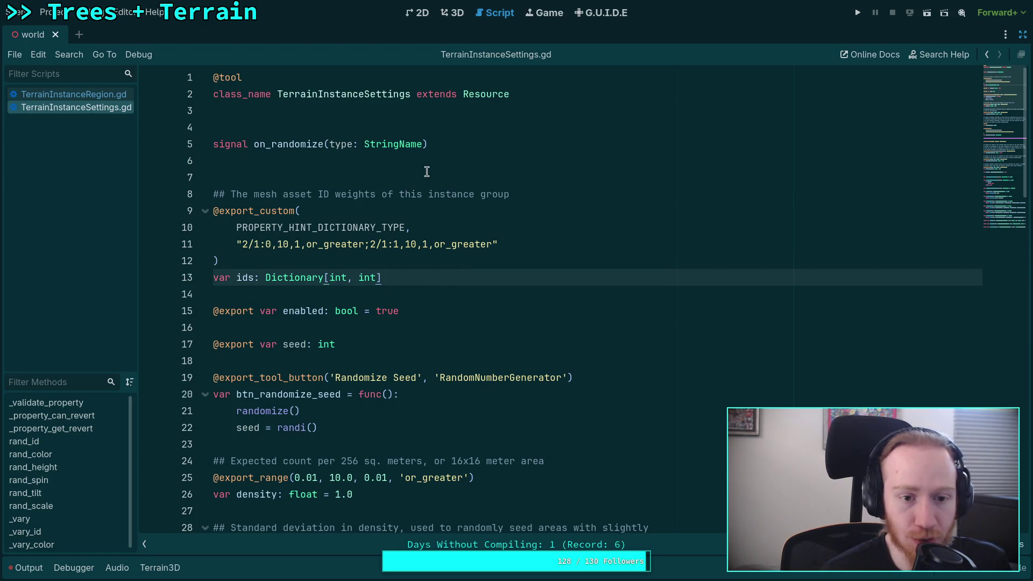
mouse_move(408, 273)
left_mouse_down()
mouse_move(207, 210)
mouse_move(200, 198)
left_mouse_up()
right_click(274, 212)
left_click(302, 265)
left_click(314, 165)
key("Return")
key("Return")
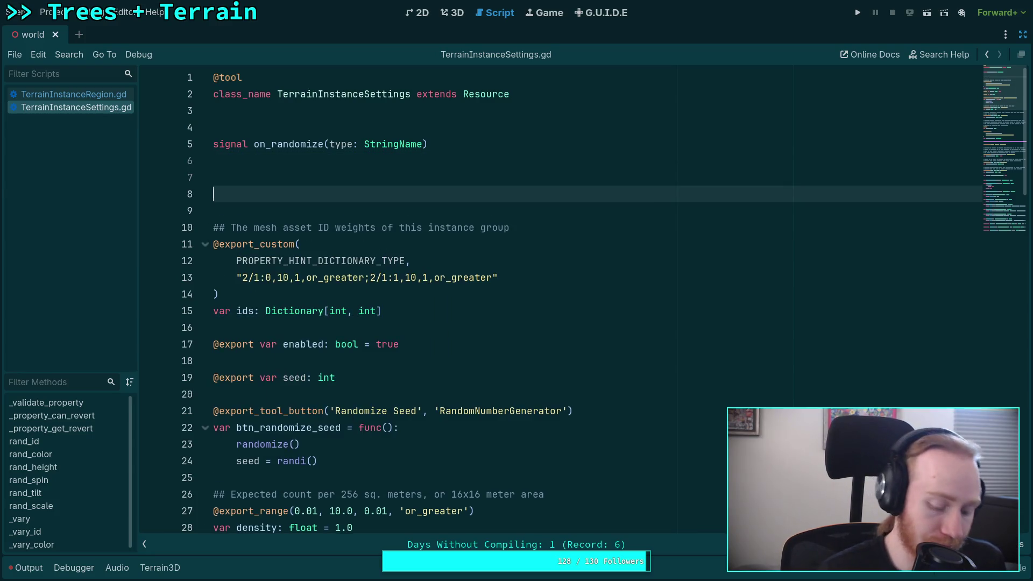
key("ctrl+v")
left_click(259, 277)
key("BackSpace")
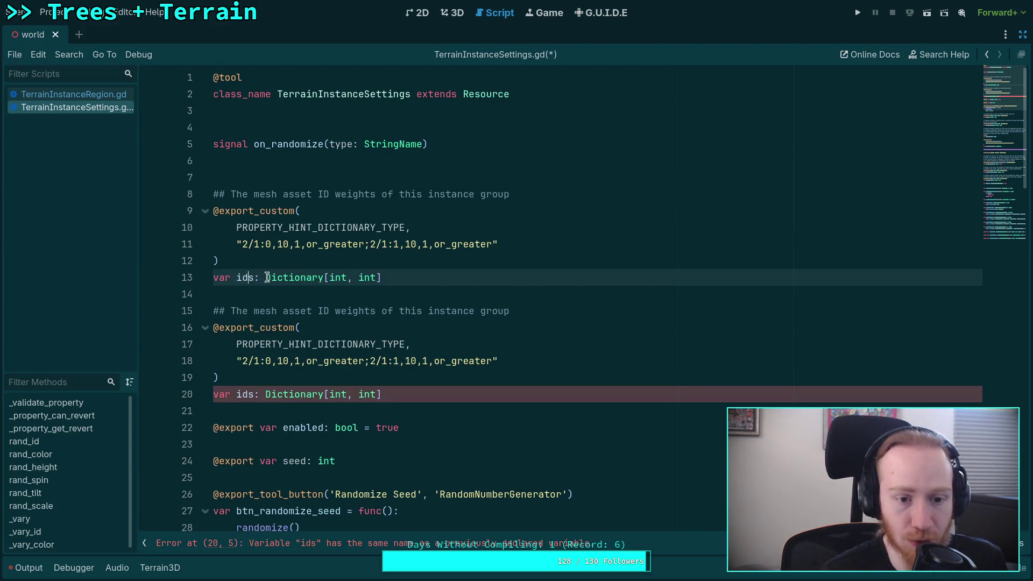
double_click(259, 277)
key("shift+Right")
key("BackSpace")
mouse_move(376, 277)
left_mouse_down()
mouse_move(276, 277)
mouse_move(301, 260)
mouse_move(260, 210)
left_mouse_up()
key("BackSpace")
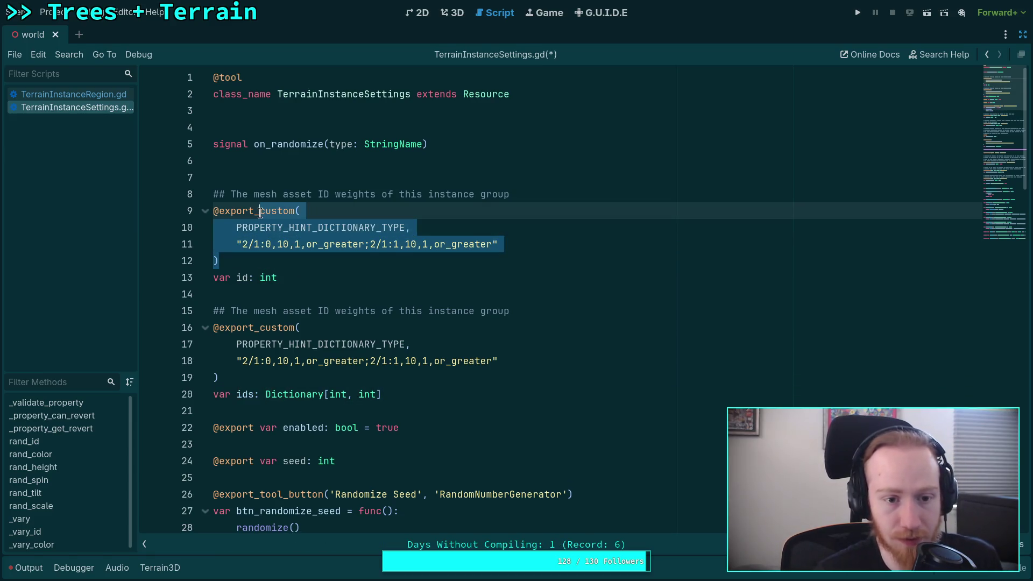
type("range(")
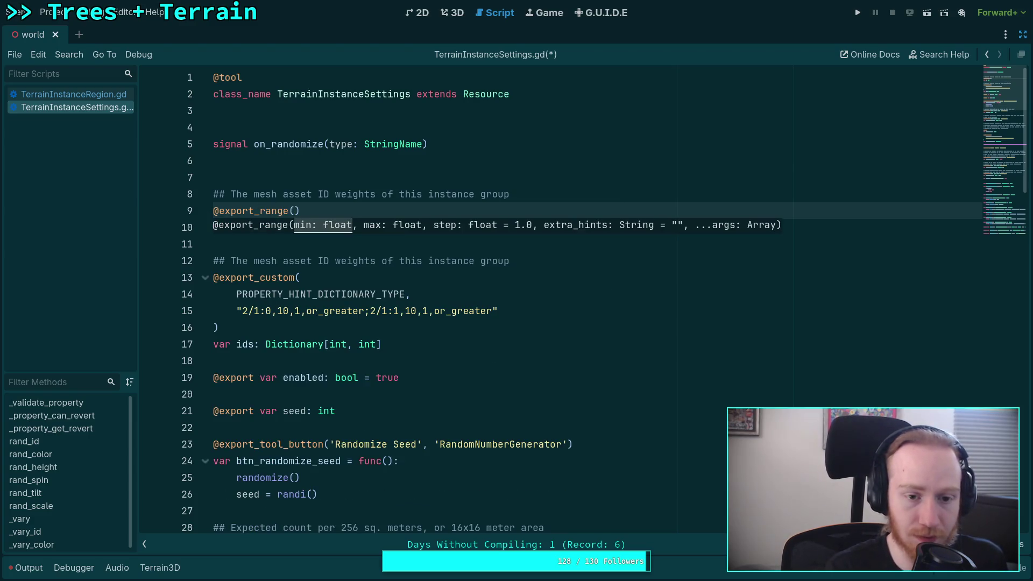
type("-1, ")
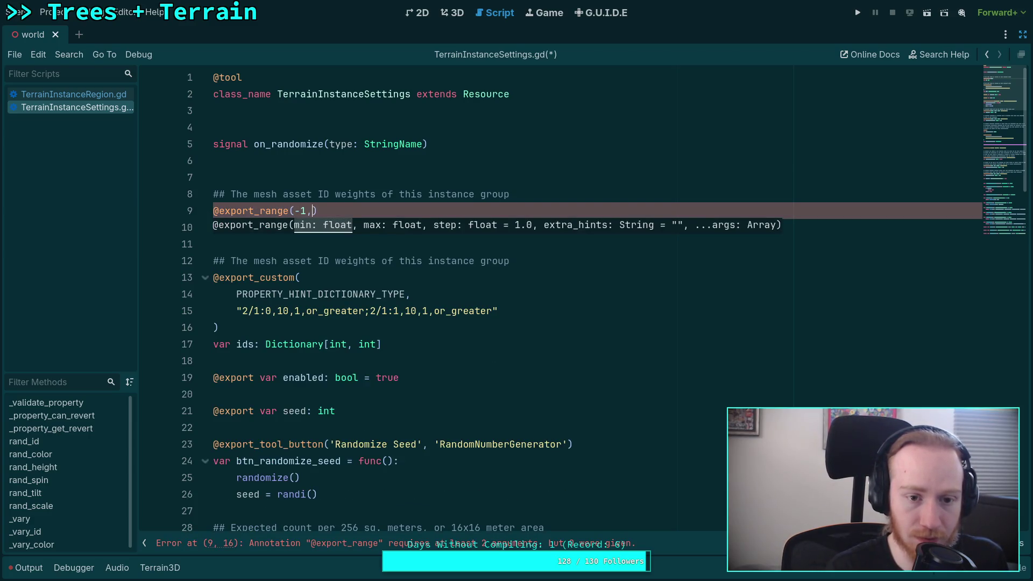
type("10, 1,")
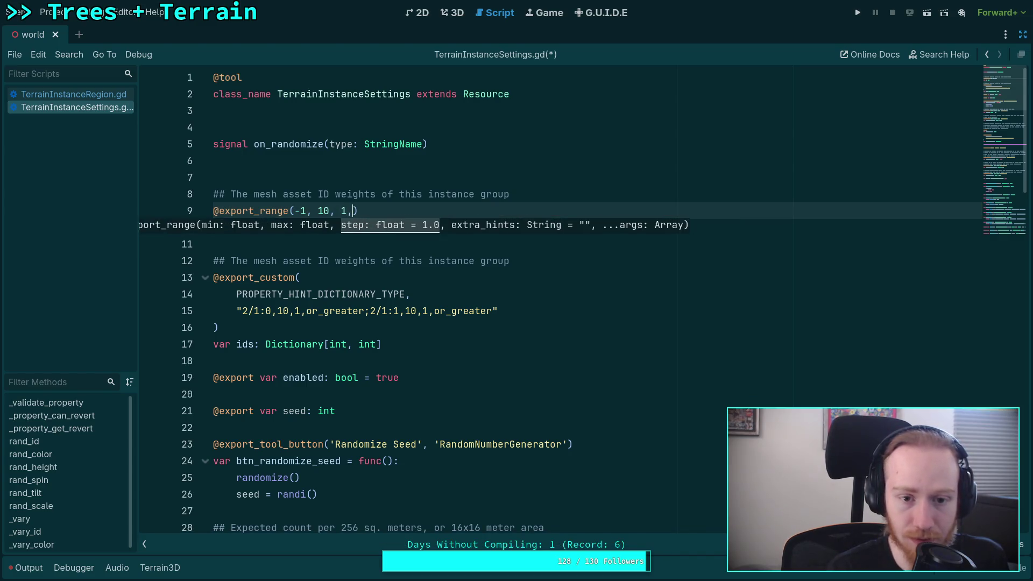
type(" '")
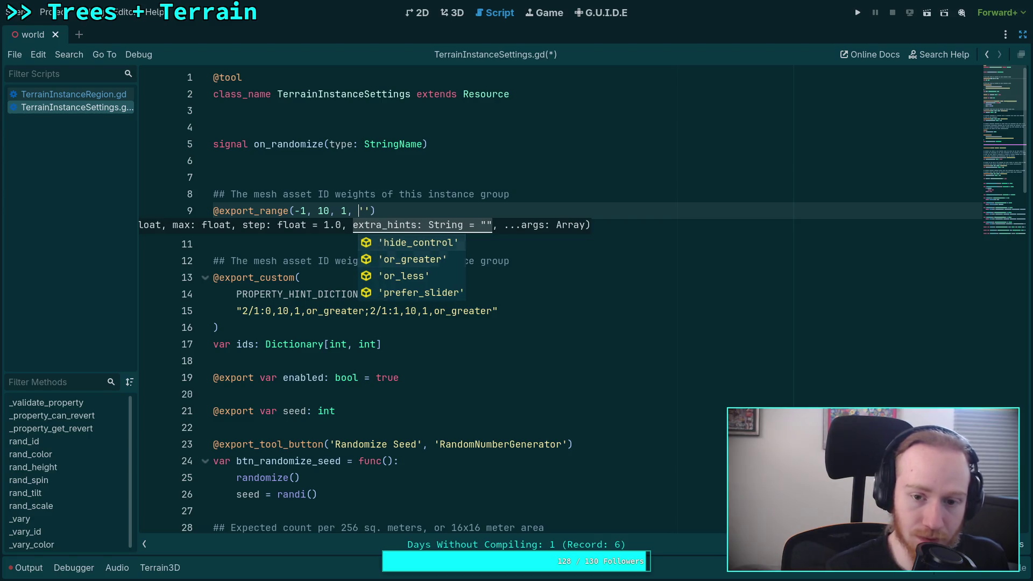
key("Down")
key("Return")
key("Delete")
key("ctrl+s")
key("super+1")
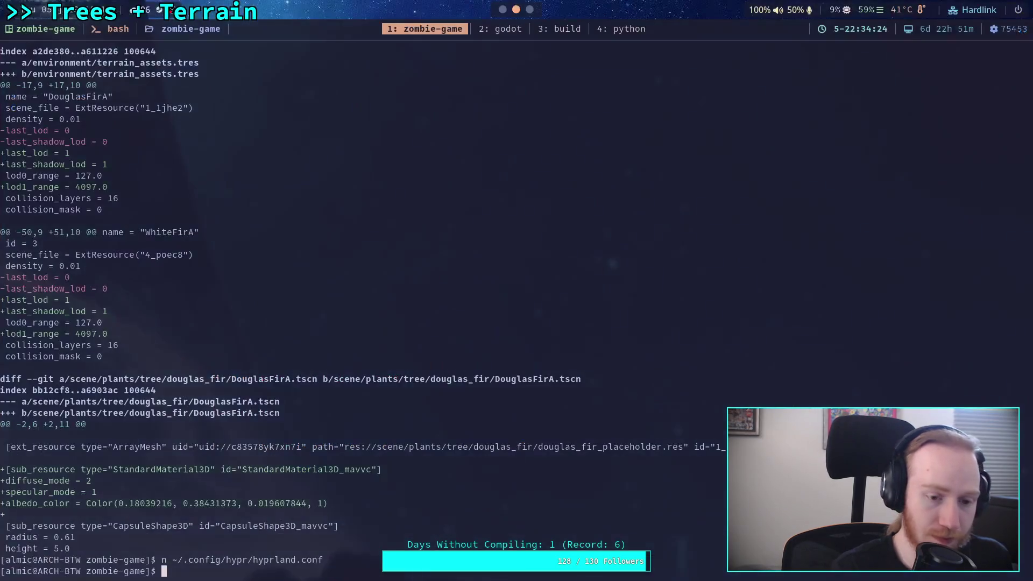
Run git diff addons/terrain_instancer/ and page down to the TerrainInstanceSettings.gd changes.
type("gt")
key("BackSpace")
type("it ")
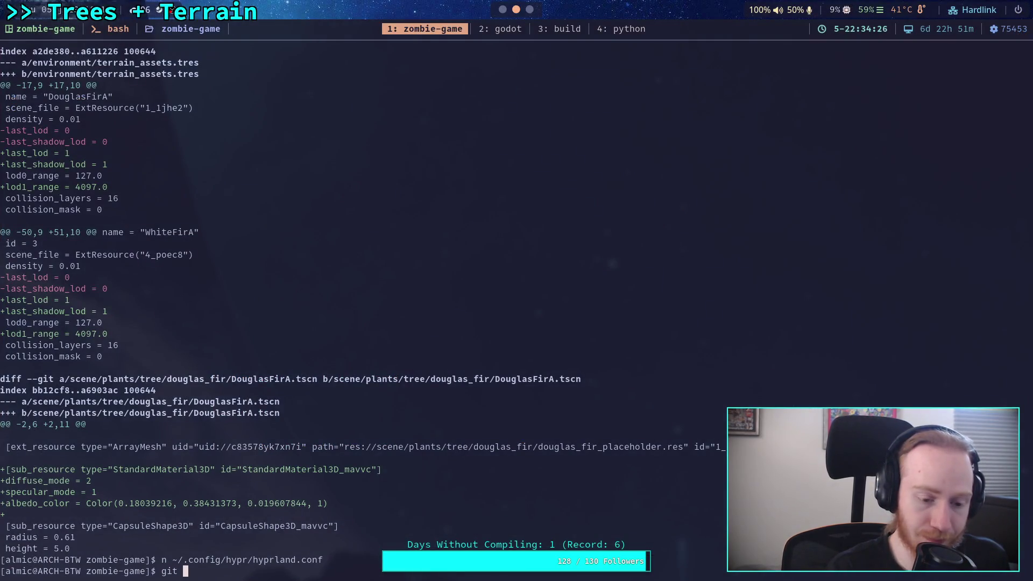
type("diff addons/terrain_instancer/")
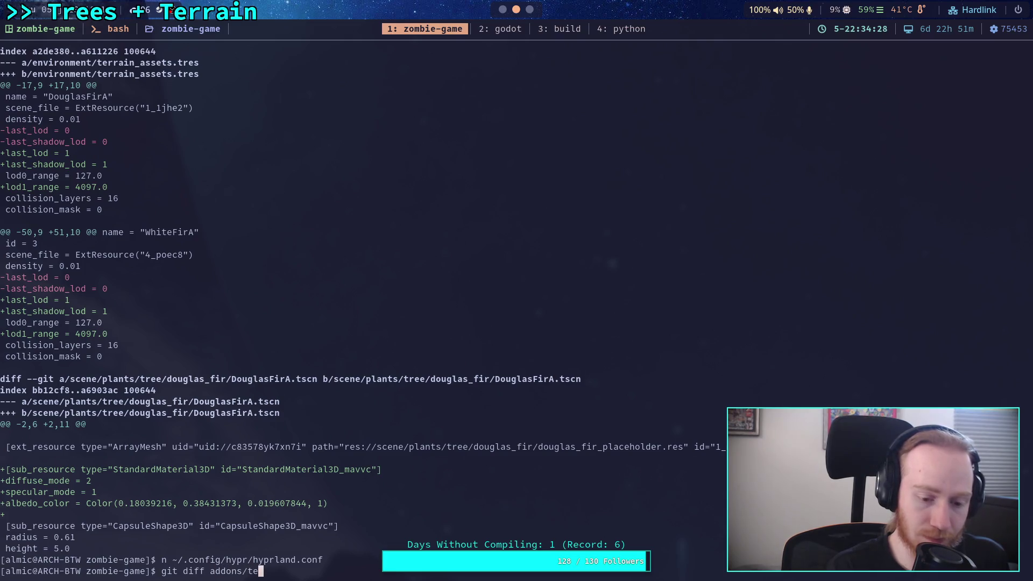
key("Return")
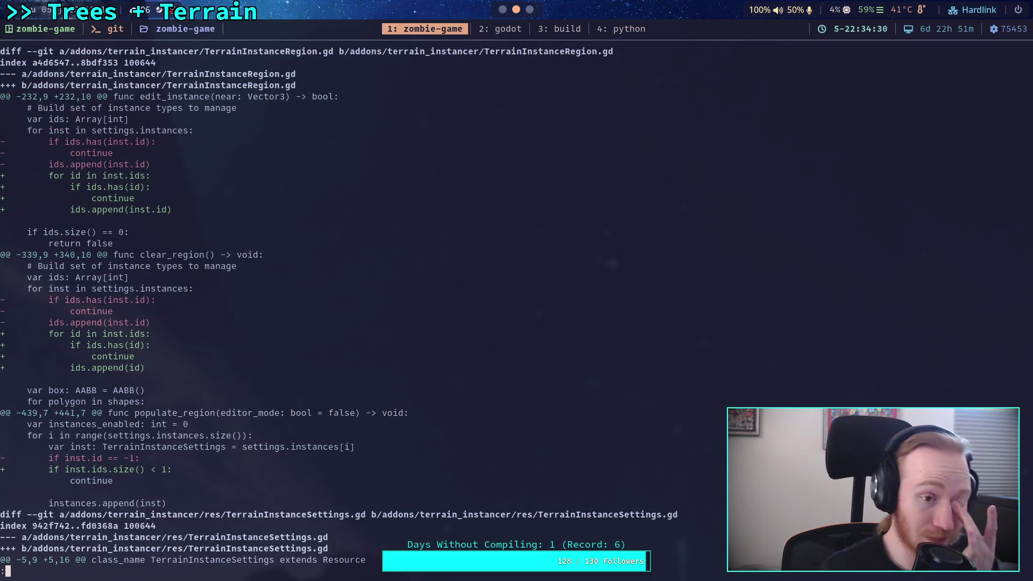
key("space")
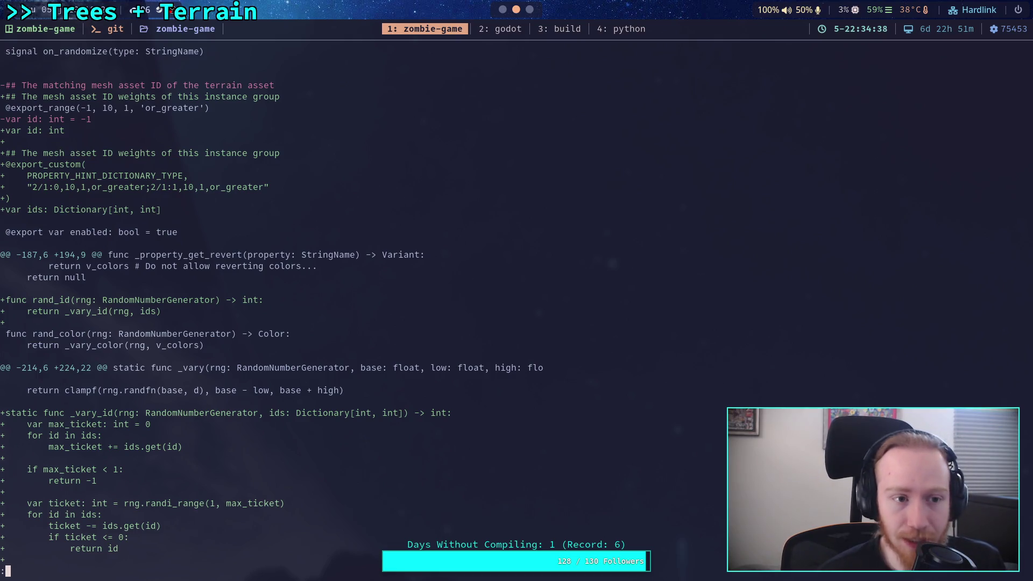
key("alt+Tab")
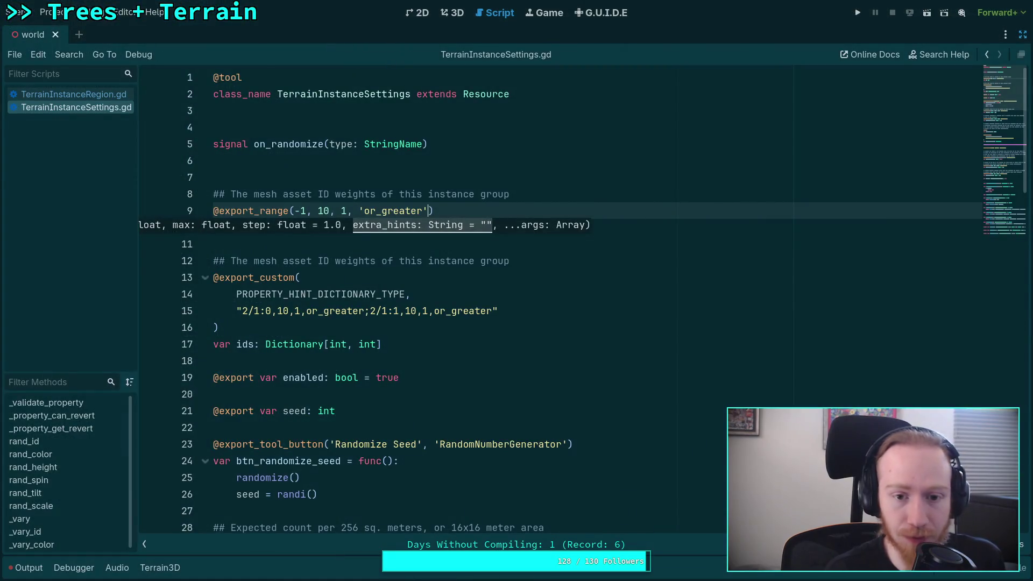
Give var id: int a default of = -1 and save the settings script.
left_click(367, 227)
type("= -1")
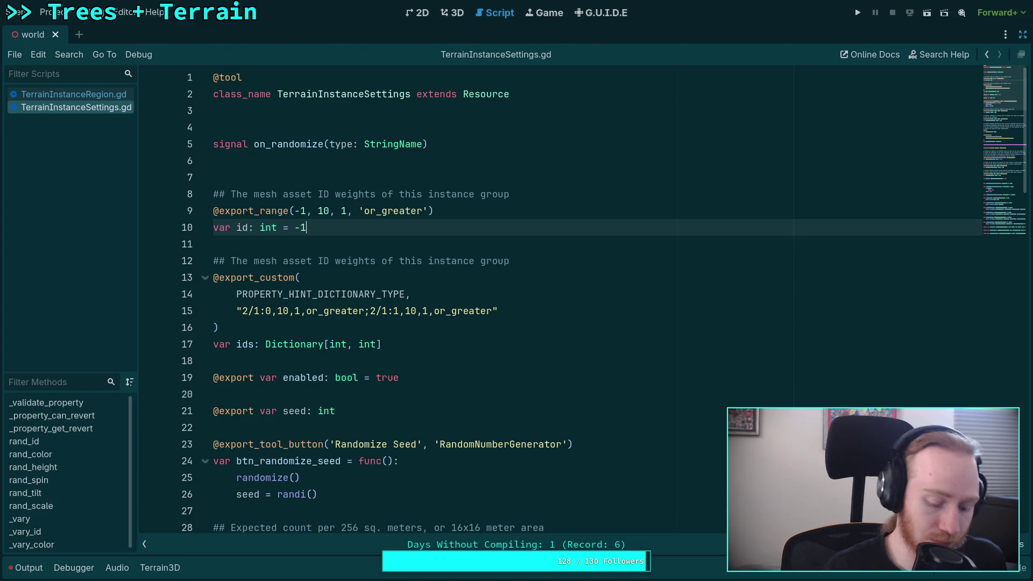
key("ctrl+s")
Copy the old id comment from the git diff and paste it over line 8's comment.
key("super+1")
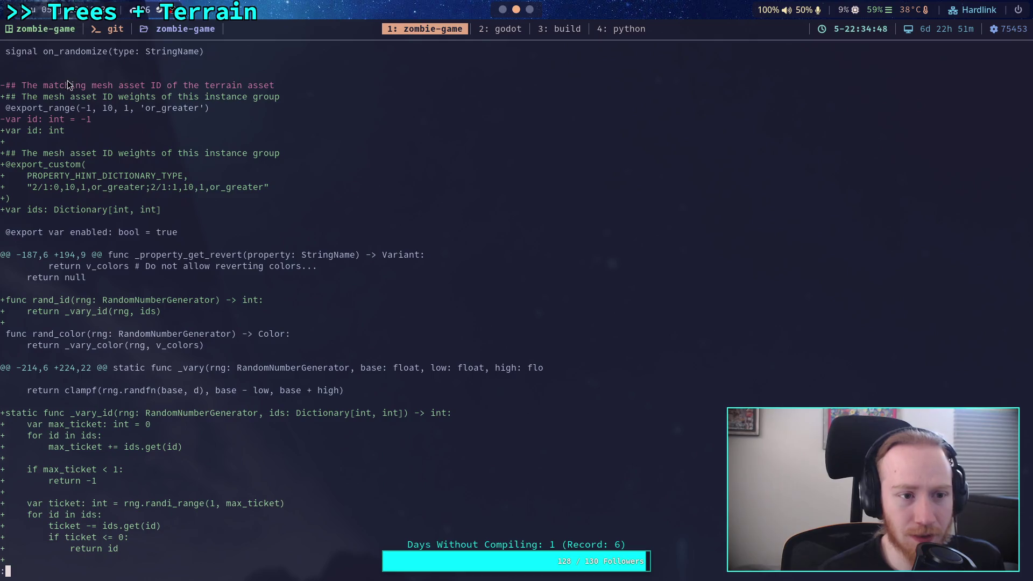
left_click_drag(7, 87, 85, 86)
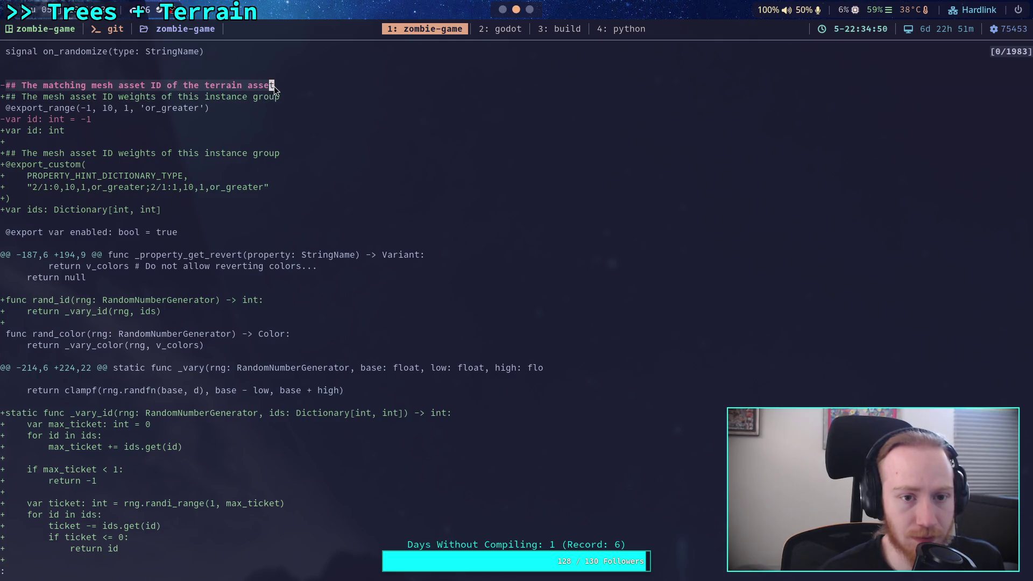
key("super+2")
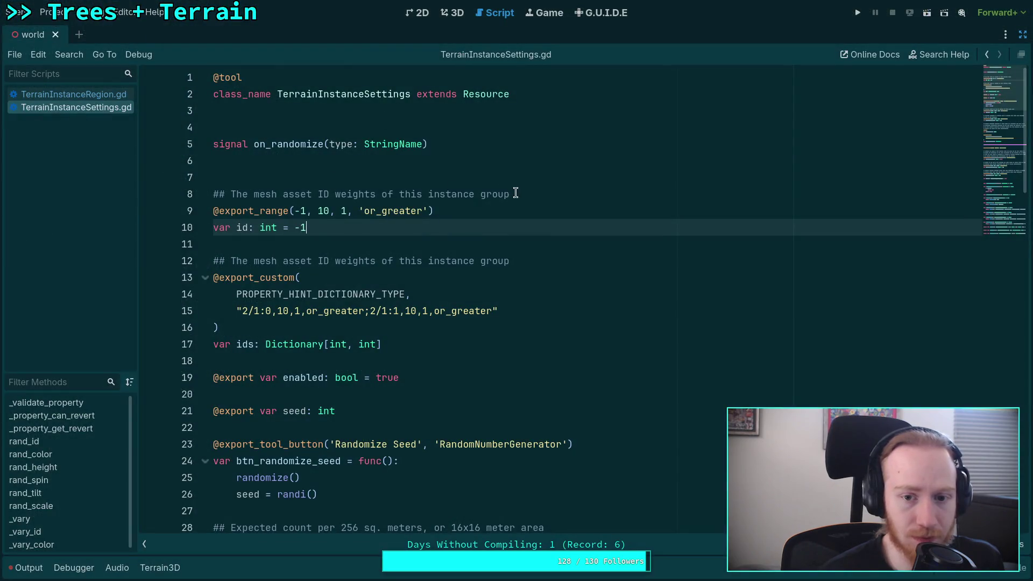
triple_click(515, 193)
key("ctrl+v")
key("ctrl+v")
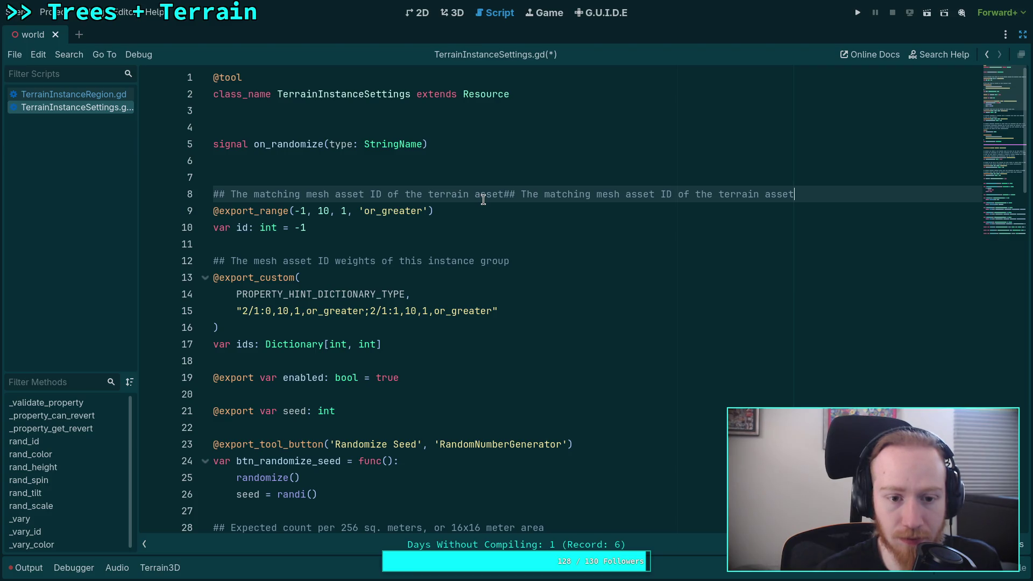
left_click_drag(504, 194, 820, 195)
Remove the duplicated comment text and insert 'main' before 'matching' in the id comment.
key("BackSpace")
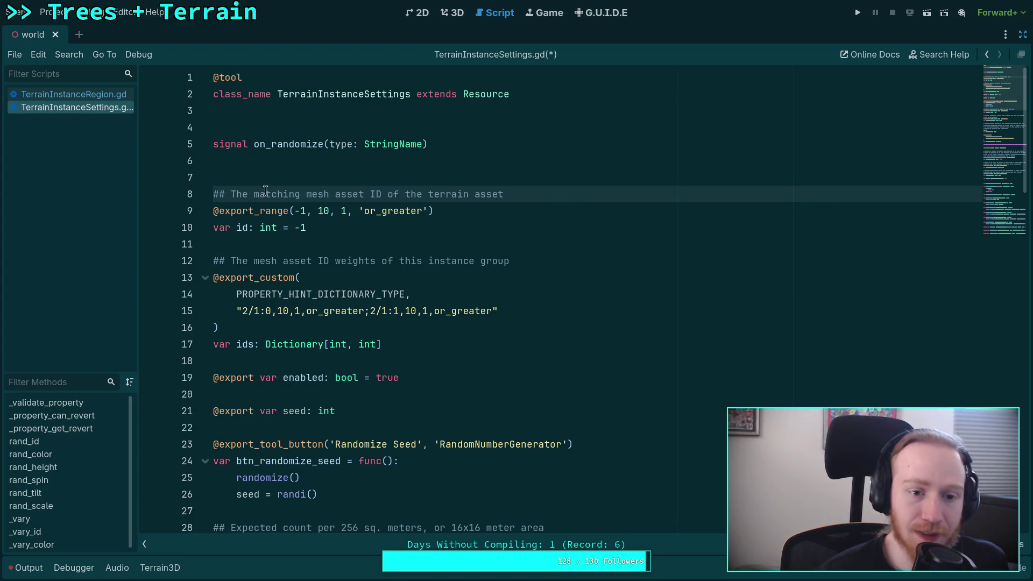
left_click(254, 194)
type("pri")
key("BackSpace")
key("BackSpace")
key("BackSpace")
type("main")
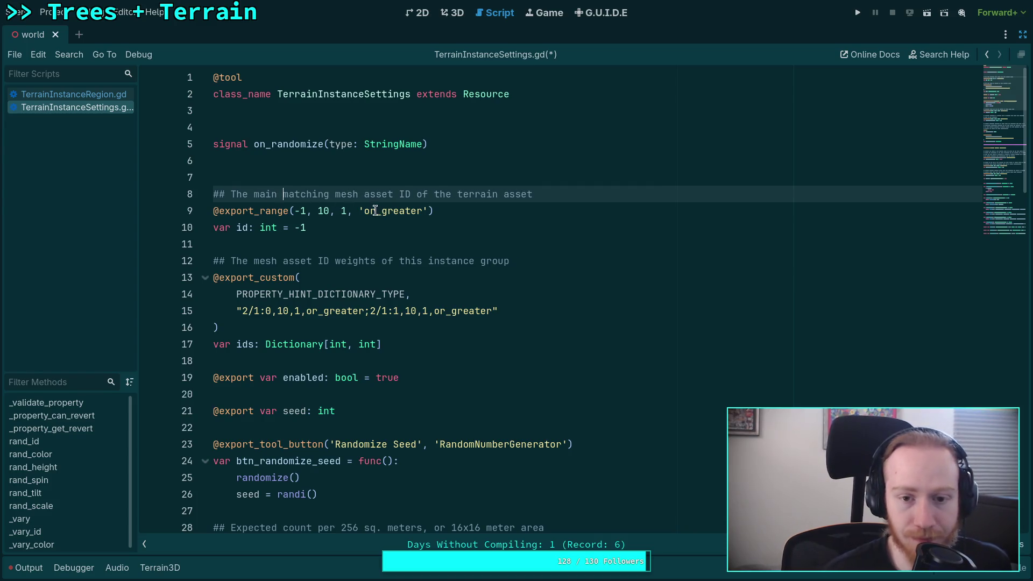
Extend the ids comment: IDs place variations of the primary asset and are mapped to the primary when populating.
left_click(417, 223)
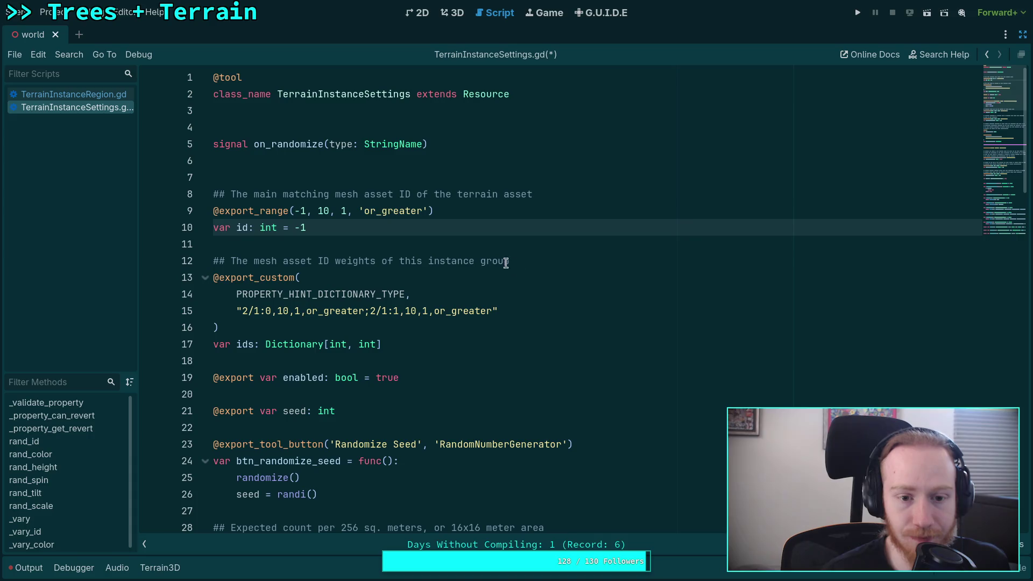
left_click(542, 261)
type(". Can be used to place a")
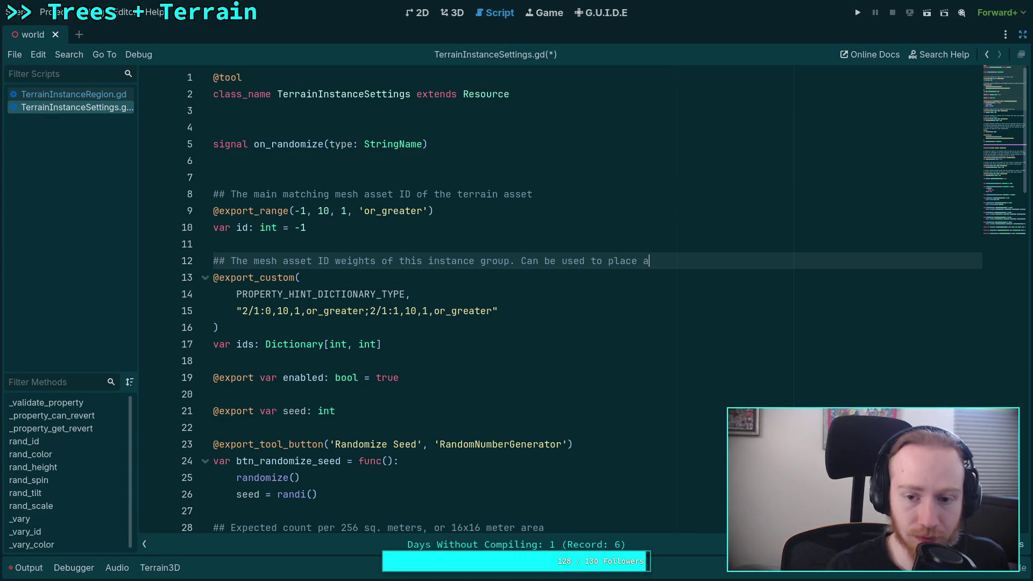
key("BackSpace")
type("varia")
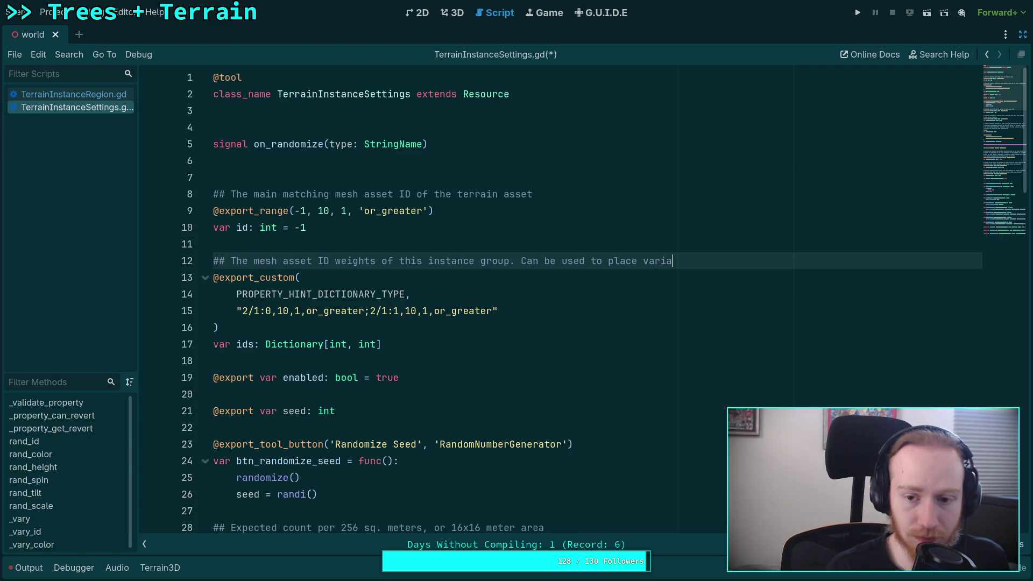
type("ion s of ")
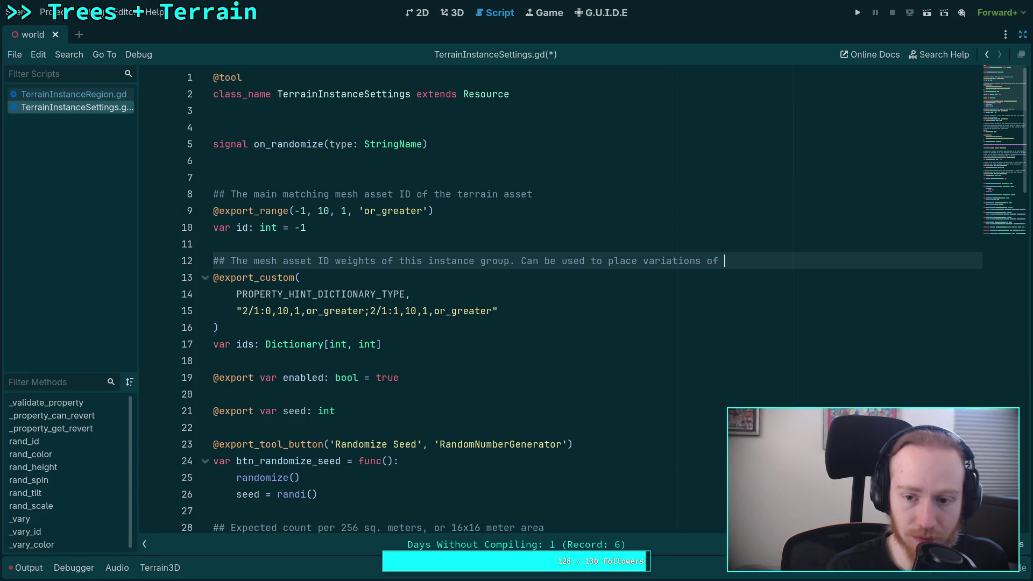
type("imilar")
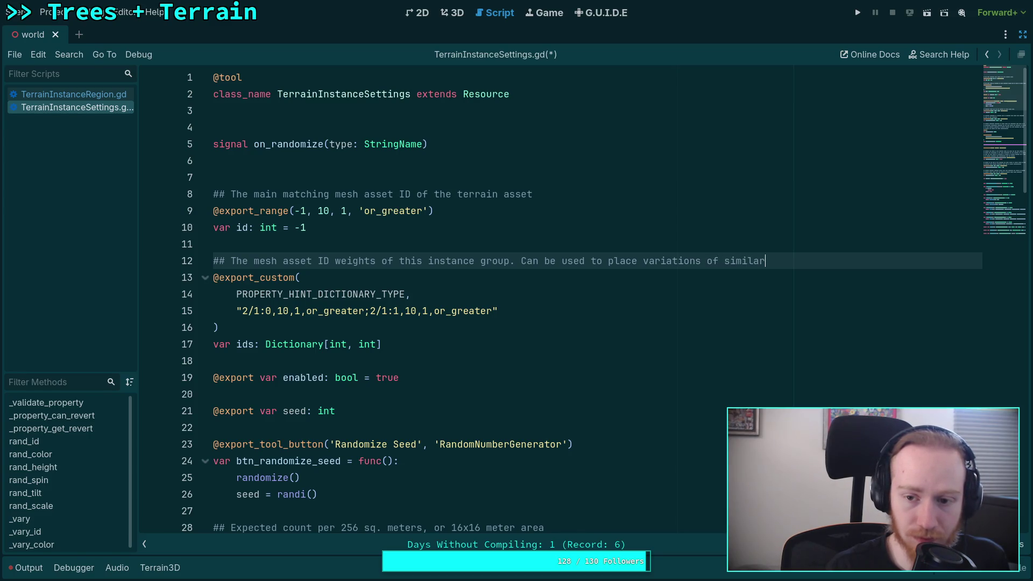
key("BackSpace")
key("BackSpace")
key("BackSpace")
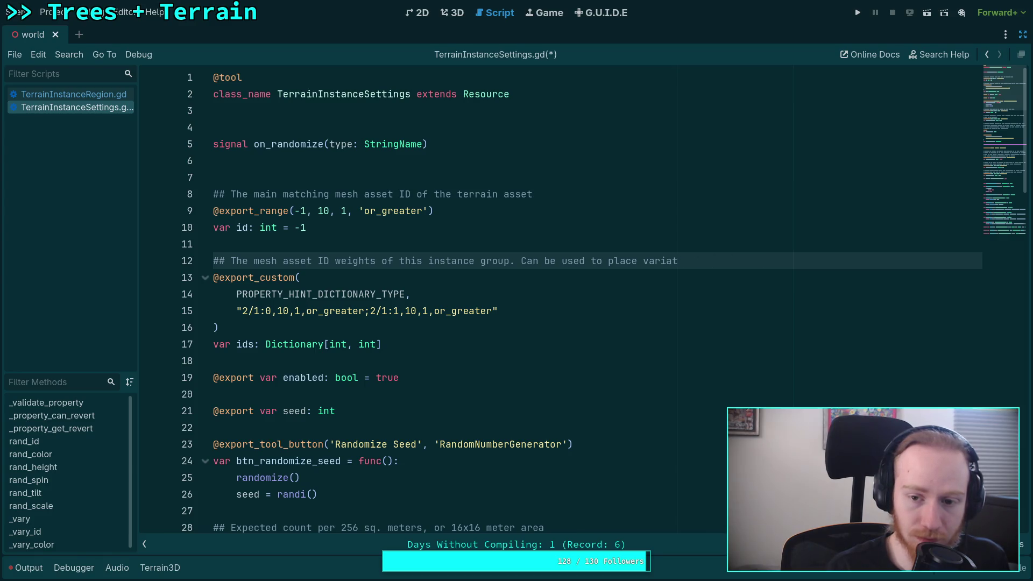
type("ons of the")
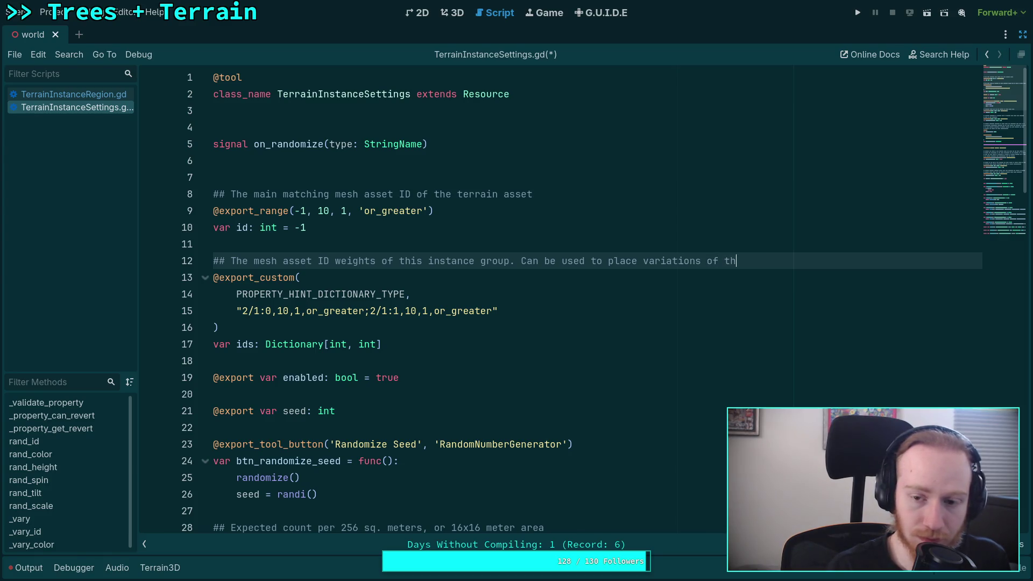
key("Return")
type("# prd")
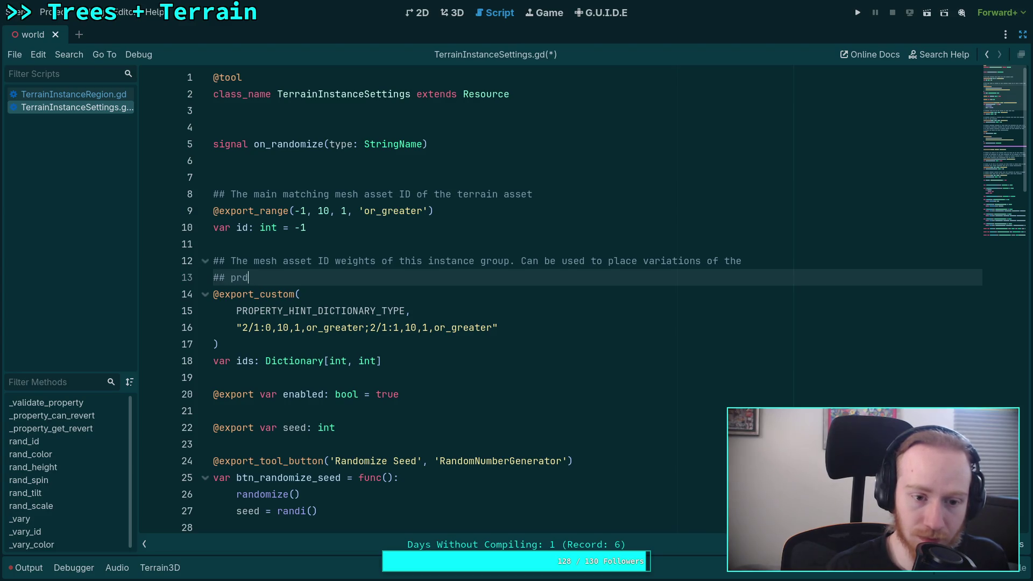
key("BackSpace")
type("imary asset.")
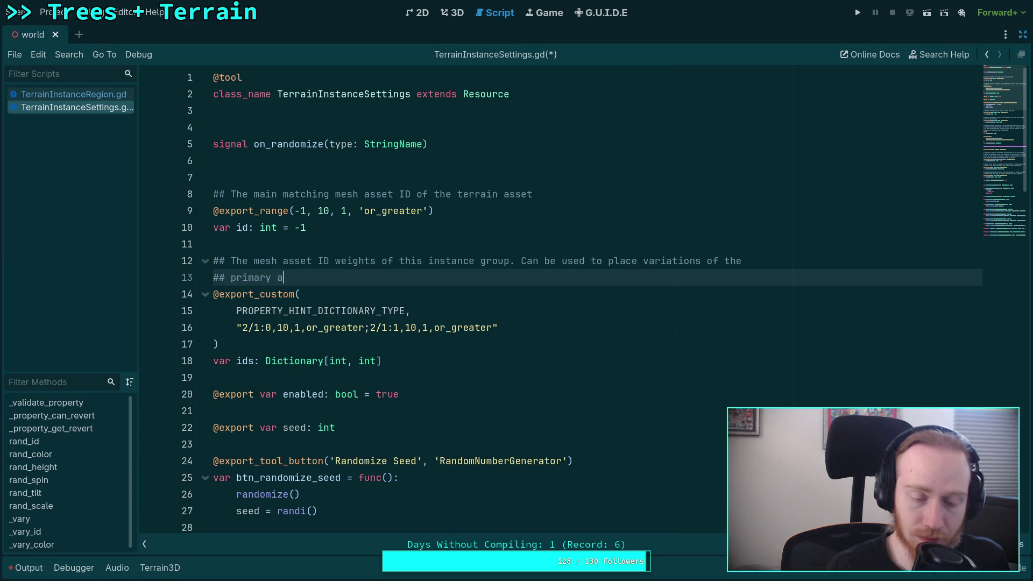
type(" When preparing re")
key("BackSpace")
key("BackSpace")
key("BackSpace")
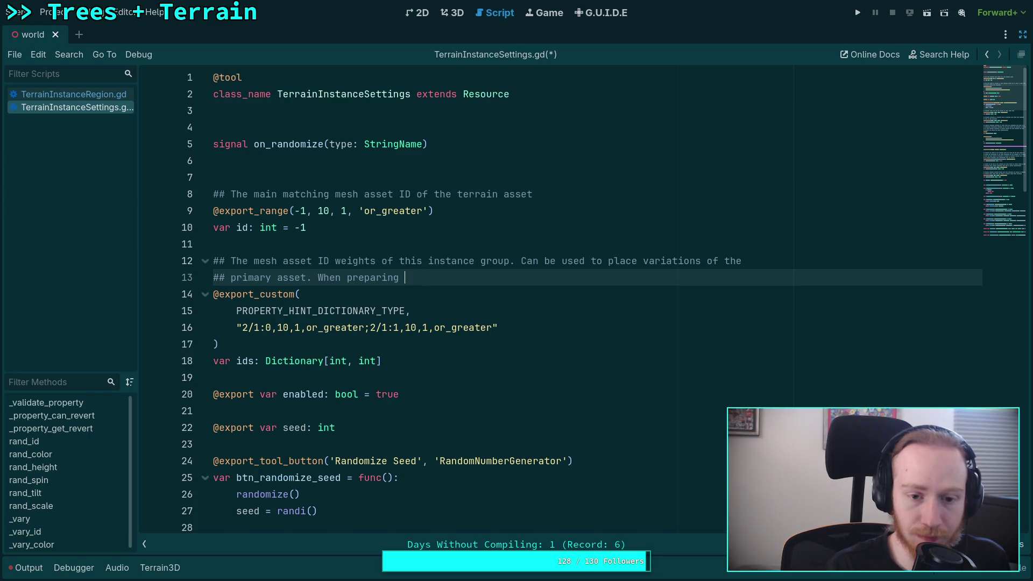
key("BackSpace")
key("BackSpace")
key("BackSpace")
type("ula")
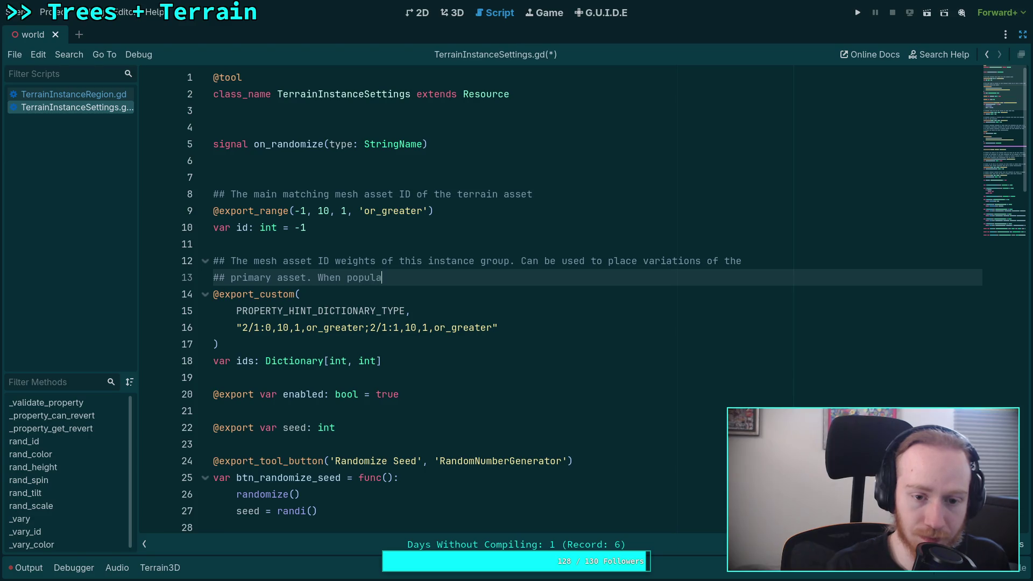
type("ting, e")
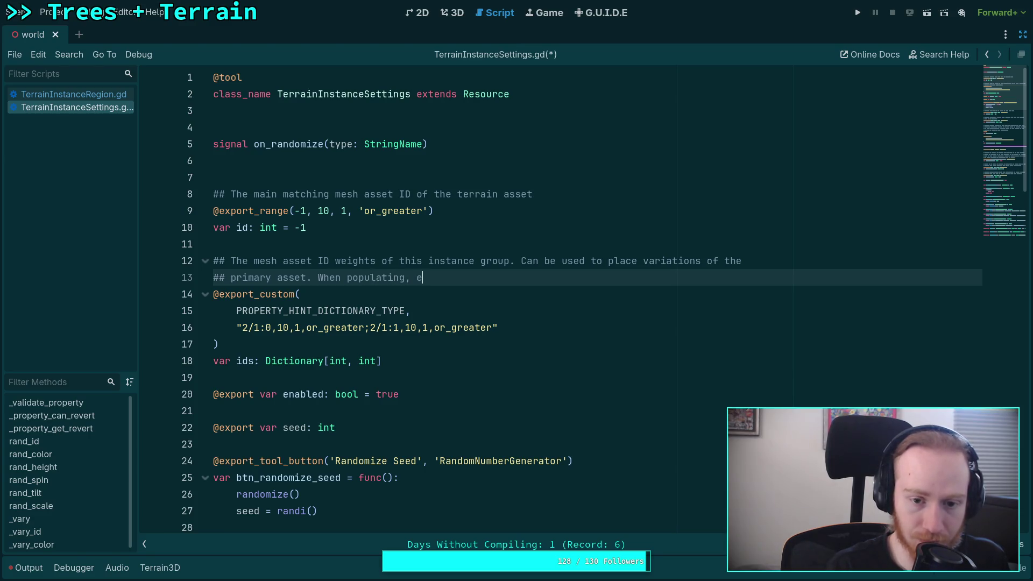
type("xisting assets with t")
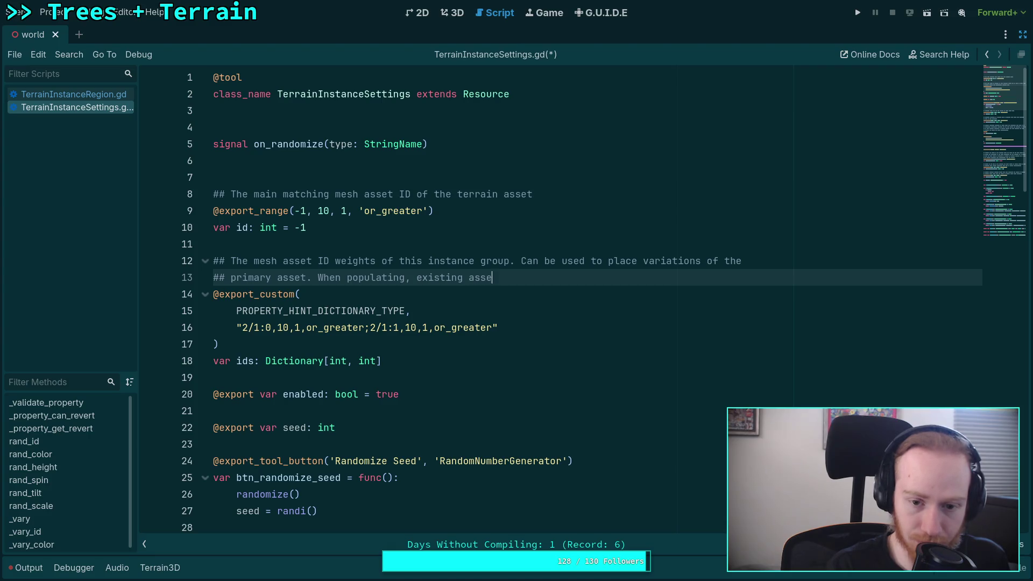
type("hes")
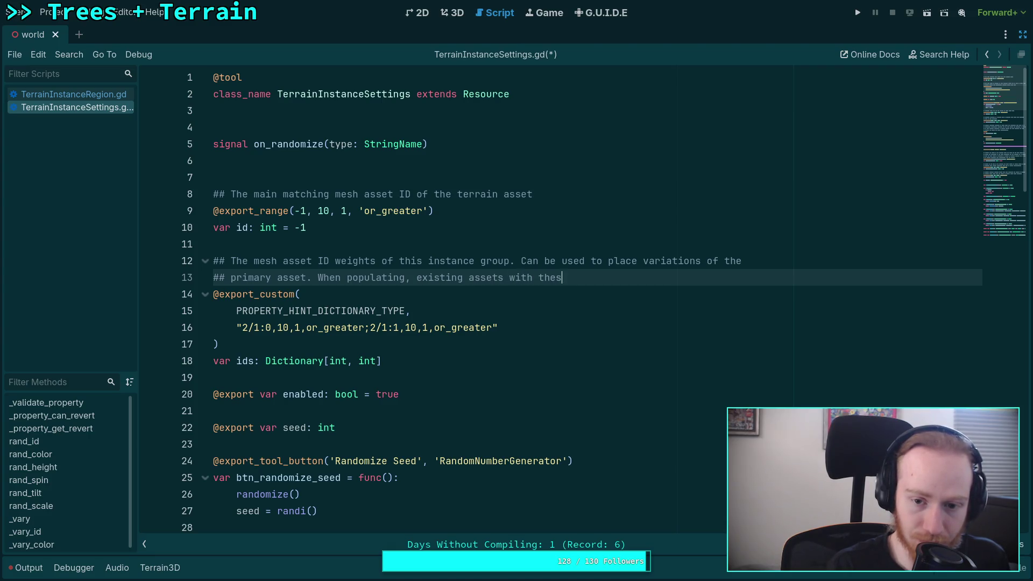
type("e IDs are mapped ")
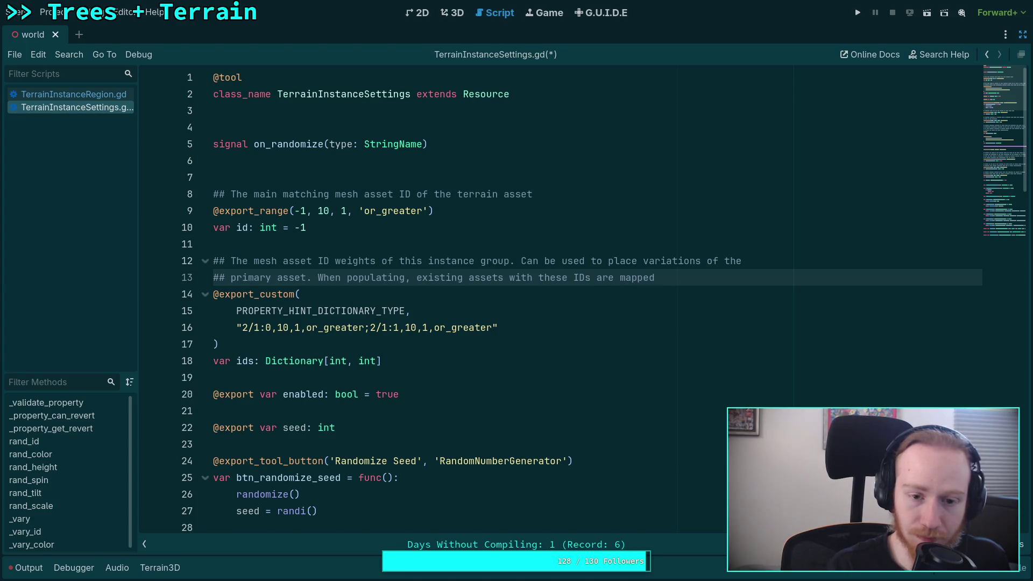
type("to the primary ID.")
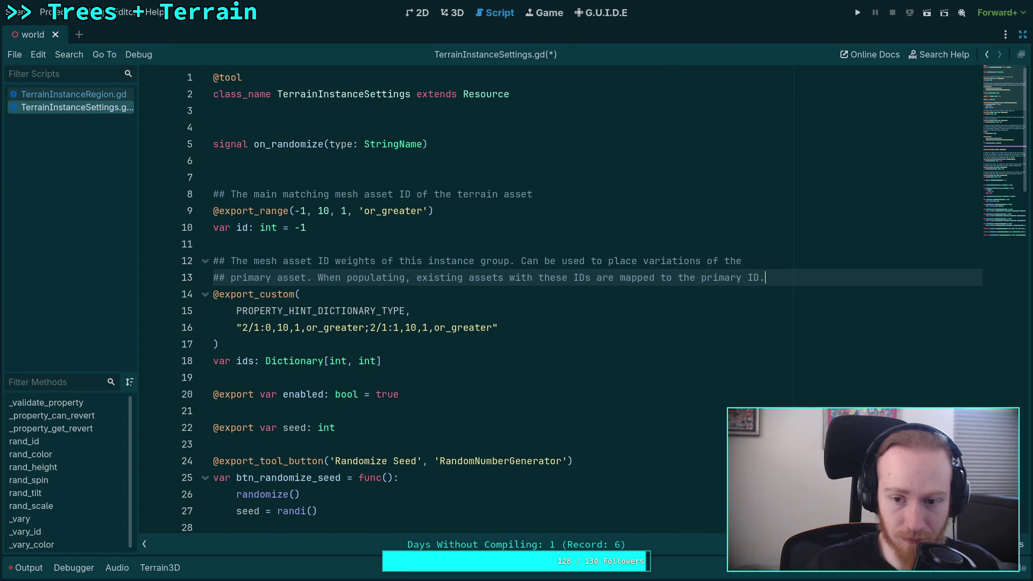
Save the settings script, check the rand_ functions, and open TerrainInstanceRegion.gd.
key("ctrl+s")
left_click(439, 341)
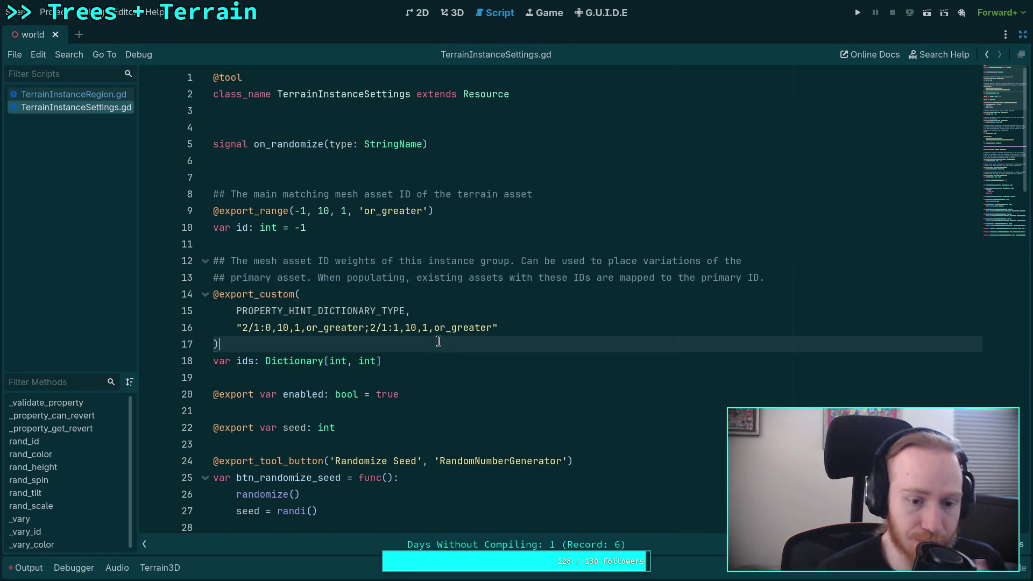
left_click(1008, 209)
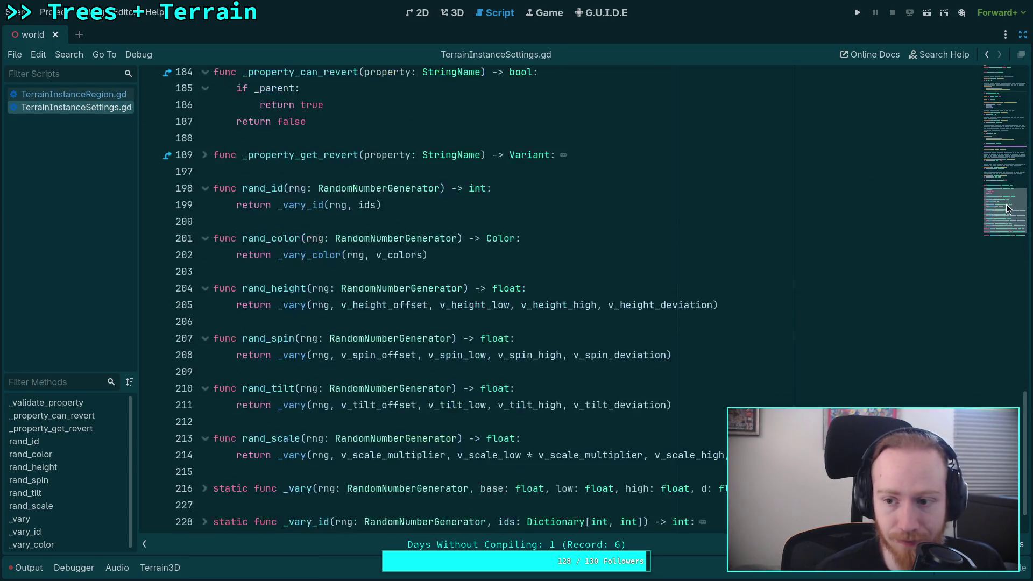
scroll(1005, 207, "down", 1)
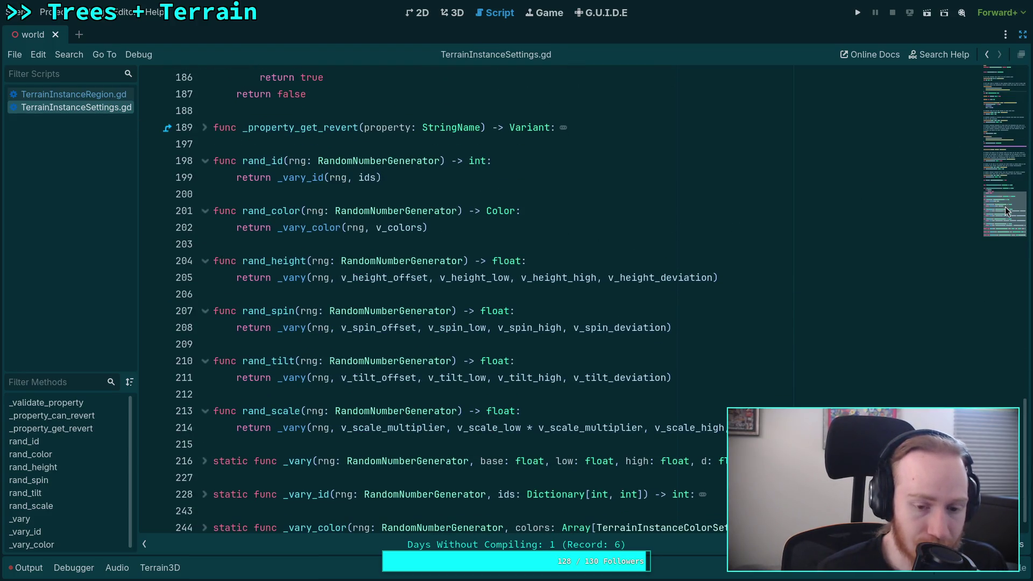
left_click(92, 90)
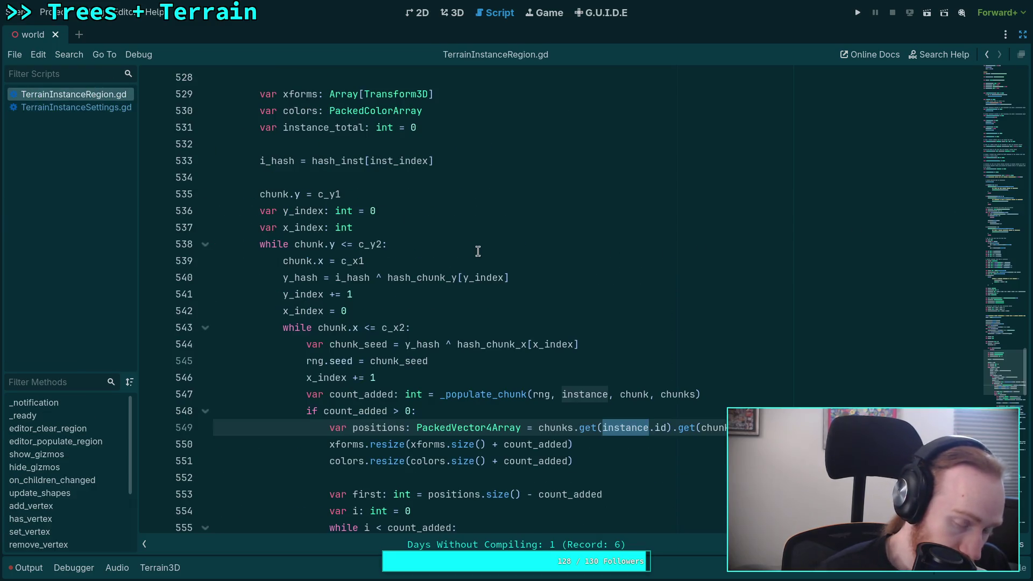
Unfold edit_instance and select its ids-building loop over inst.ids to review it.
scroll(632, 288, "up", 20)
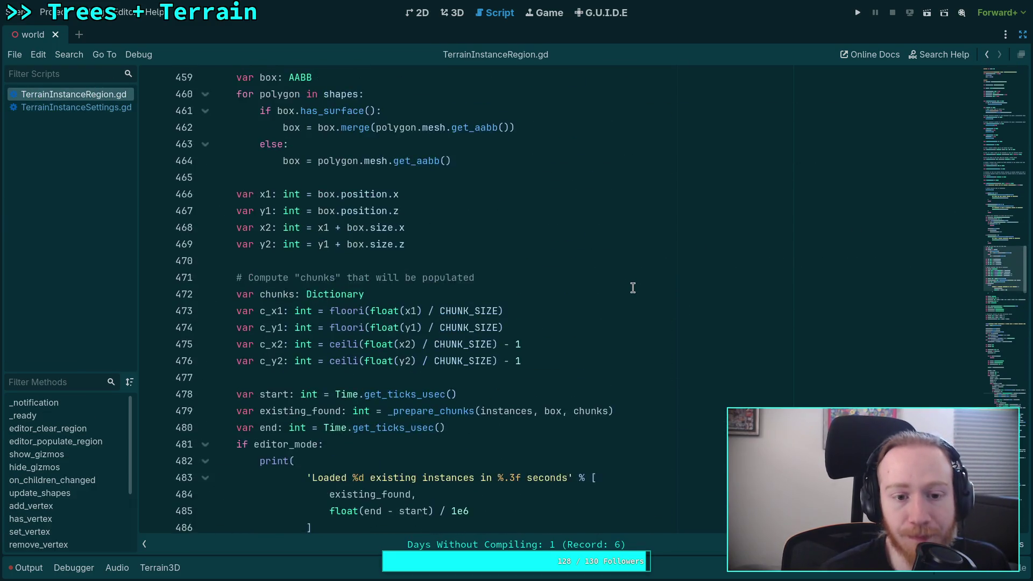
scroll(548, 298, "up", 20)
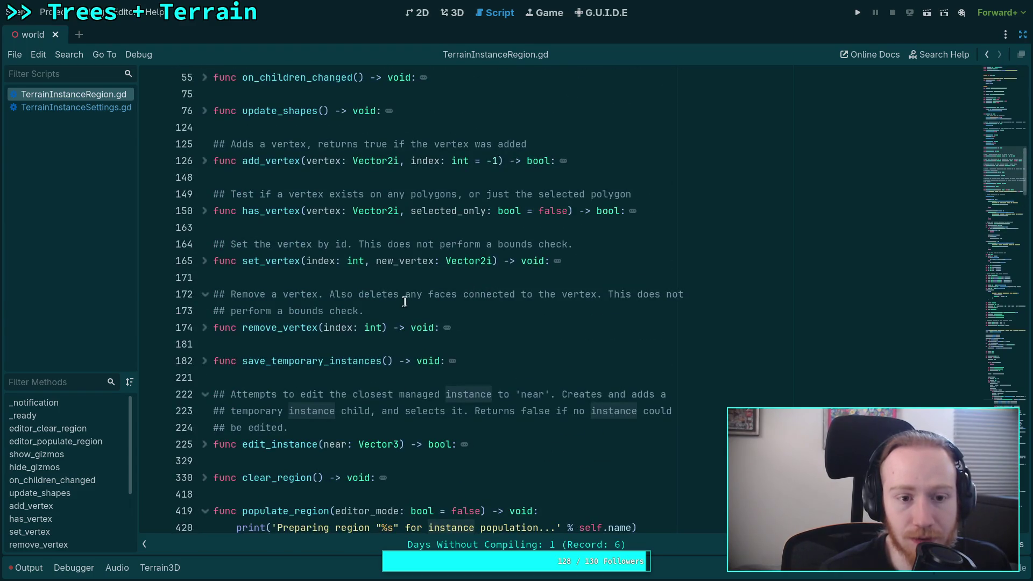
scroll(404, 291, "up", 3)
scroll(314, 279, "down", 3)
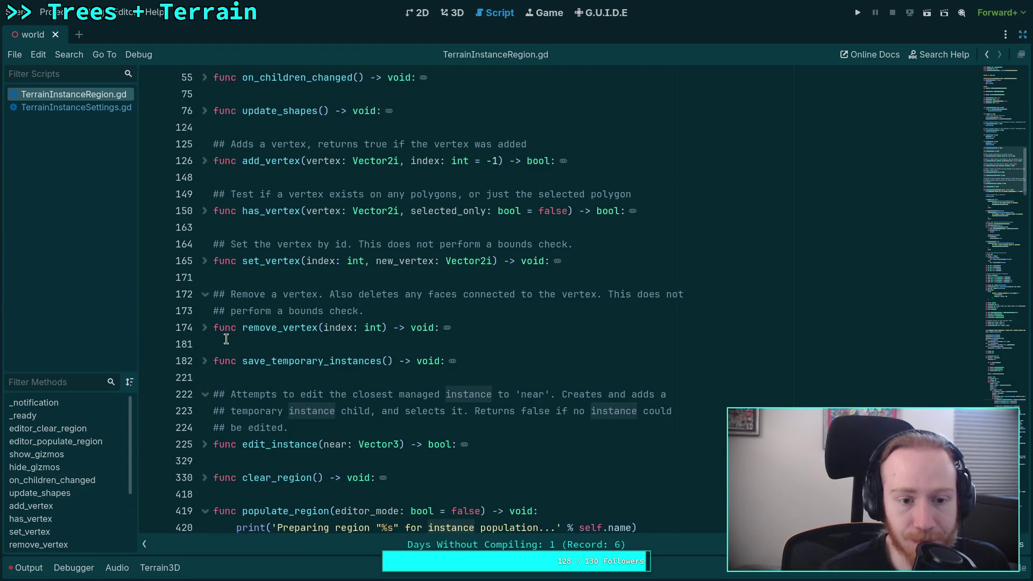
scroll(221, 316, "down", 3)
left_click(205, 294)
scroll(440, 318, "down", 5)
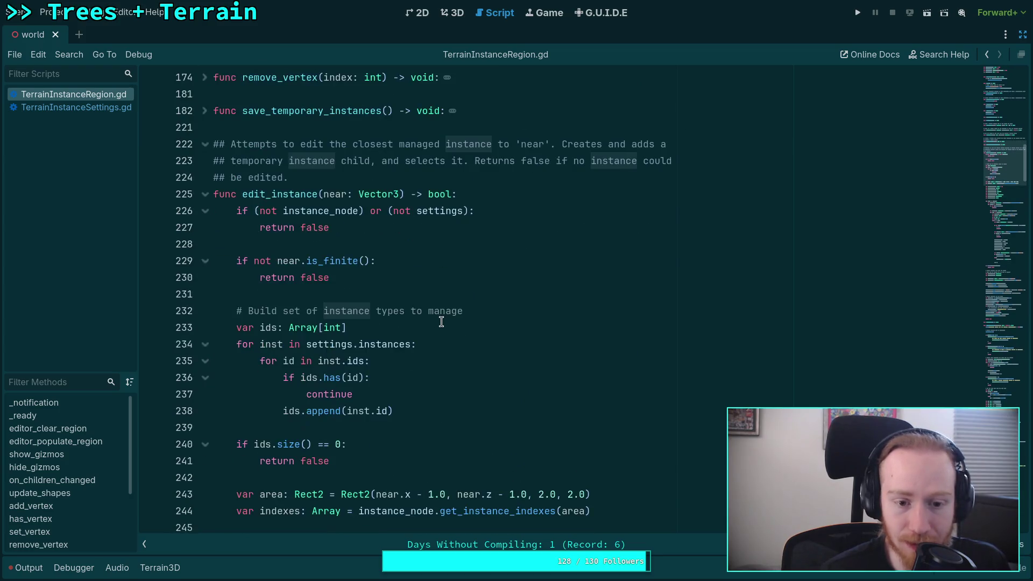
mouse_move(410, 269)
left_mouse_down()
mouse_move(242, 185)
mouse_move(242, 162)
left_mouse_up()
left_click(459, 244)
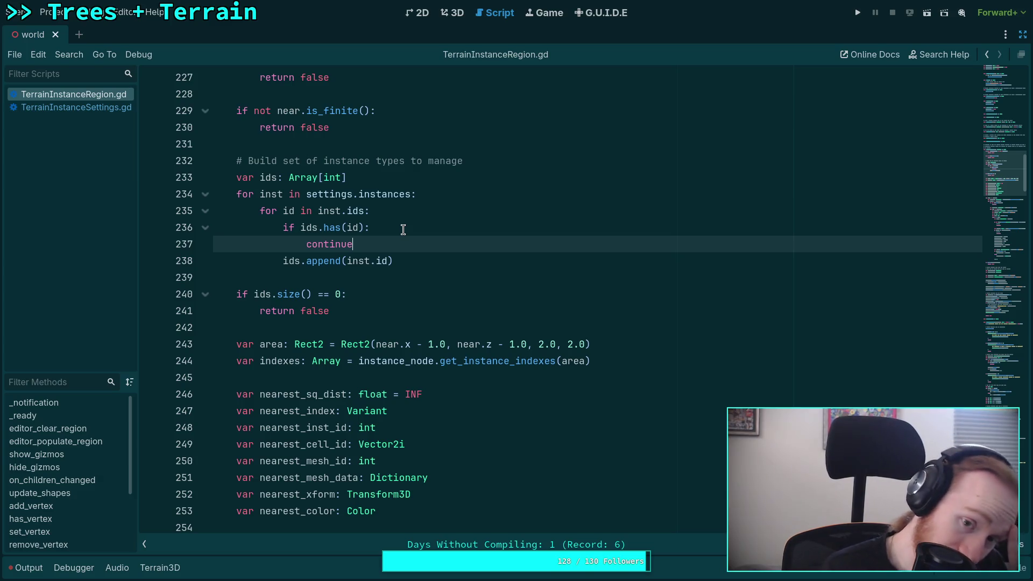
Add 'if not ids.has(inst.id): ids.append(inst.id)' at the top of the instances loop.
left_click(445, 196)
key("Return")
type("if")
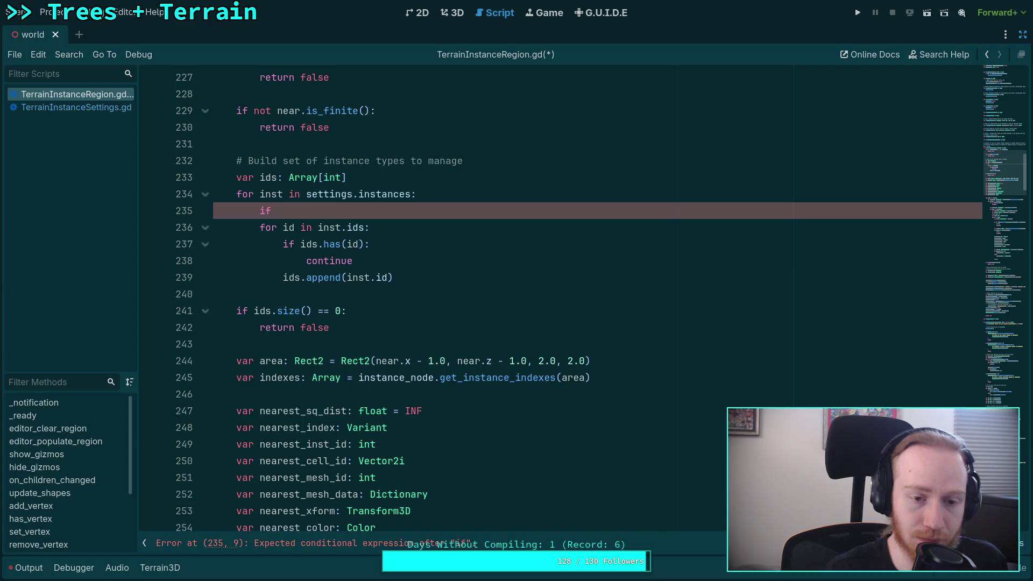
type("not ids.has(")
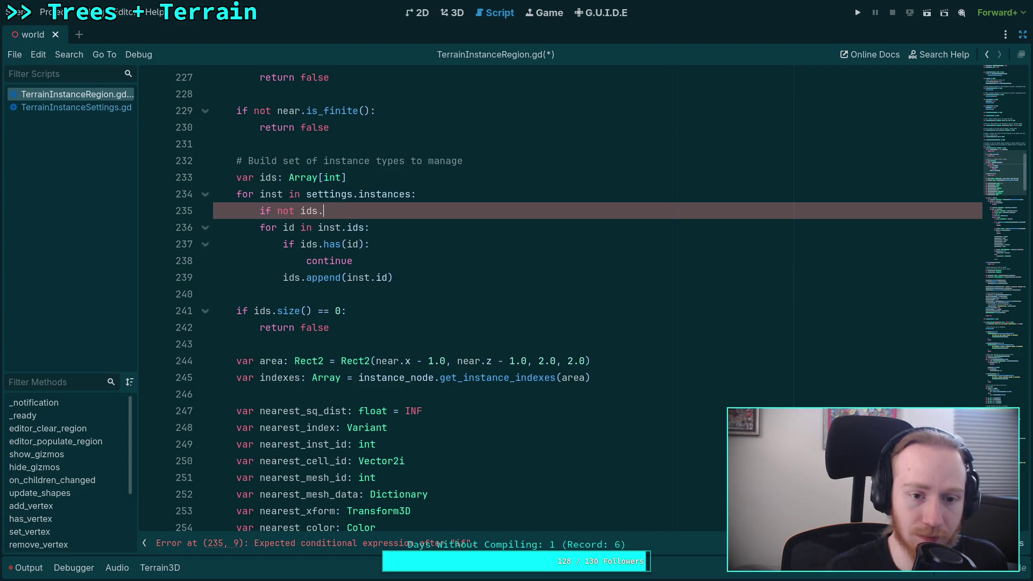
type("inst.id):")
key("Return")
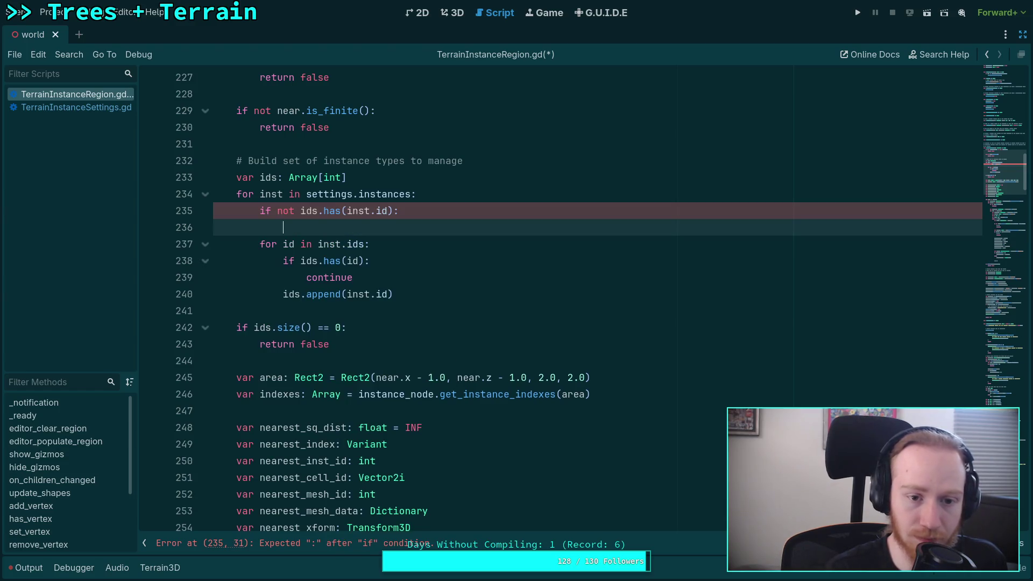
type("ids.append(inst")
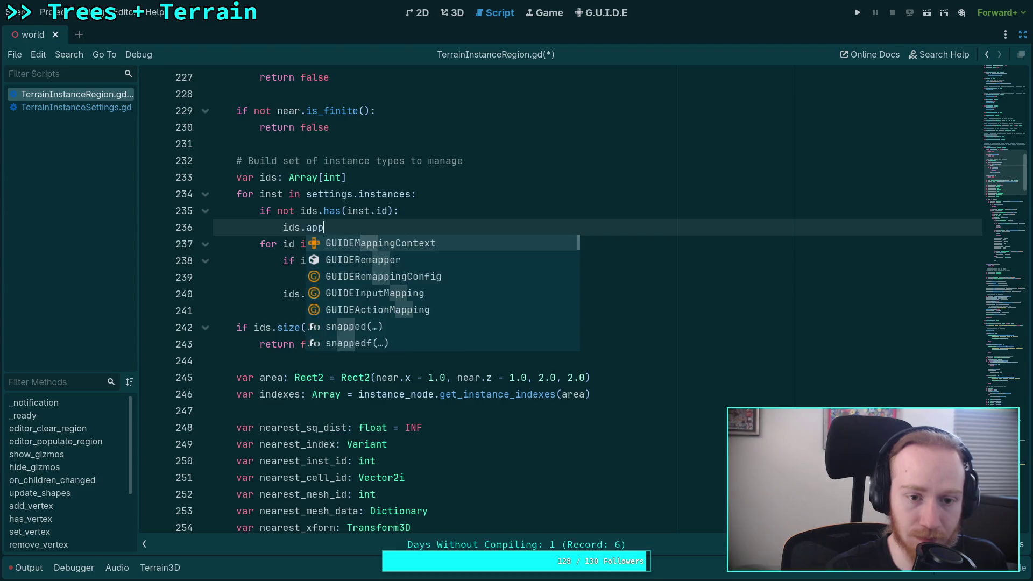
type(".id)")
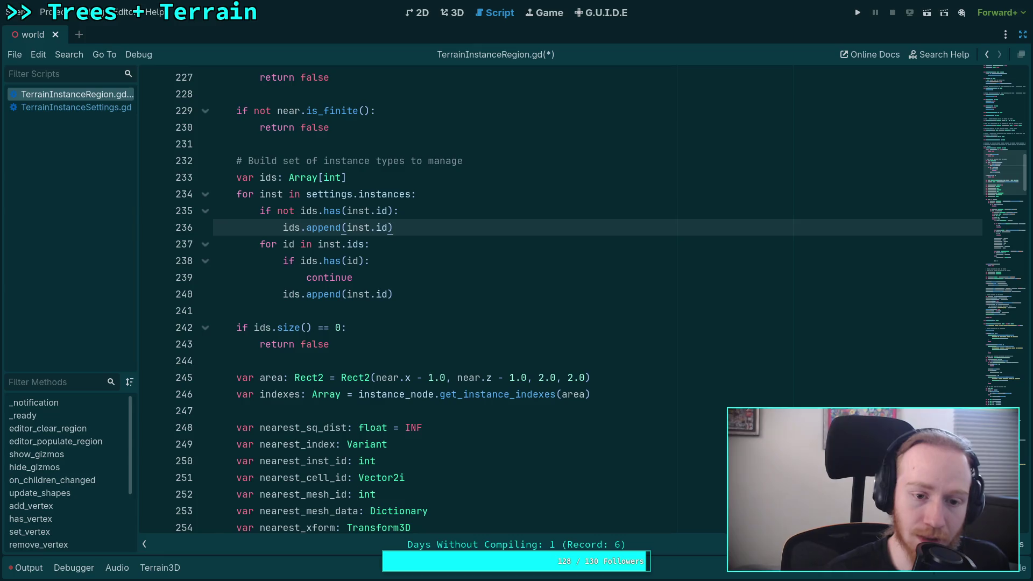
left_click_drag(395, 294, 283, 294)
left_click(420, 226)
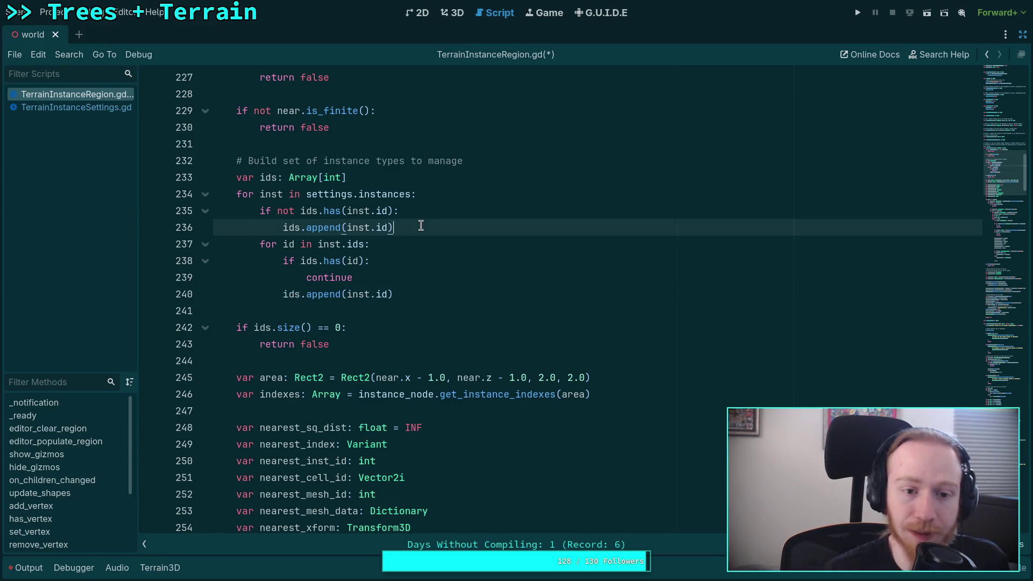
key("Return")
type("f")
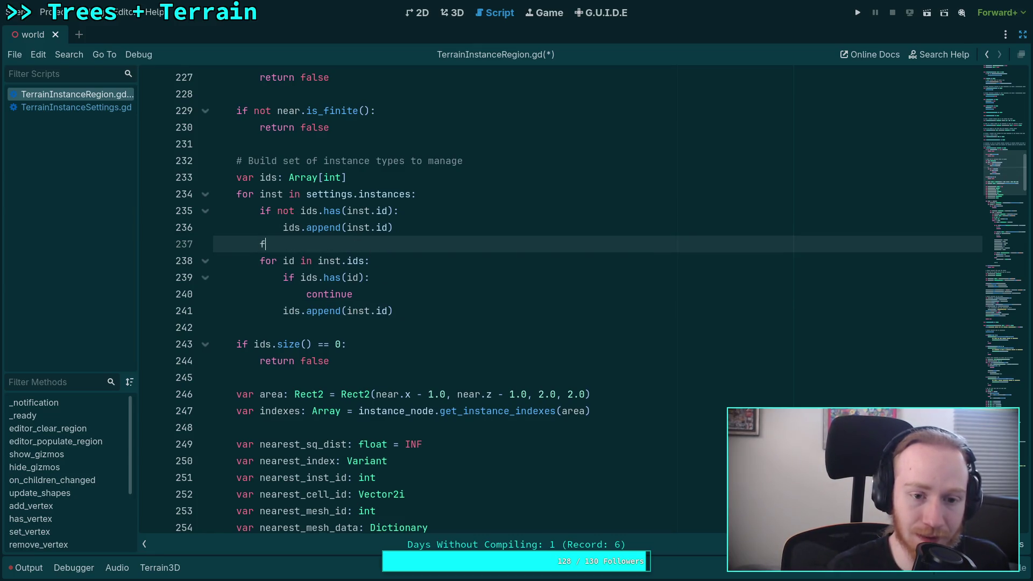
key("Escape")
left_click_drag(411, 240, 432, 231)
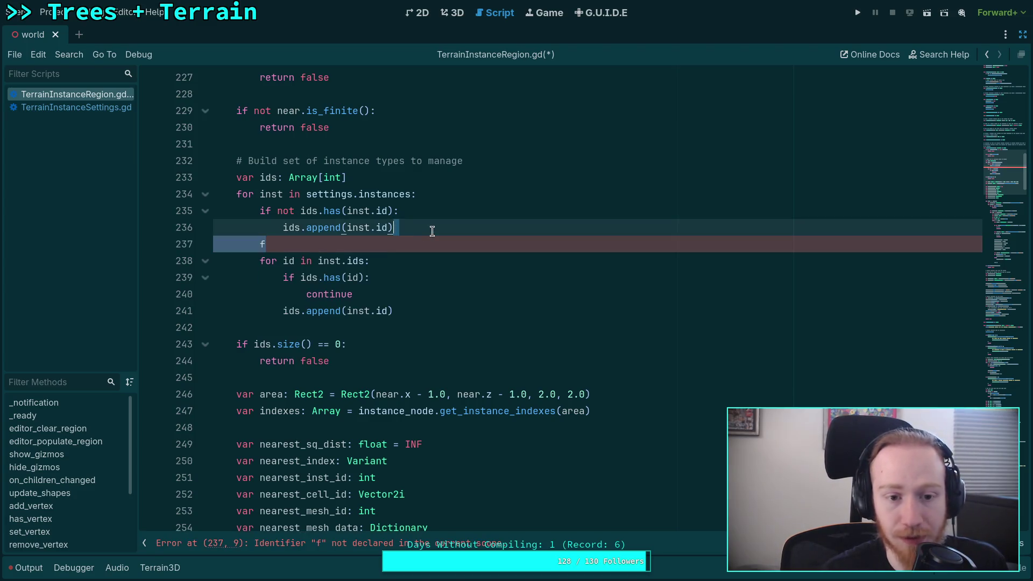
key("BackSpace")
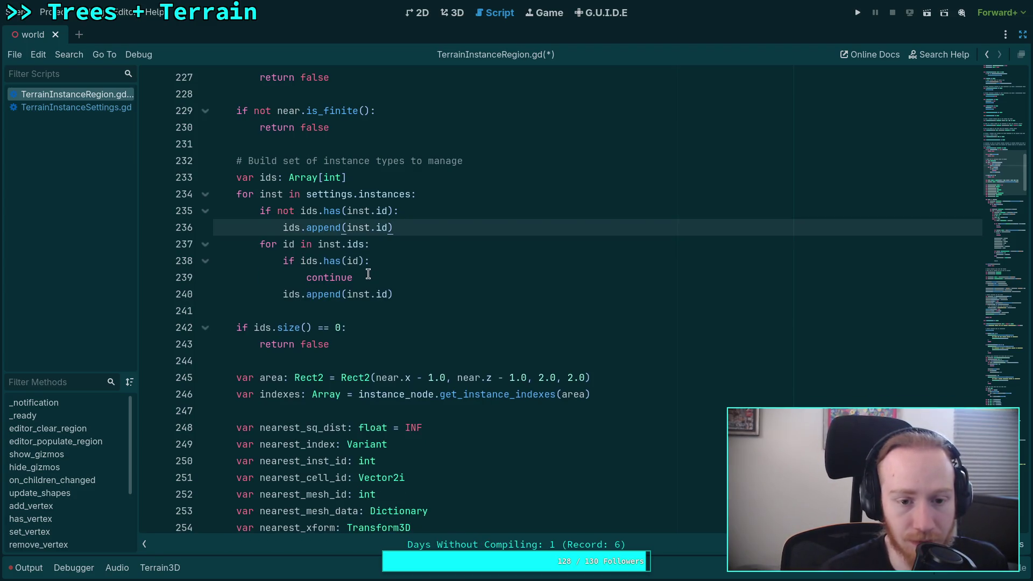
Change the inner loop's ids.append(inst.id) to ids.append(id) and save.
left_click_drag(346, 296, 376, 296)
key("BackSpace")
left_click(403, 296)
left_click(347, 295)
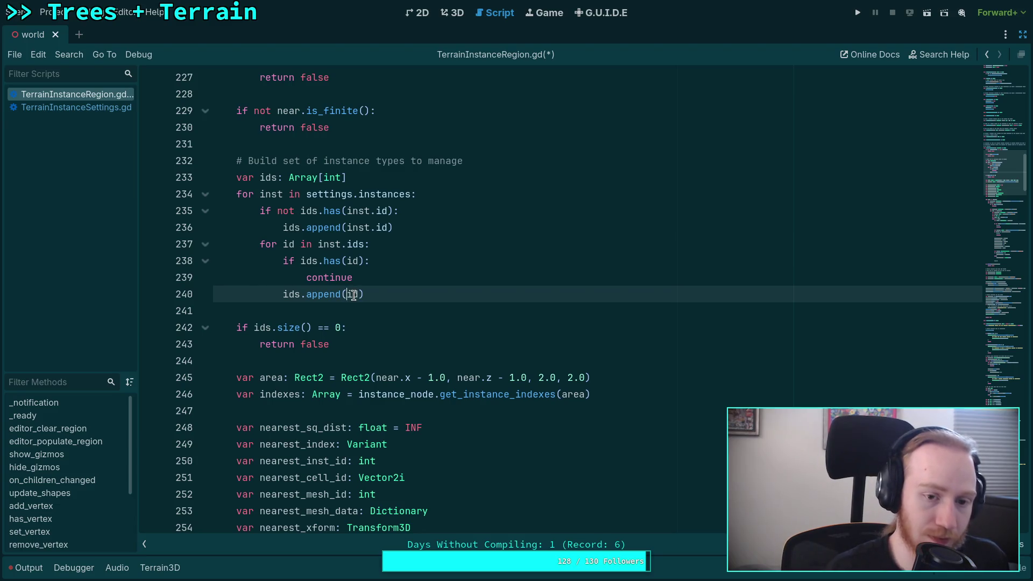
left_click(396, 307)
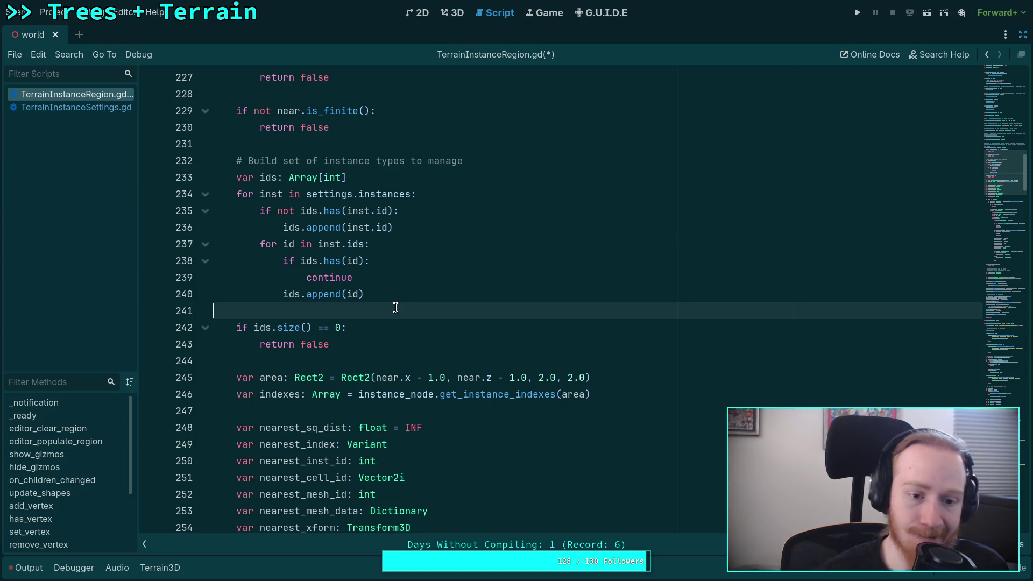
scroll(396, 307, "down", 1)
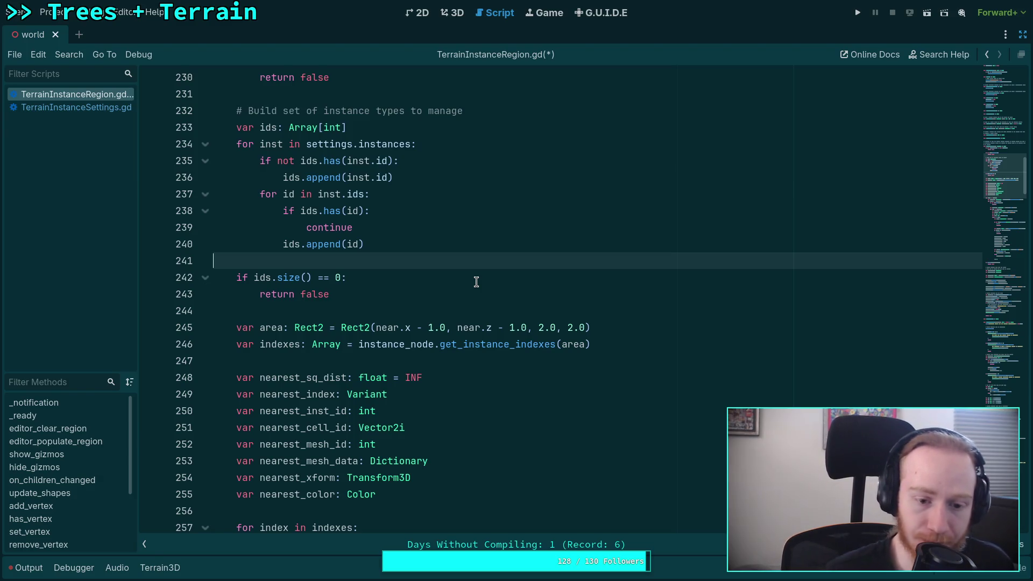
scroll(476, 282, "down", 3)
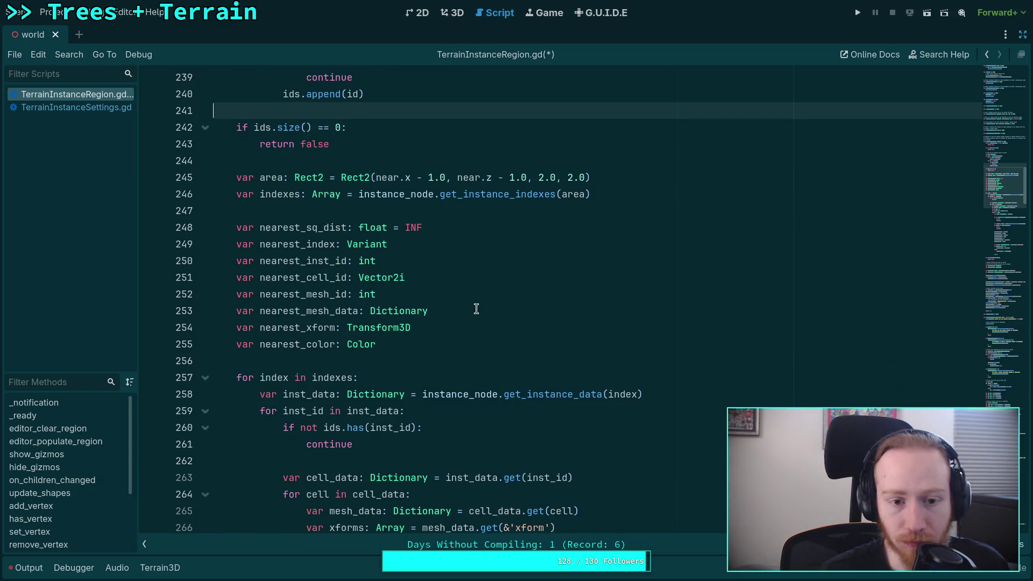
scroll(477, 293, "down", 4)
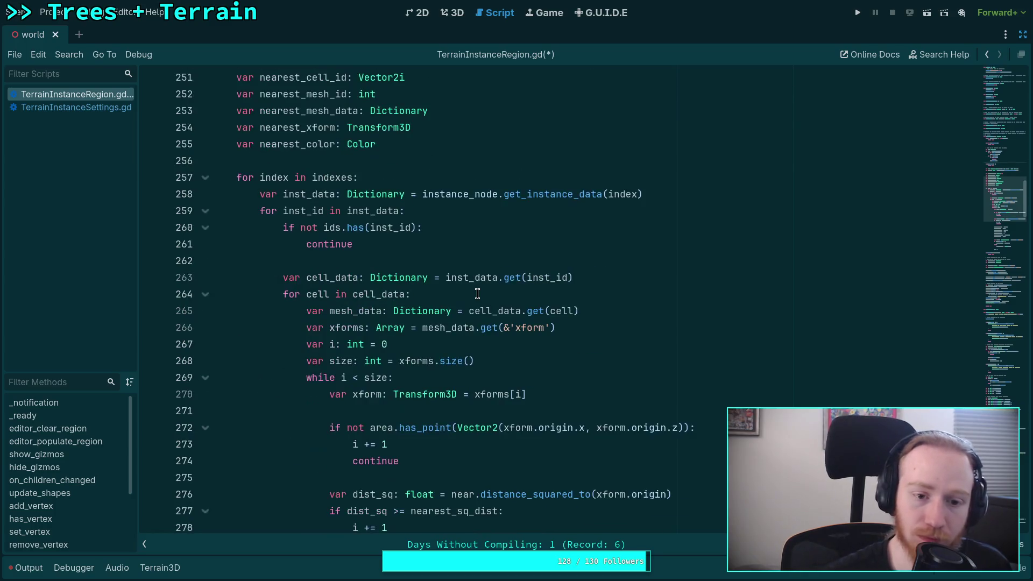
scroll(484, 293, "down", 6)
key("ctrl+s")
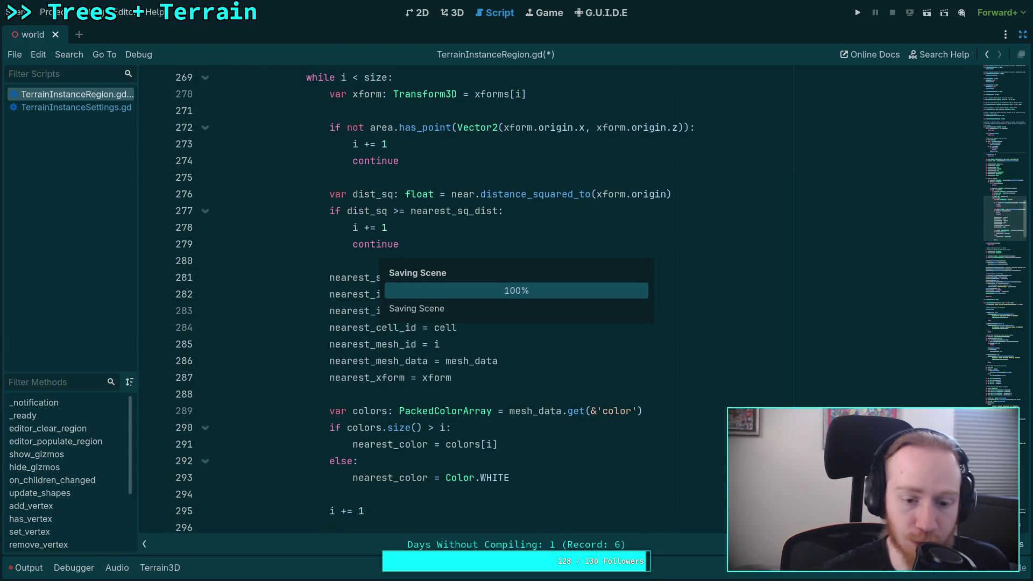
scroll(299, 263, "up", 16)
scroll(299, 263, "up", 1)
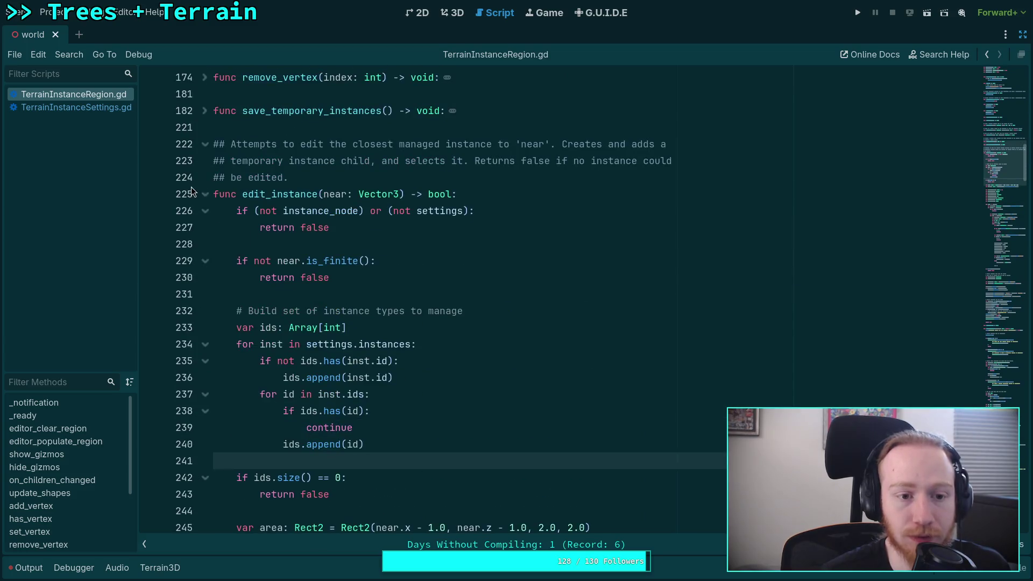
In clear_region, insert 'if not ids.has(inst.id): ids.append(inst.id)' above the inst.ids loop.
left_click(205, 188)
left_click(205, 224)
scroll(376, 280, "down", 3)
scroll(376, 281, "down", 1)
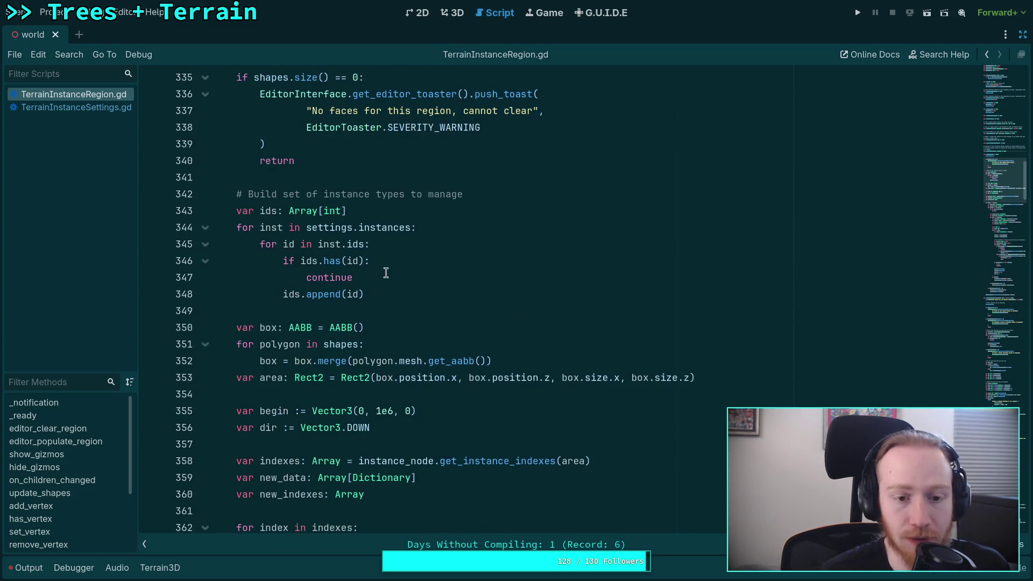
left_click(491, 224)
key("Return")
type("if n")
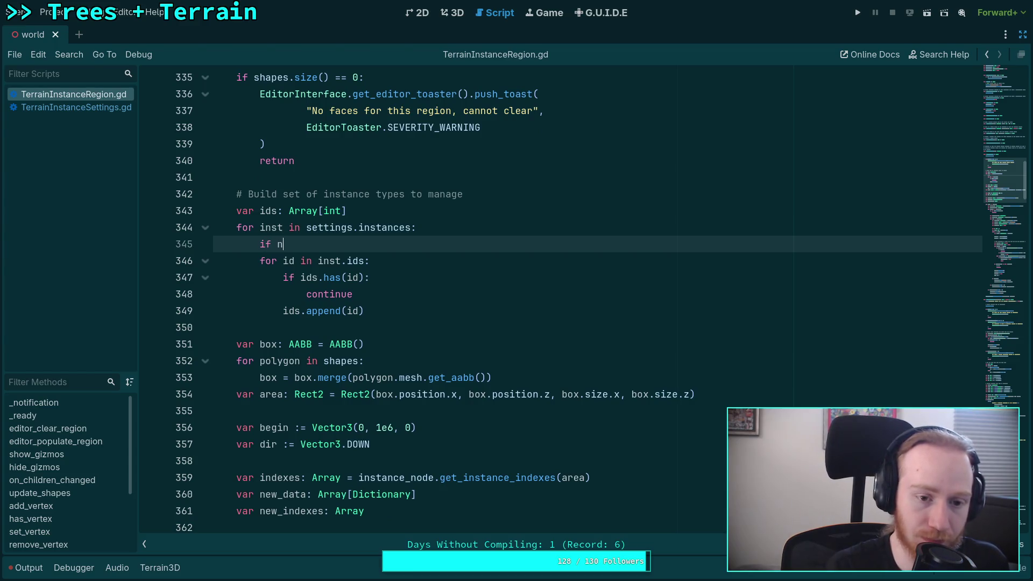
type("ot ids.")
type("has(inst")
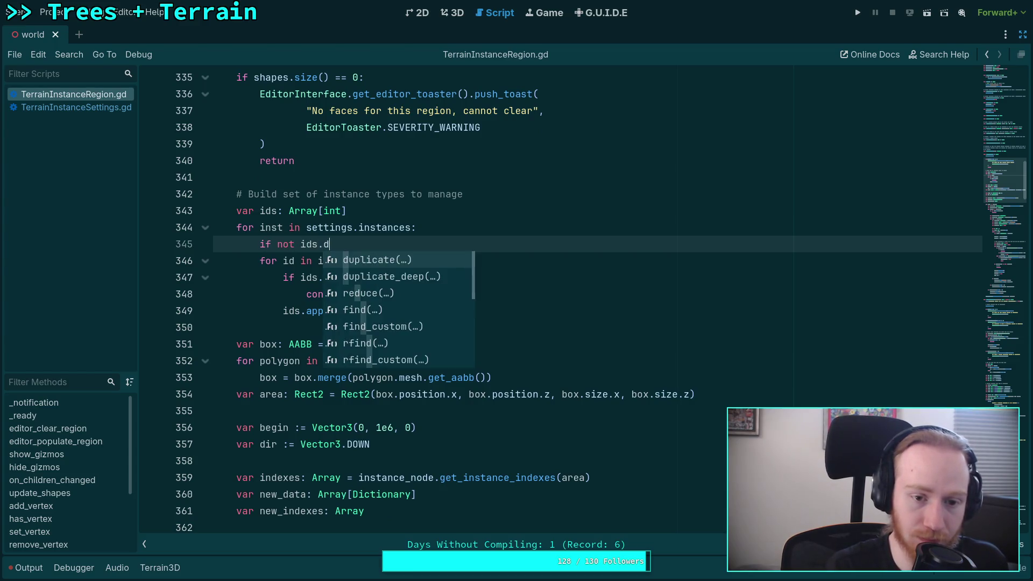
type(".id):")
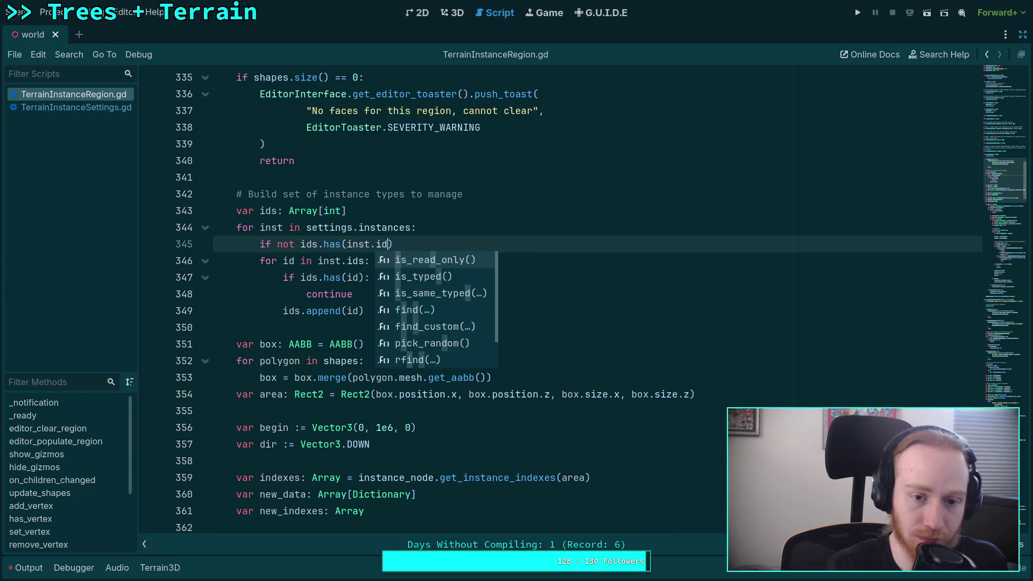
key("Return")
type("ids.")
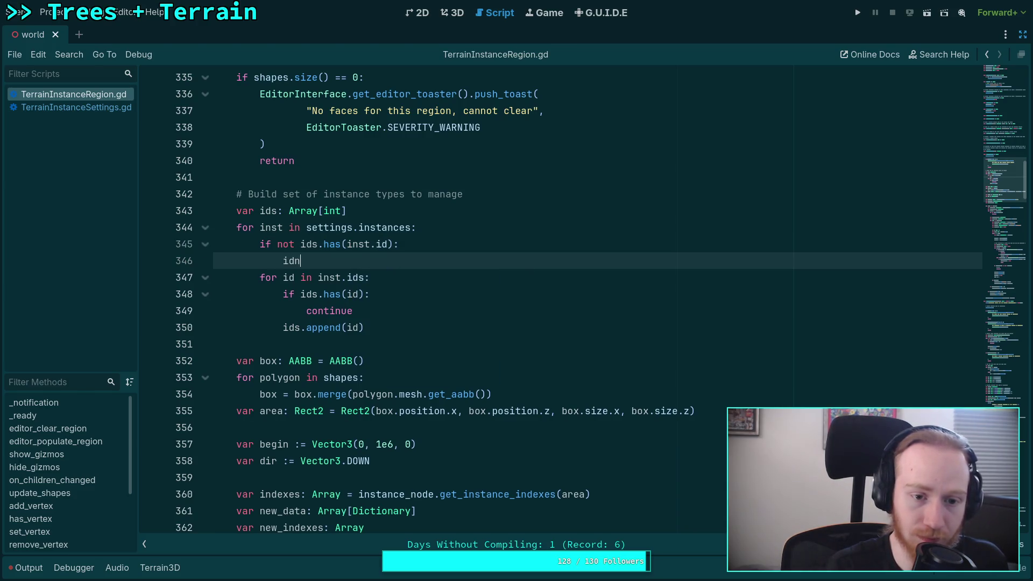
type("app")
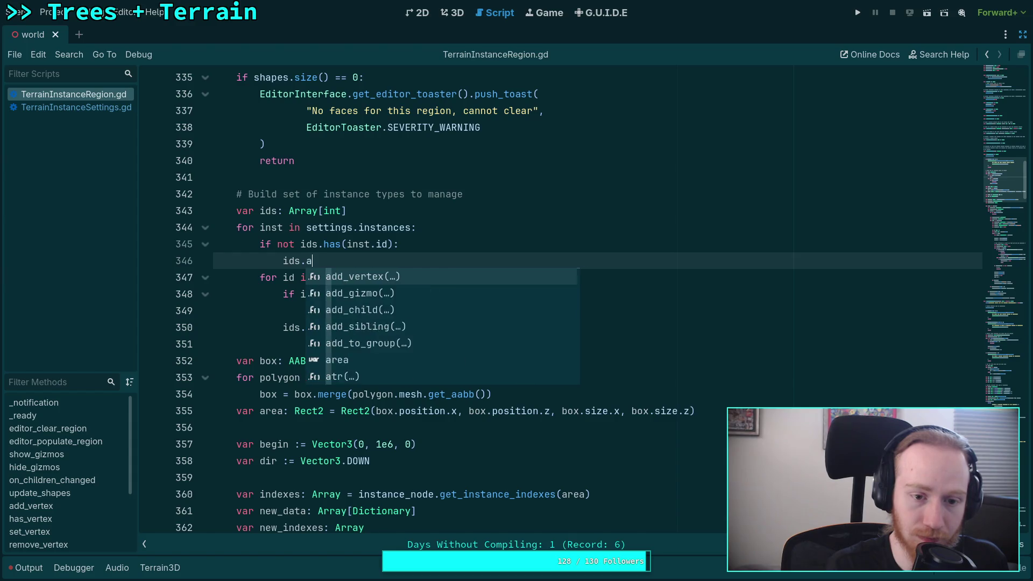
key("Return")
type("inst.id")
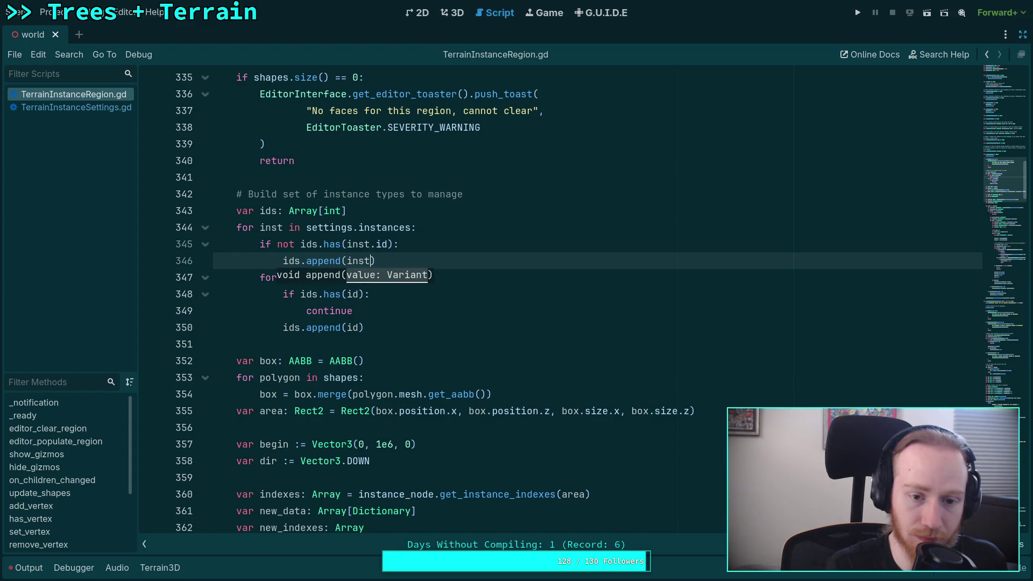
key("Escape")
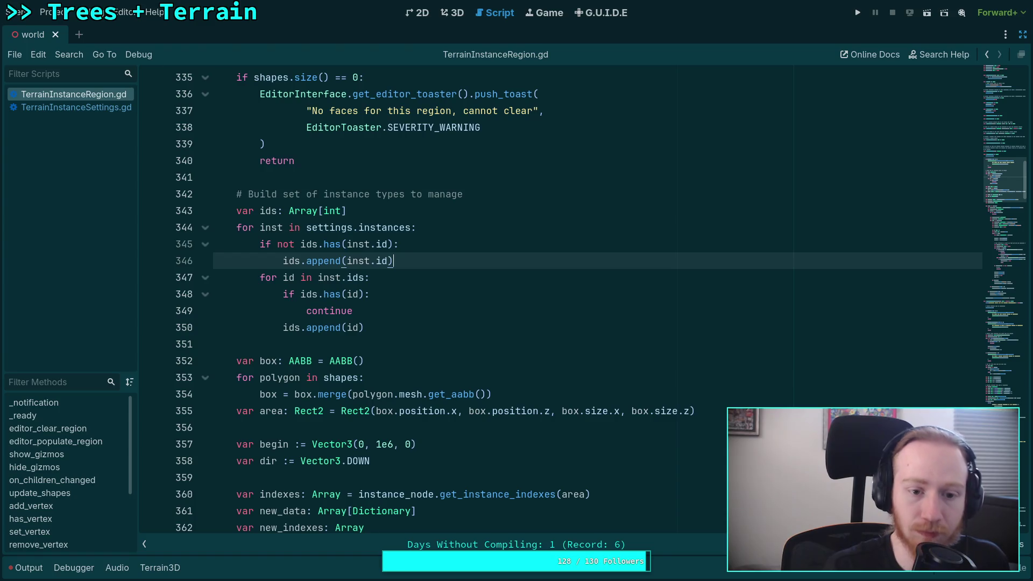
Save TerrainInstanceRegion.gd and collapse the clear_region function.
left_click(439, 333)
left_click(403, 318)
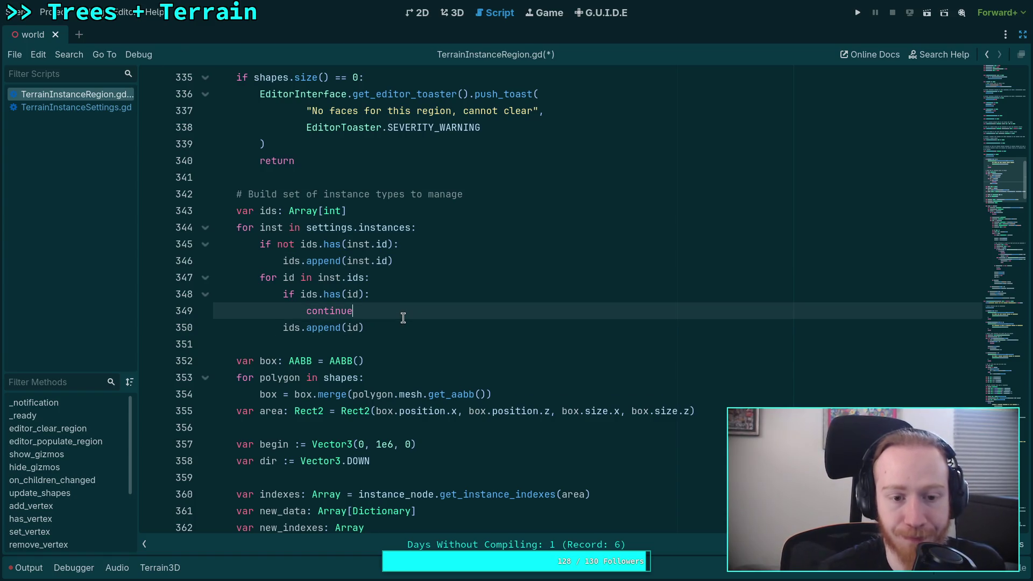
key("ctrl+s")
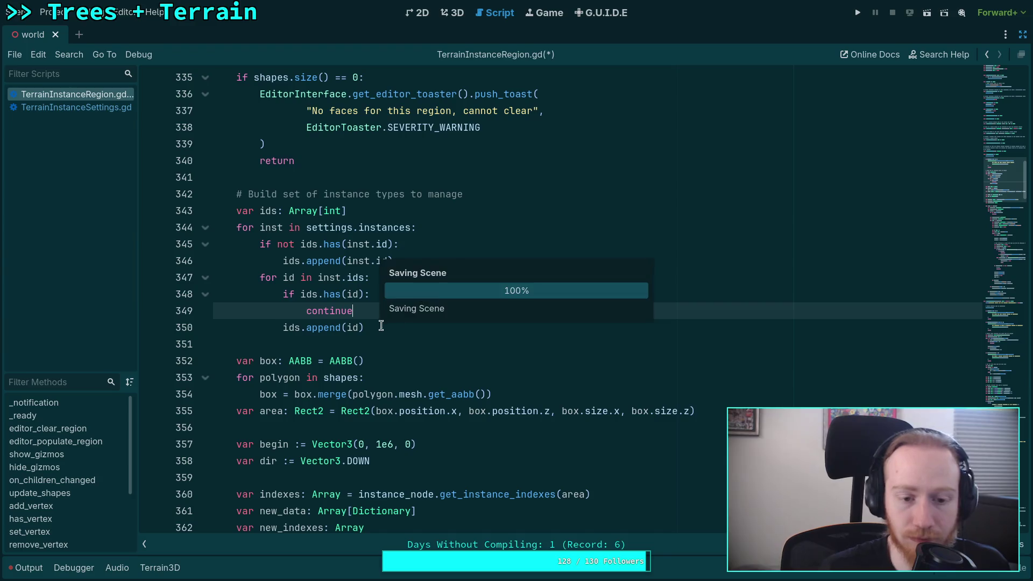
left_click(359, 347)
scroll(358, 347, "up", 5)
left_click(205, 277)
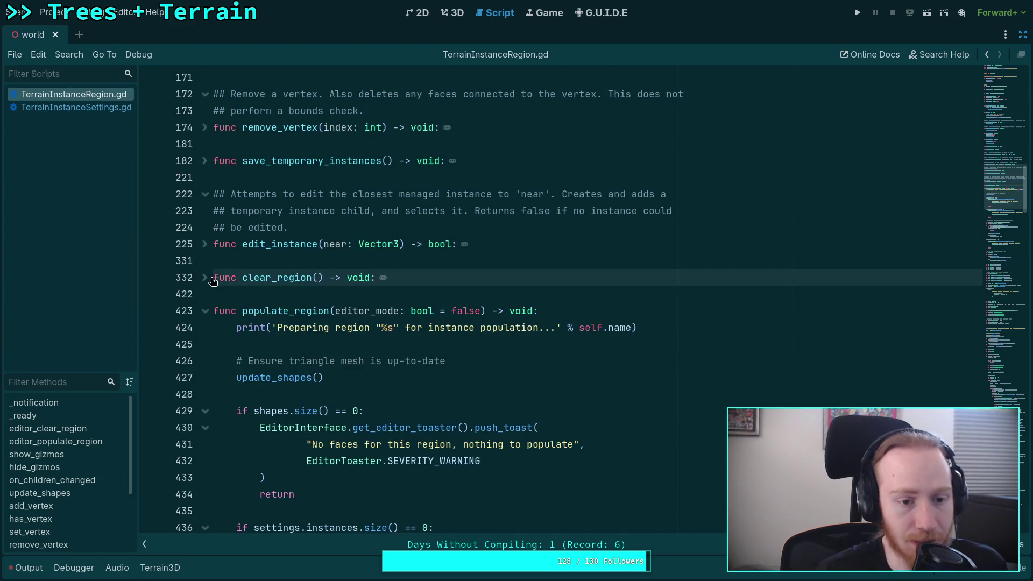
Replace the .size() < 1 skip check on line 448 with == -1 so it tests inst.id, and save.
scroll(260, 307, "down", 9)
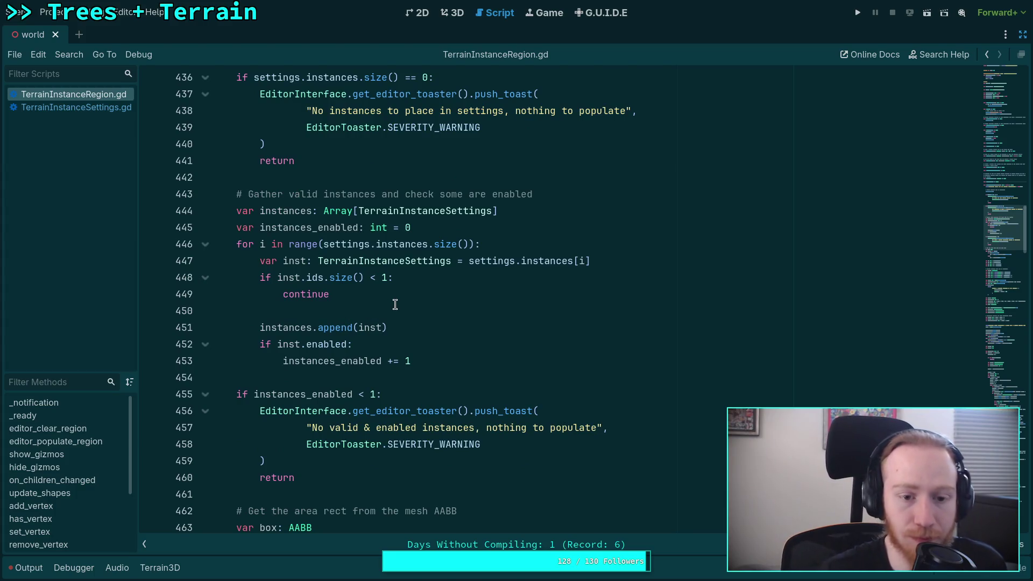
left_click_drag(324, 277, 386, 276)
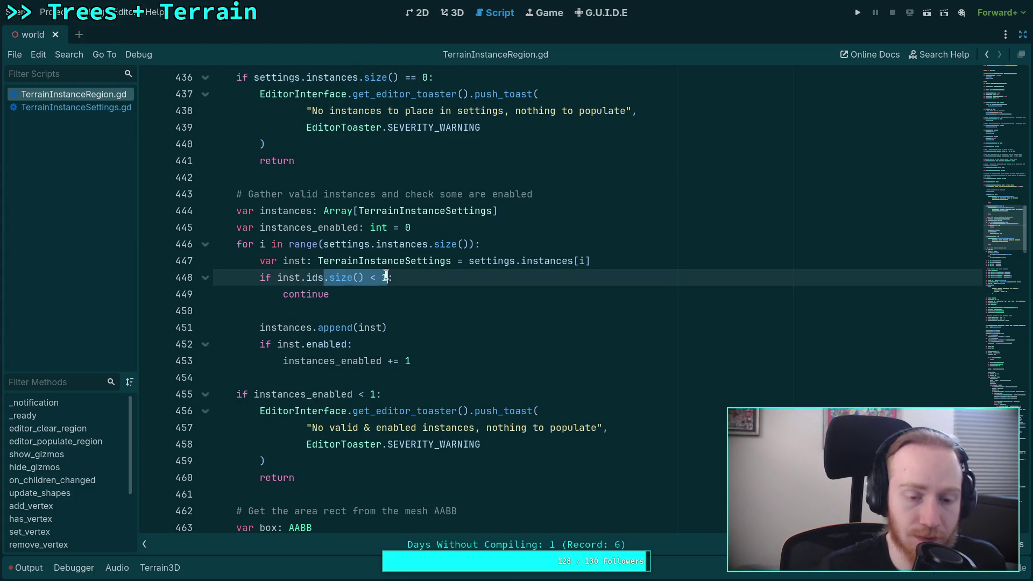
key("BackSpace")
key("BackSpace")
type("== -1")
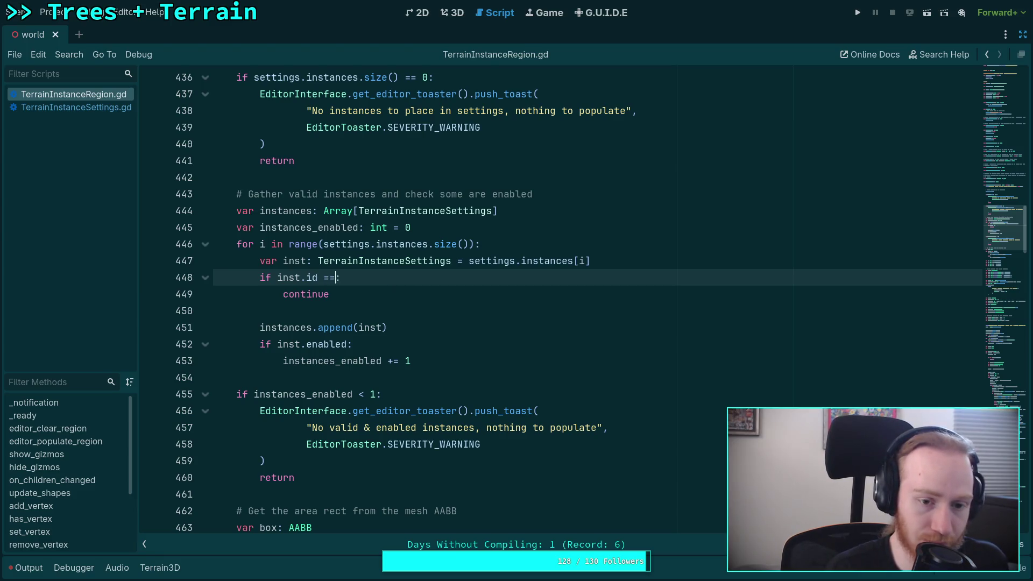
double_click(369, 328)
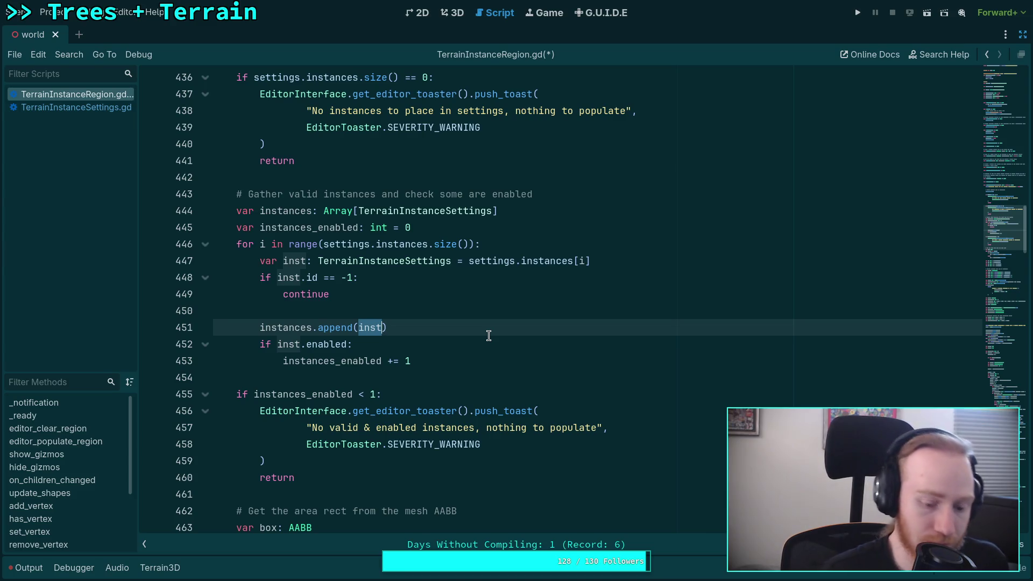
key("ctrl+s")
left_click(439, 358)
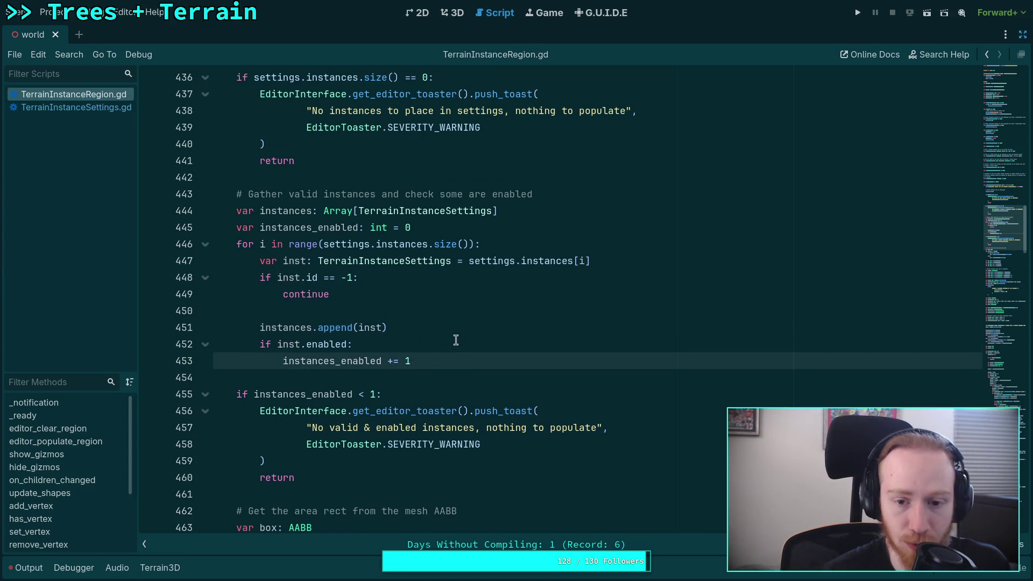
scroll(457, 339, "down", 2)
key("super+3")
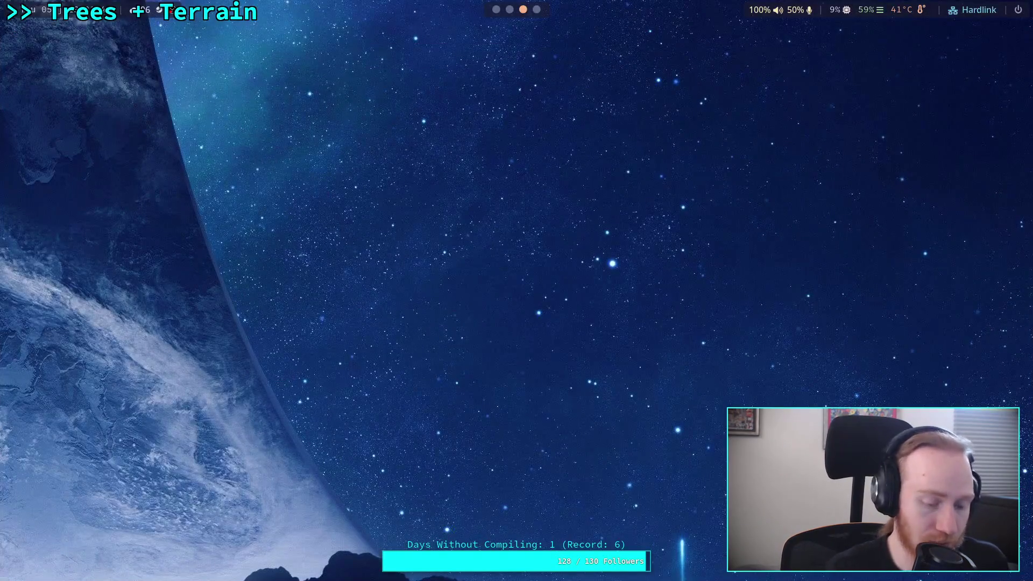
Run 'git diff addons/terrain_instancer/' in the terminal and scroll through the changes.
key("super+2")
key("Up")
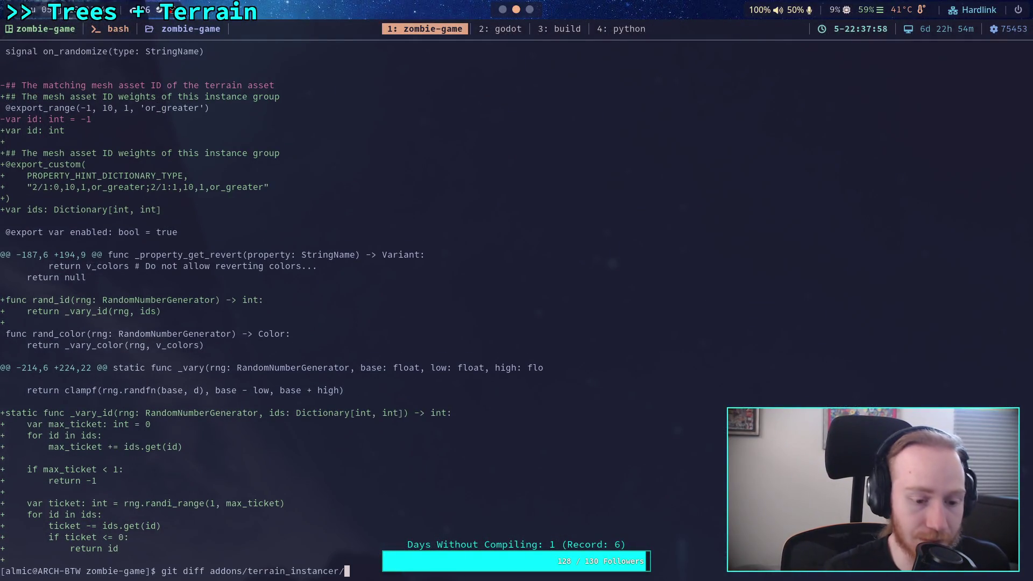
key("Return")
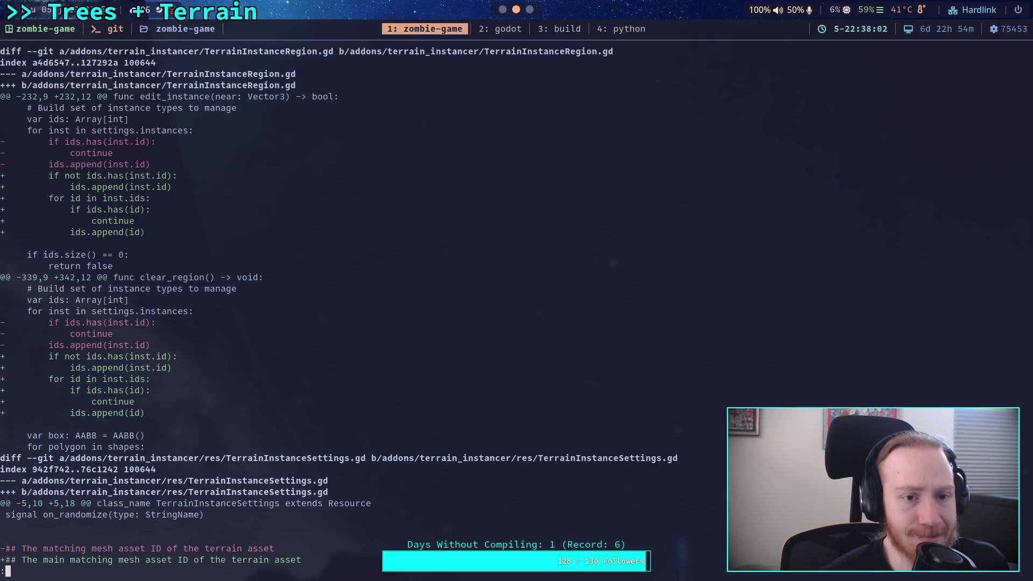
scroll(339, 306, "down", 2)
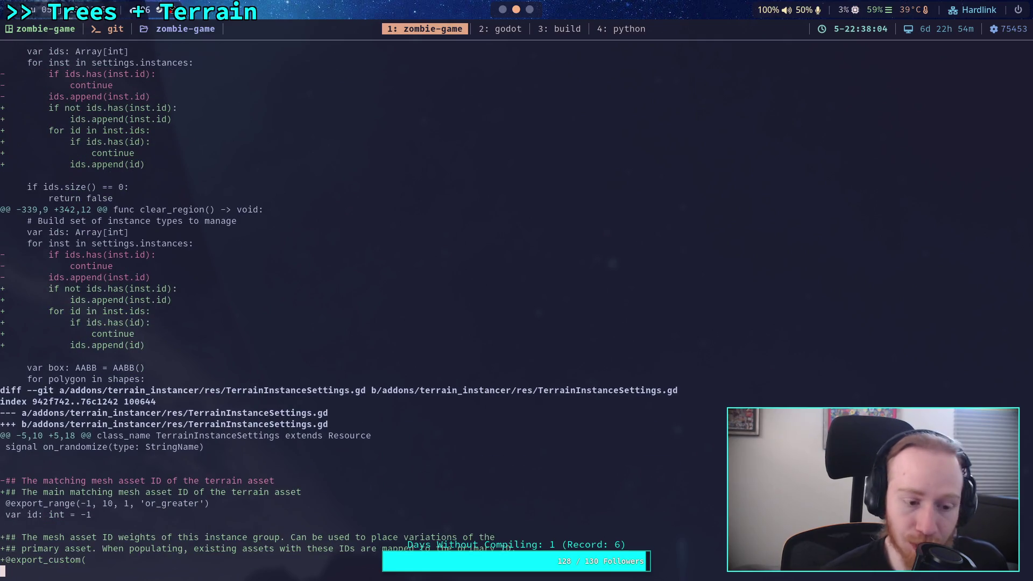
scroll(339, 305, "down", 5)
scroll(339, 306, "up", 6)
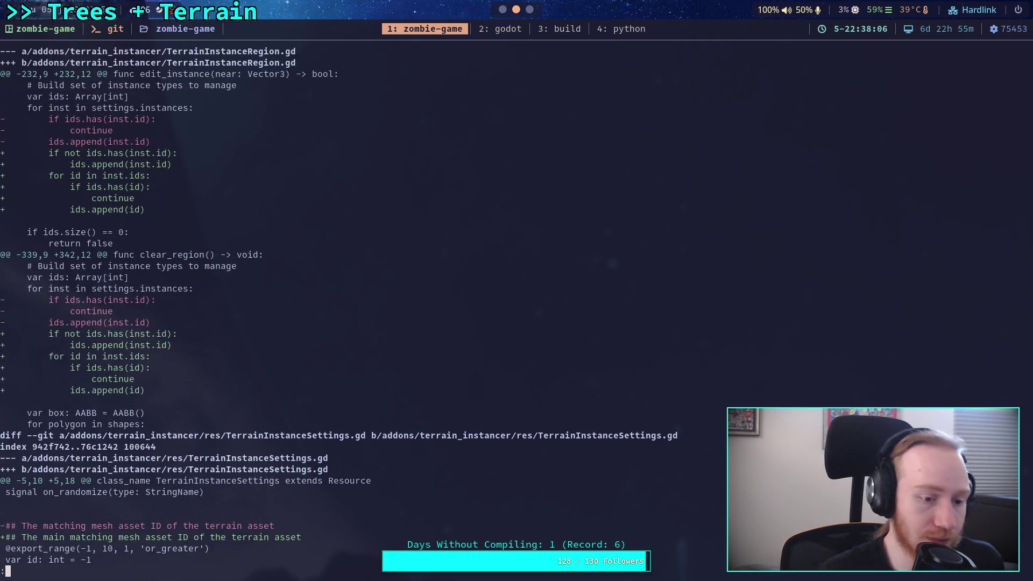
Save the script, rerun the diff to review both terrain_instancer scripts, then return to Godot.
key("super+2")
key("ctrl+s")
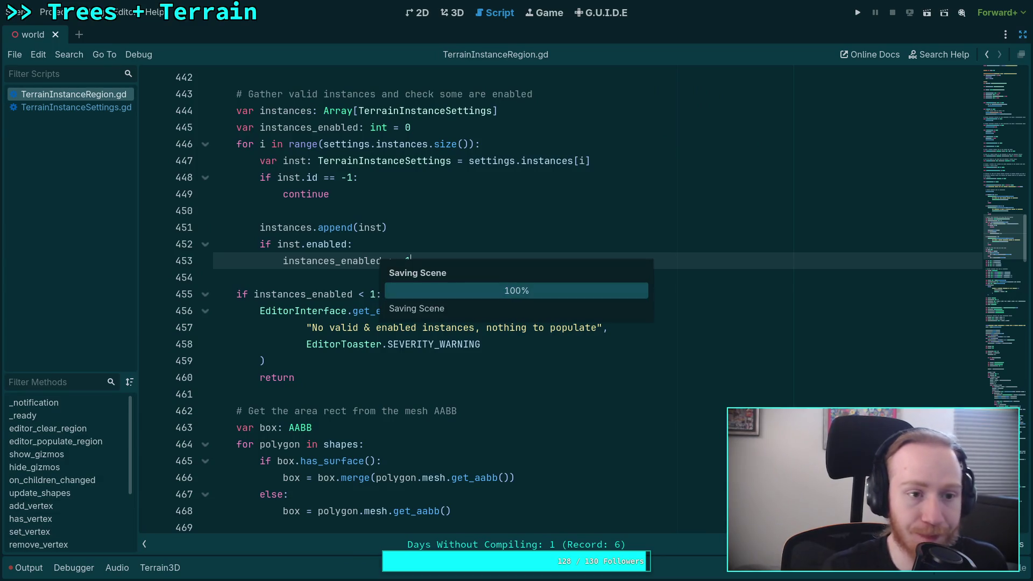
key("q")
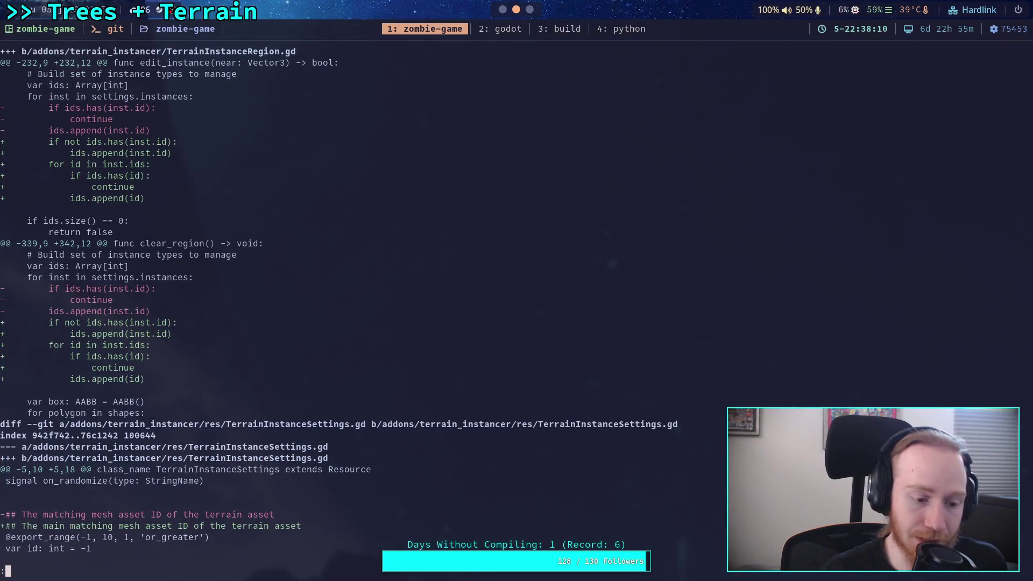
key("Up")
key("Return")
key("space")
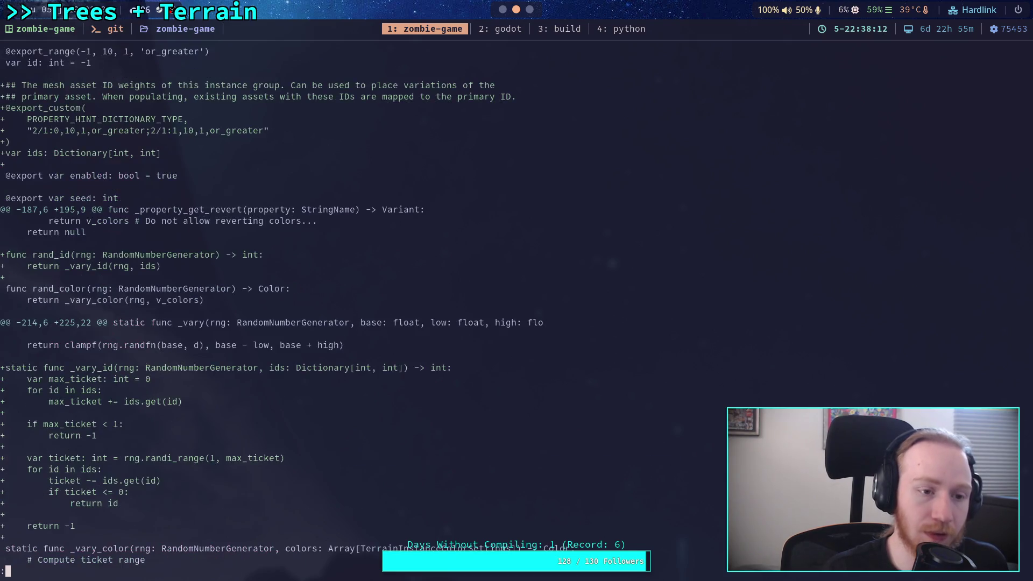
key("Up")
key("Up")
key("Up")
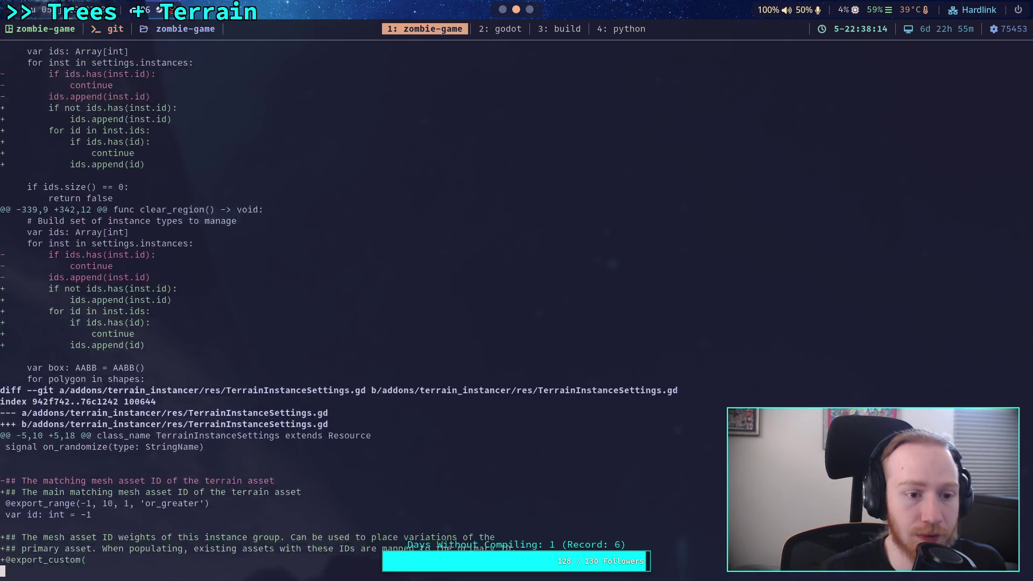
key("q")
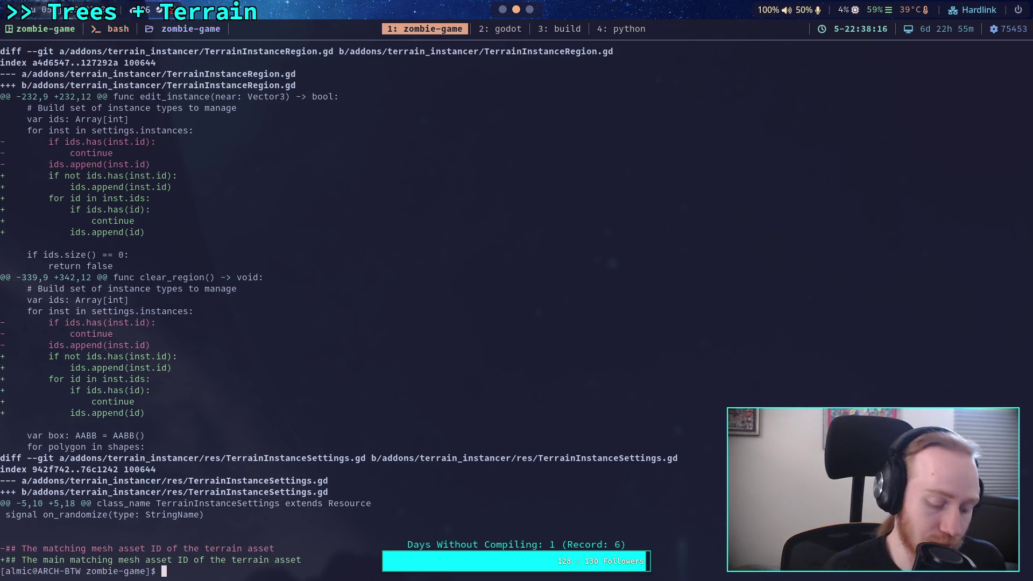
key("super+2")
scroll(538, 245, "down", 2)
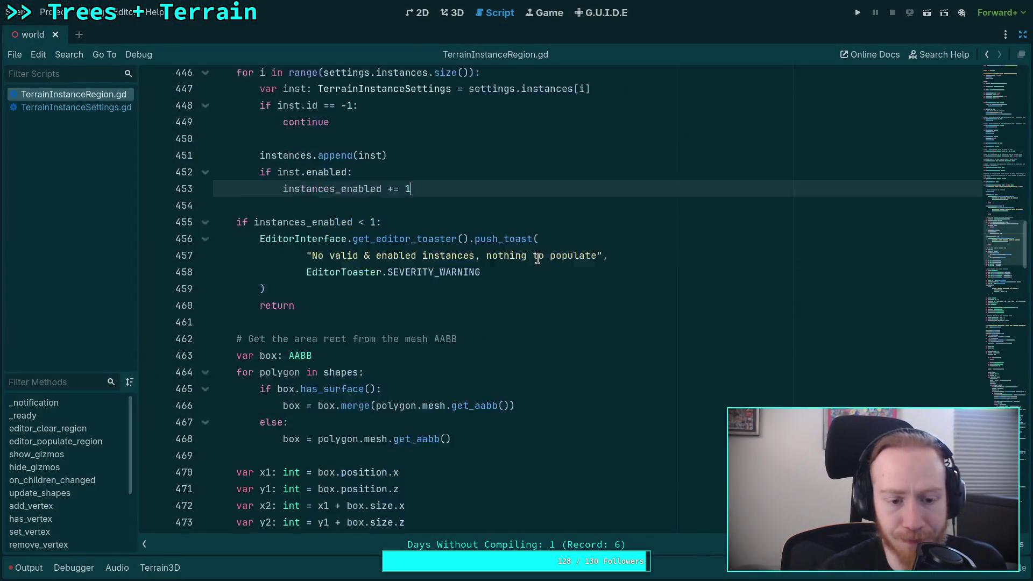
scroll(483, 264, "down", 3)
scroll(483, 265, "down", 6)
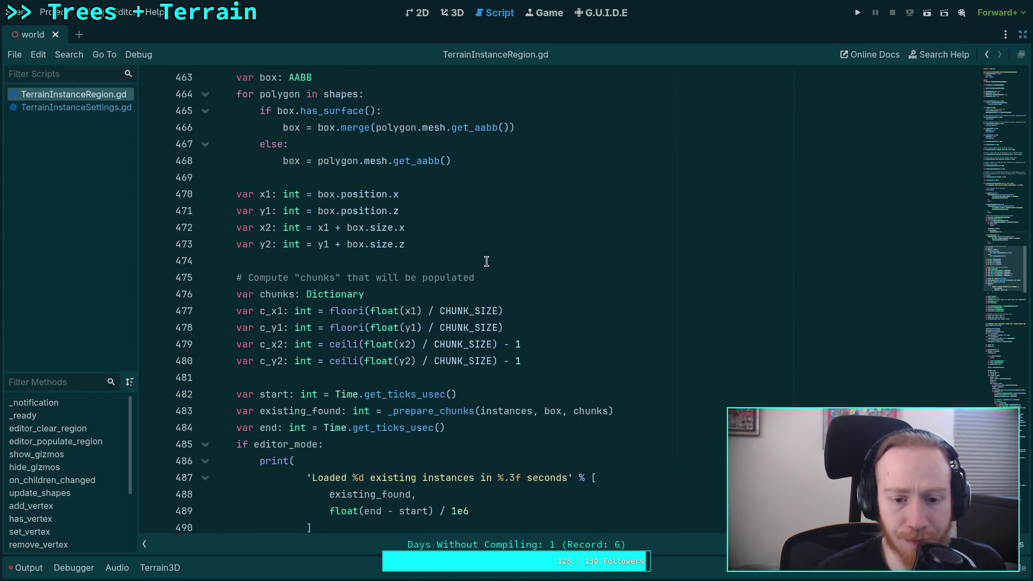
scroll(499, 278, "down", 3)
scroll(473, 253, "up", 3)
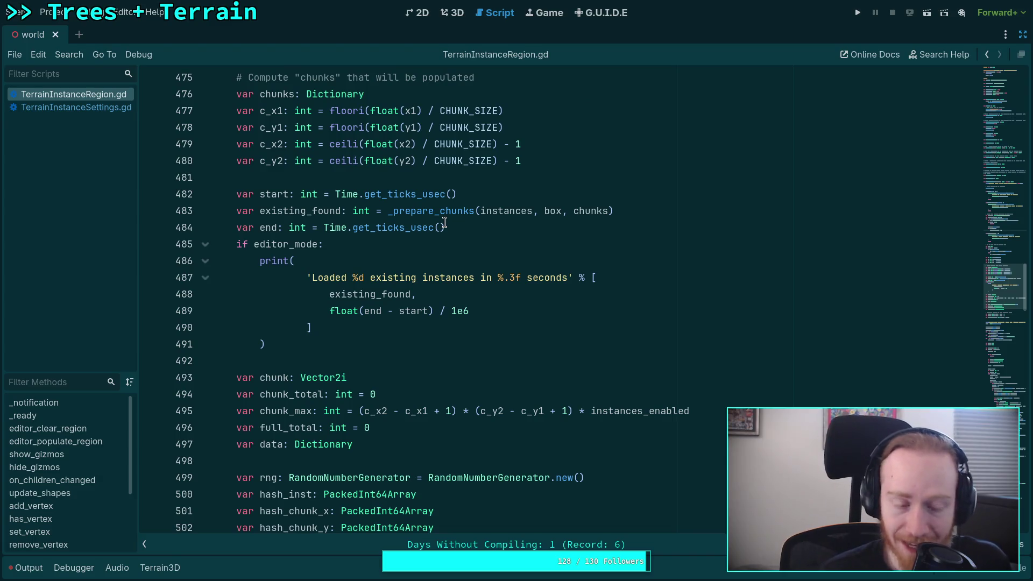
scroll(463, 242, "down", 9)
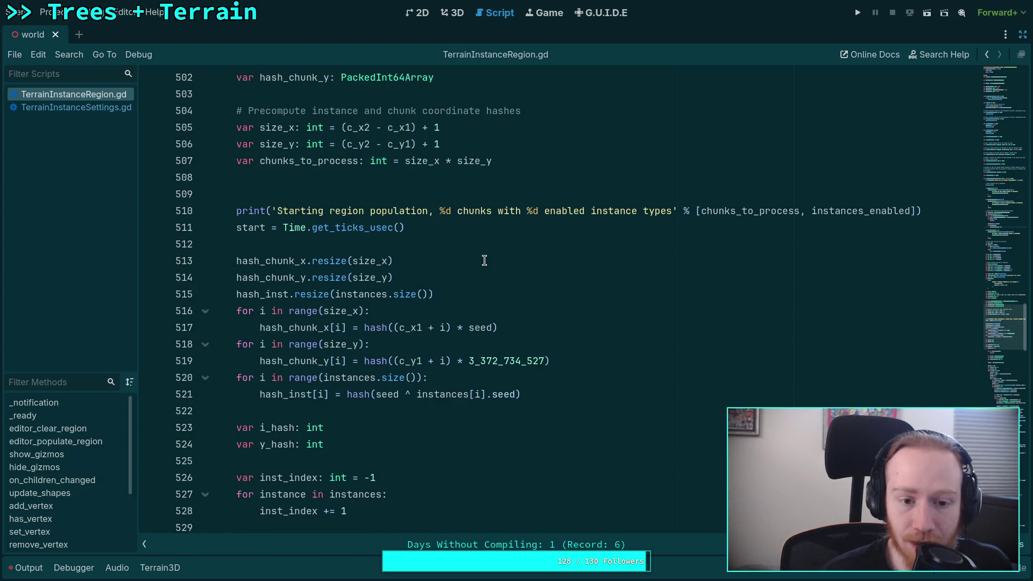
scroll(484, 262, "down", 6)
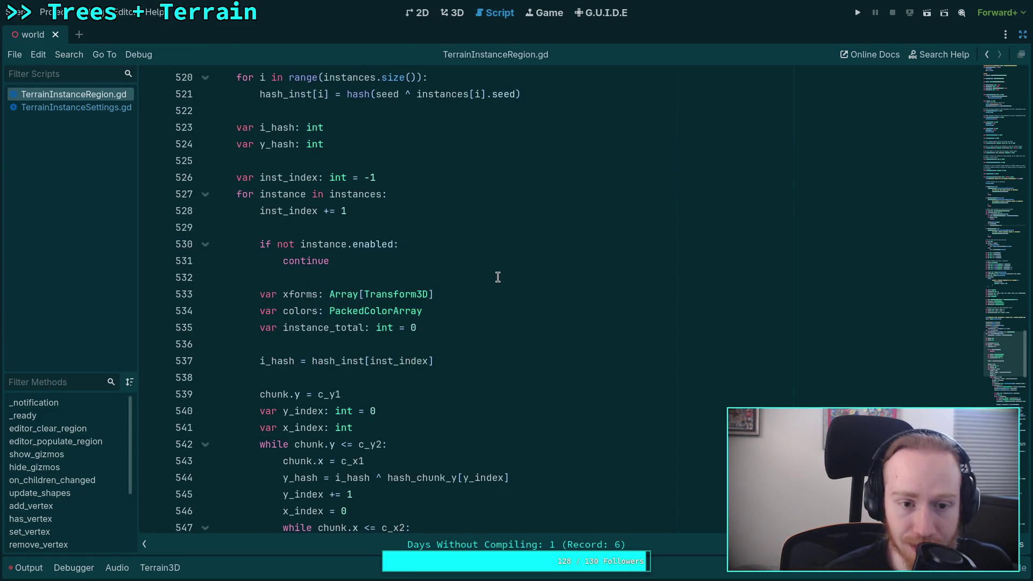
scroll(486, 275, "down", 8)
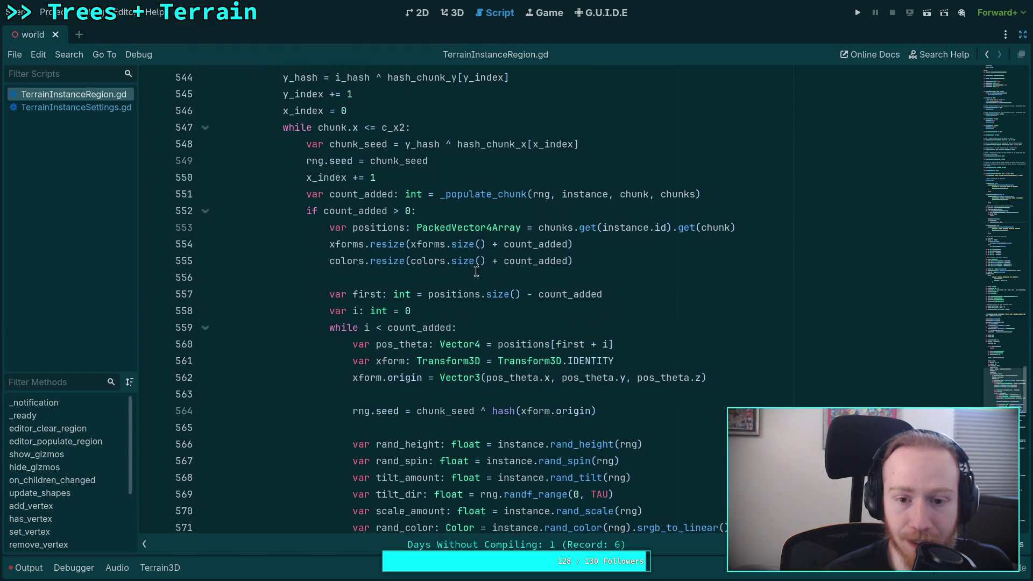
left_click_drag(755, 234, 540, 232)
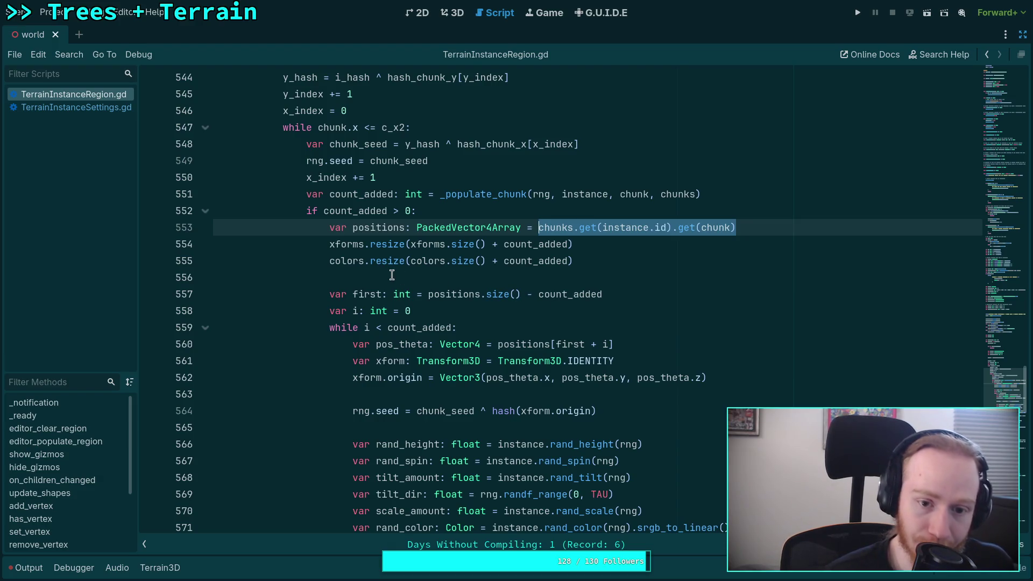
scroll(366, 265, "up", 1)
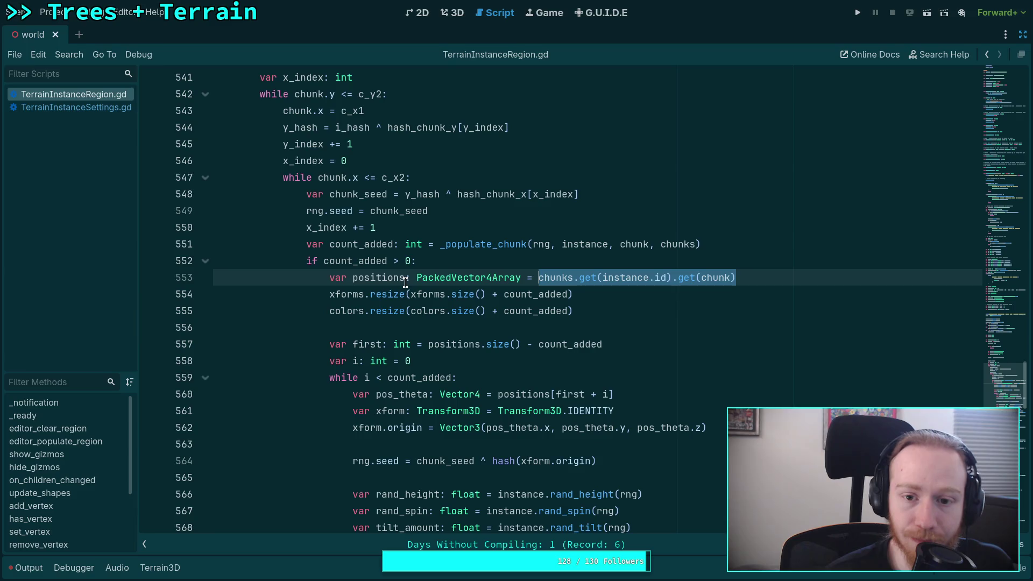
scroll(406, 282, "down", 5)
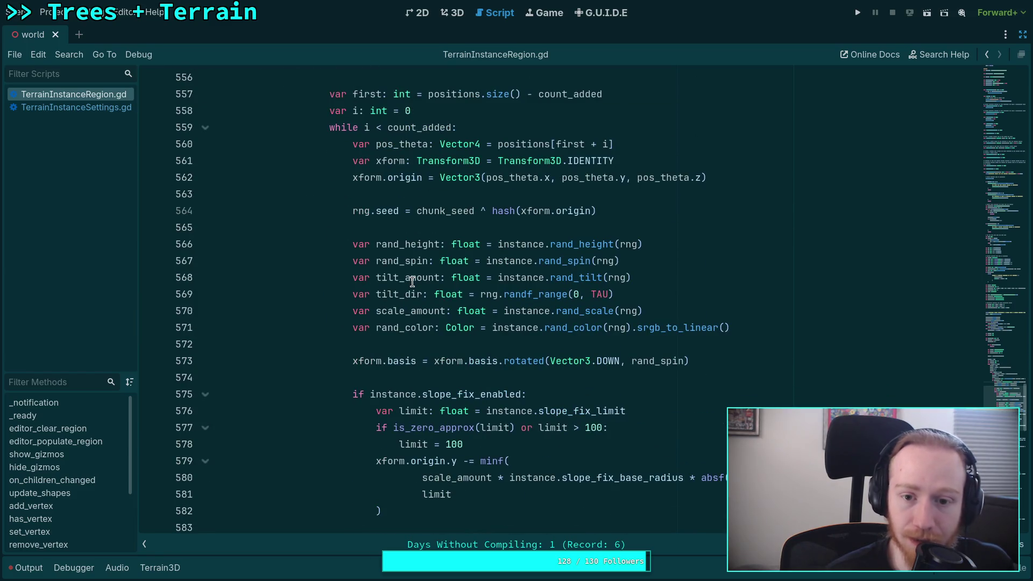
scroll(412, 281, "down", 3)
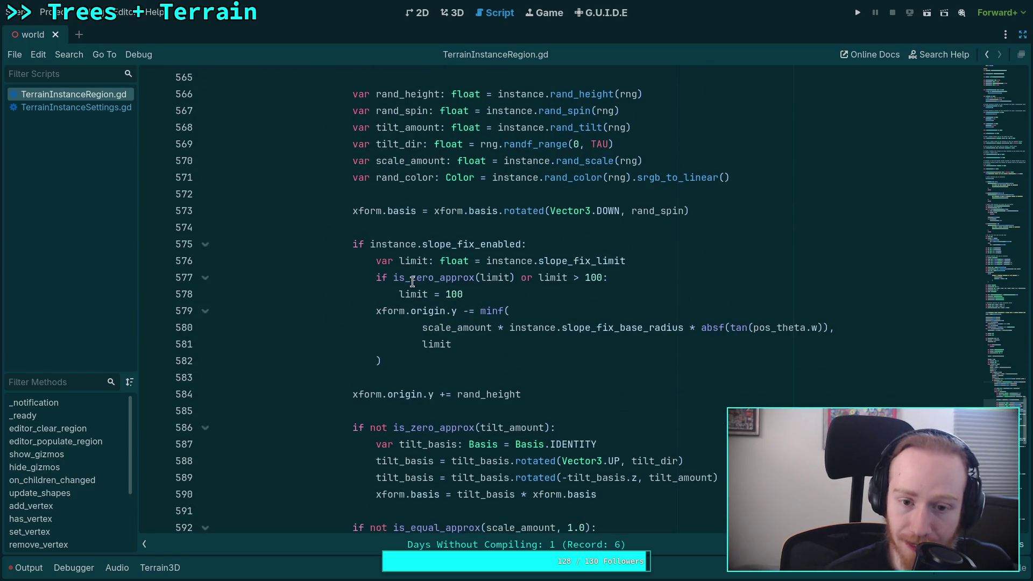
scroll(412, 280, "down", 5)
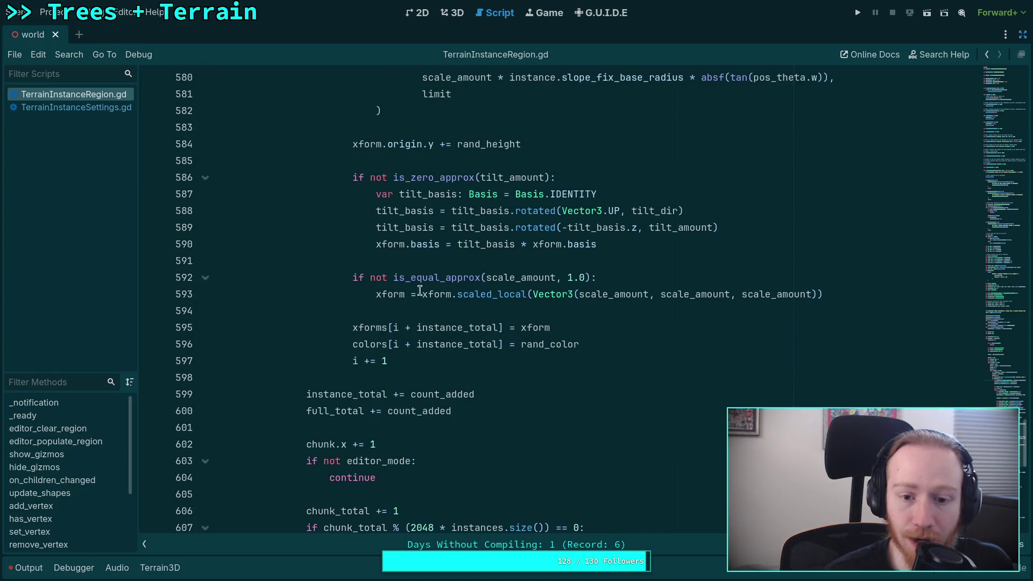
scroll(353, 377, "down", 2)
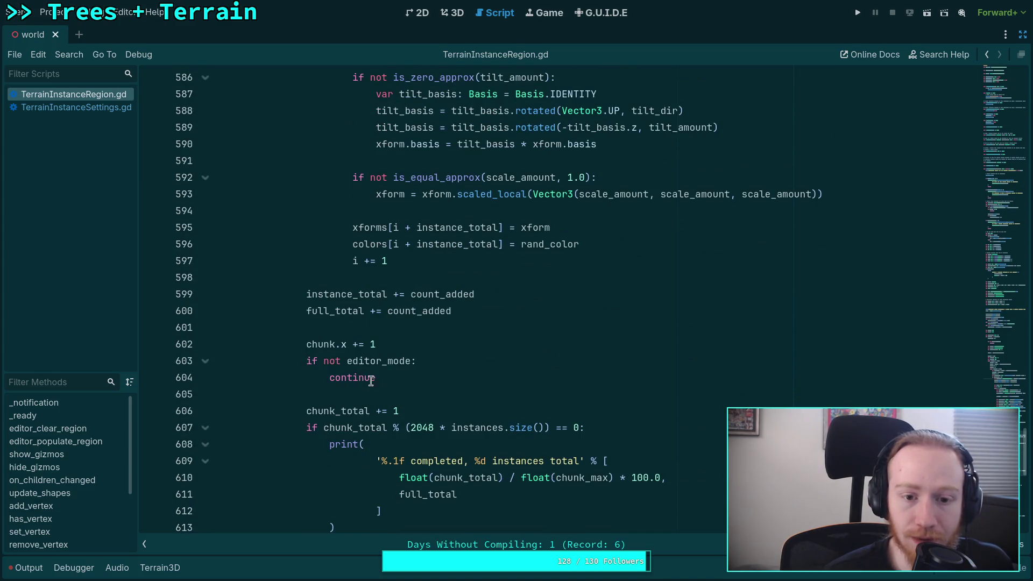
left_click(376, 230)
double_click(376, 230)
scroll(539, 310, "up", 7)
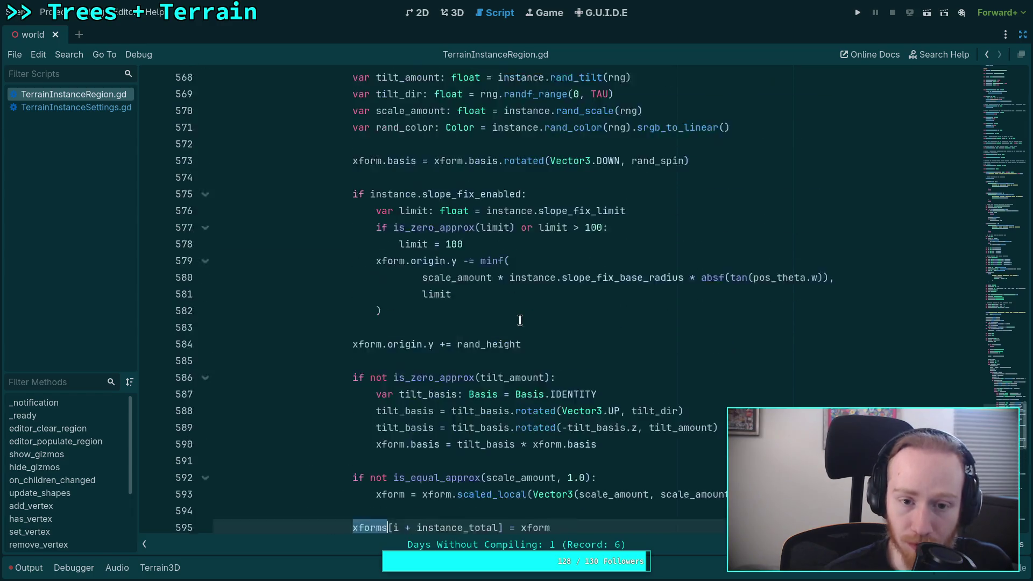
scroll(522, 317, "down", 10)
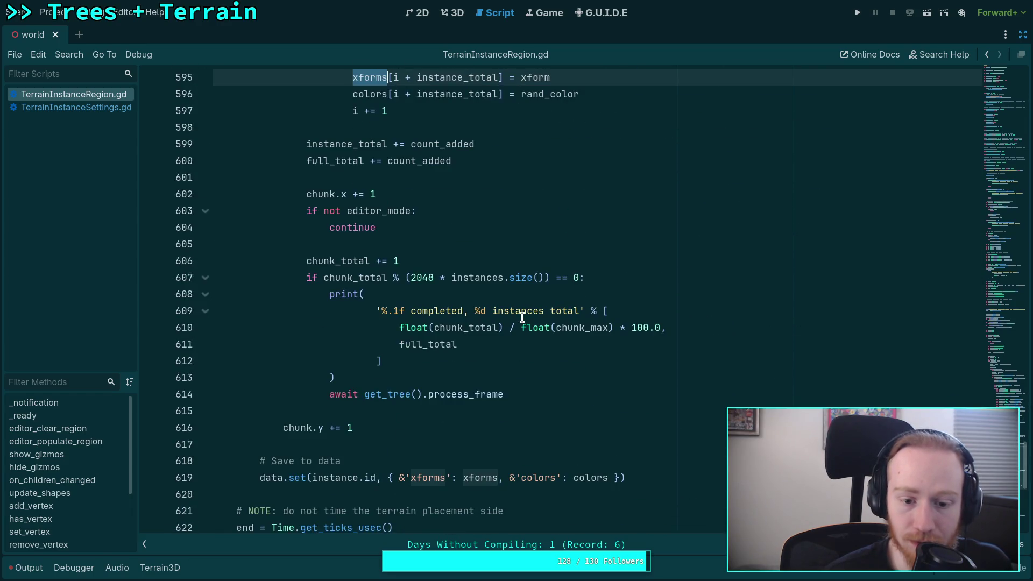
scroll(522, 317, "down", 2)
left_click_drag(376, 377, 312, 377)
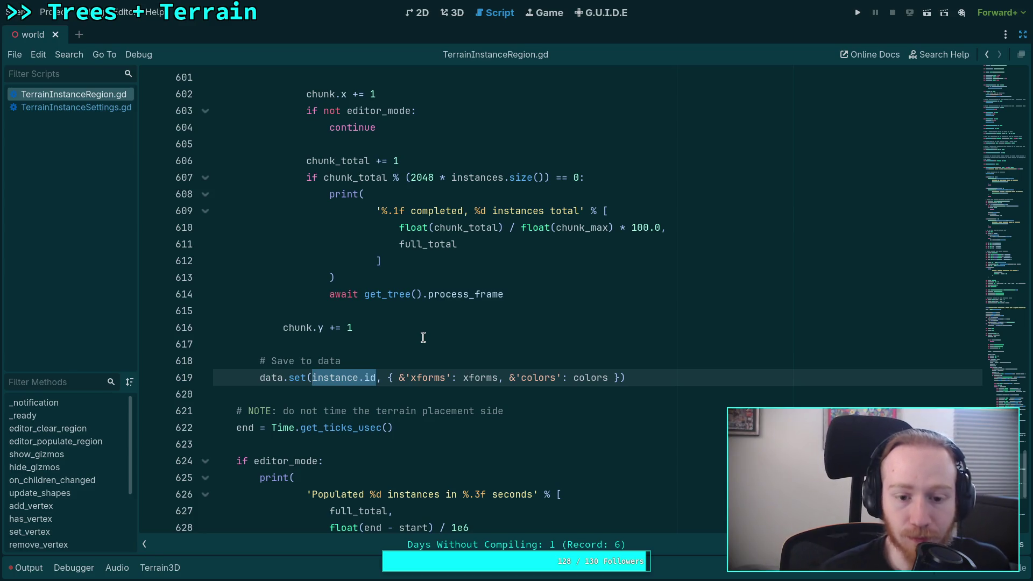
scroll(423, 336, "up", 2)
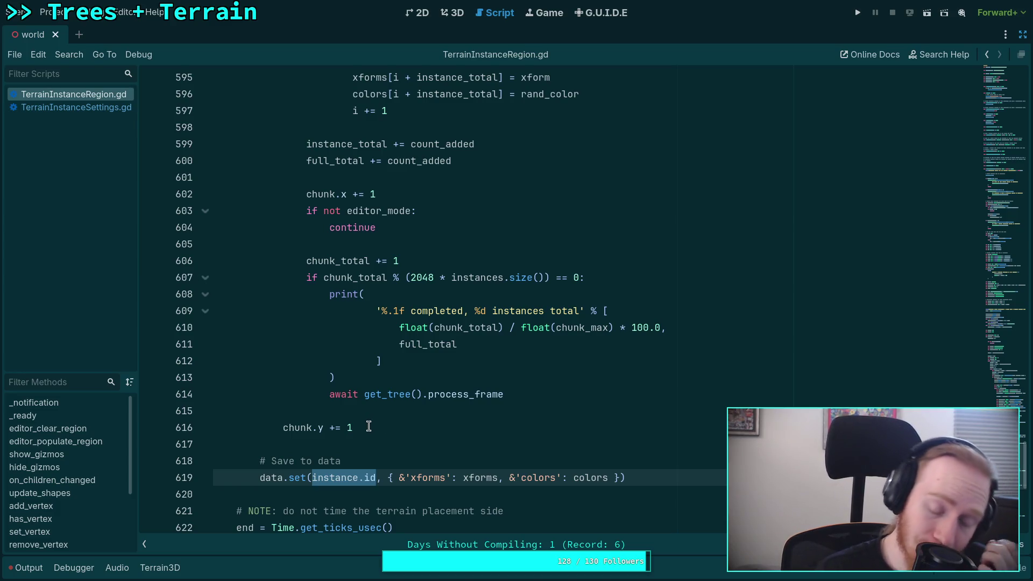
left_click(404, 456)
Write the loop header 'for item in placements' below the '# Save to data' comment.
key("Return")
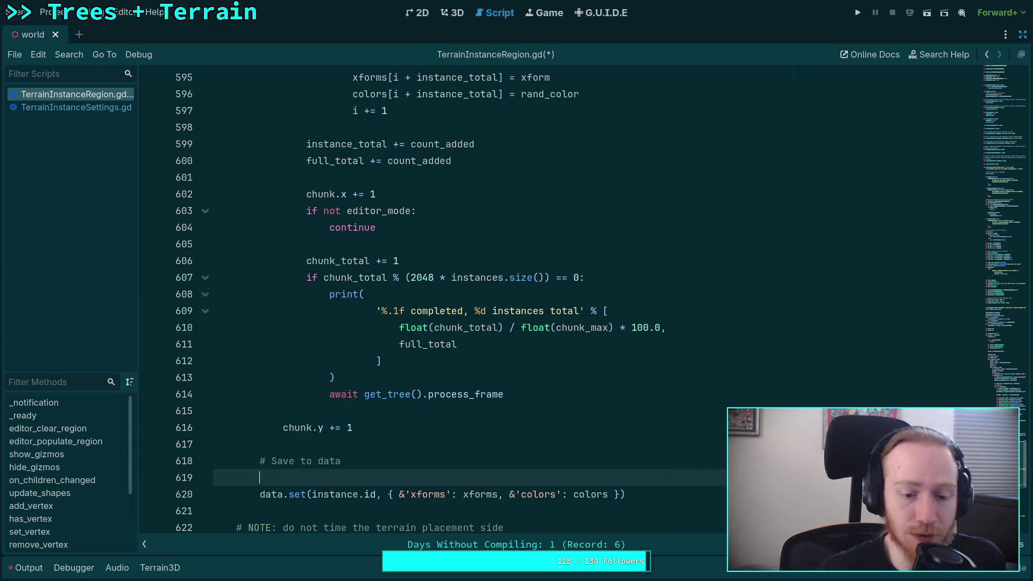
scroll(528, 461, "down", 2)
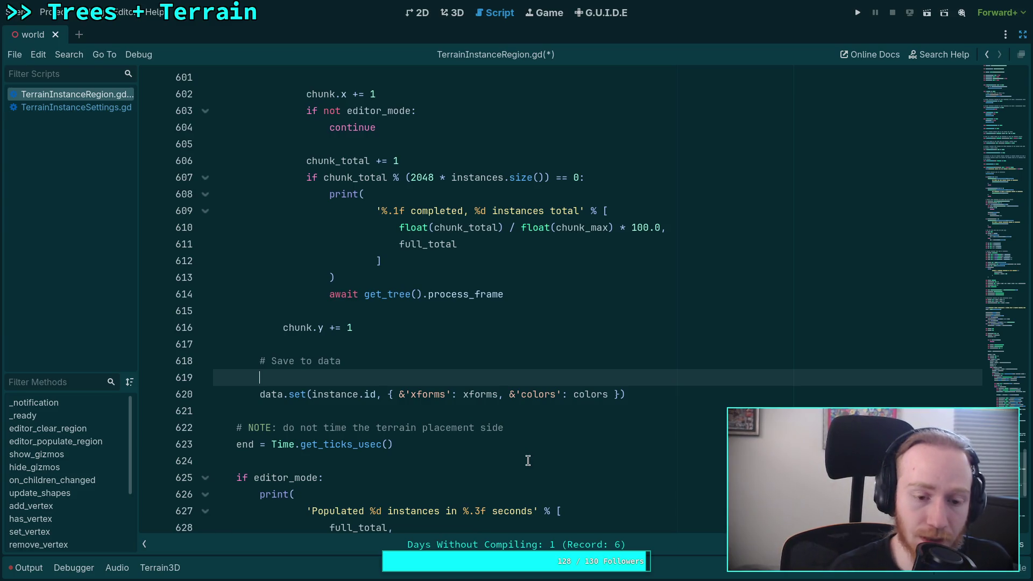
type("for ")
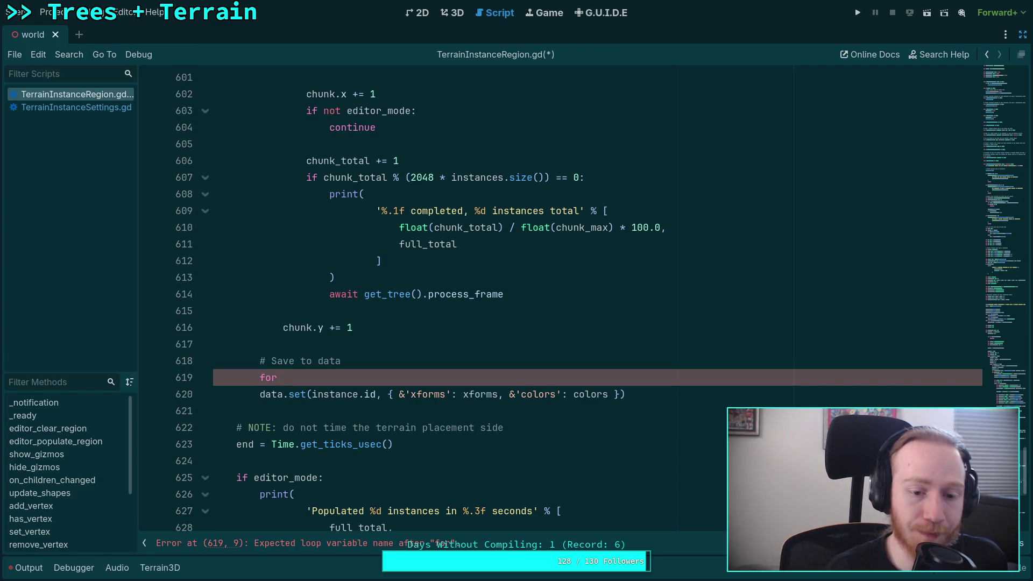
type("placed int")
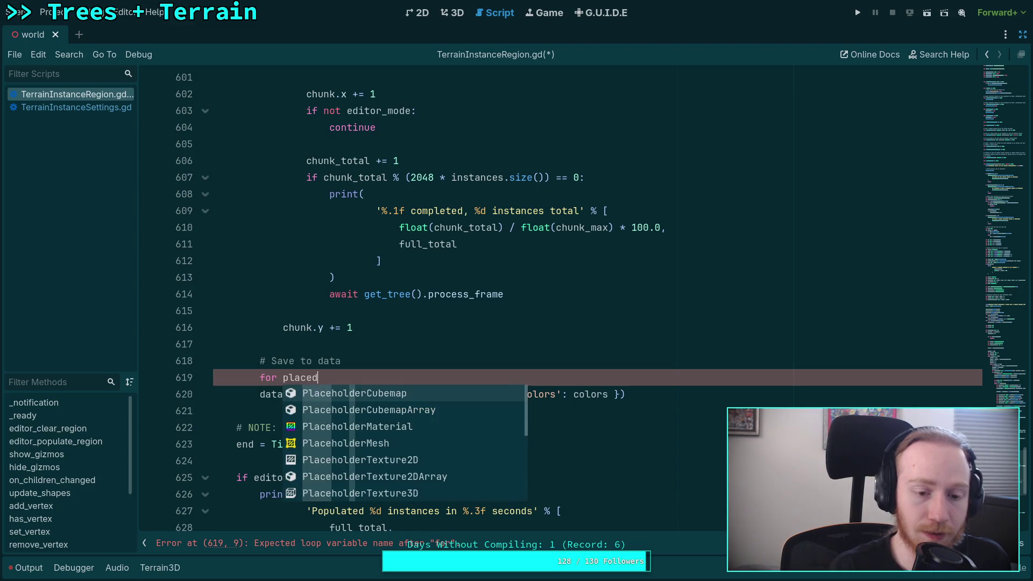
key("BackSpace")
key("BackSpace")
key("BackSpace")
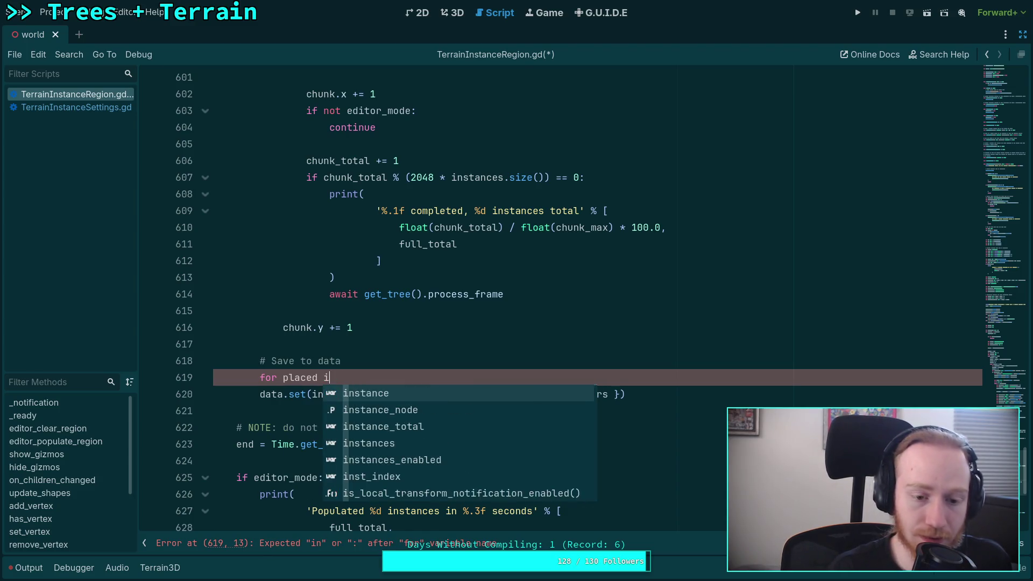
key("BackSpace")
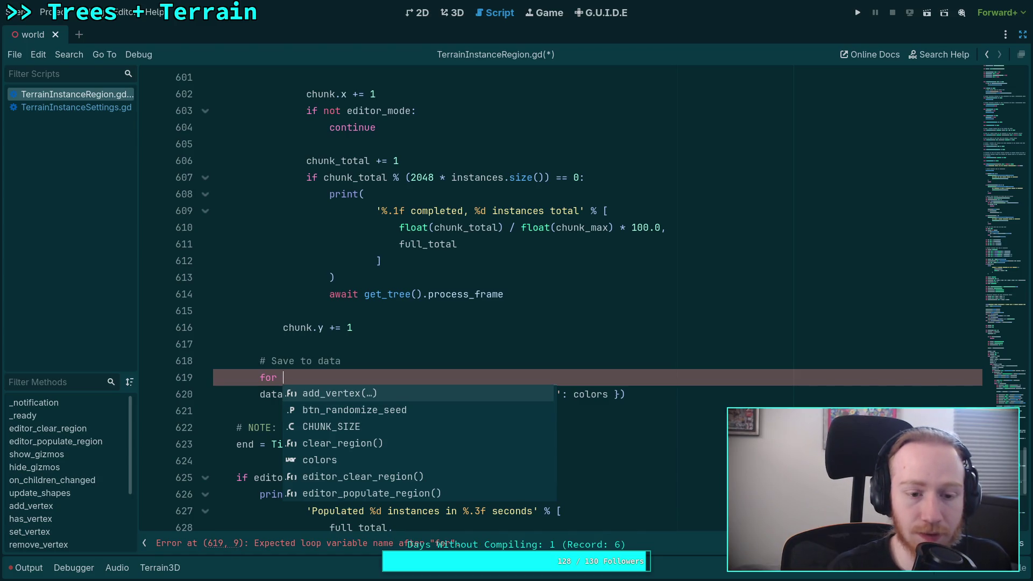
key("Escape")
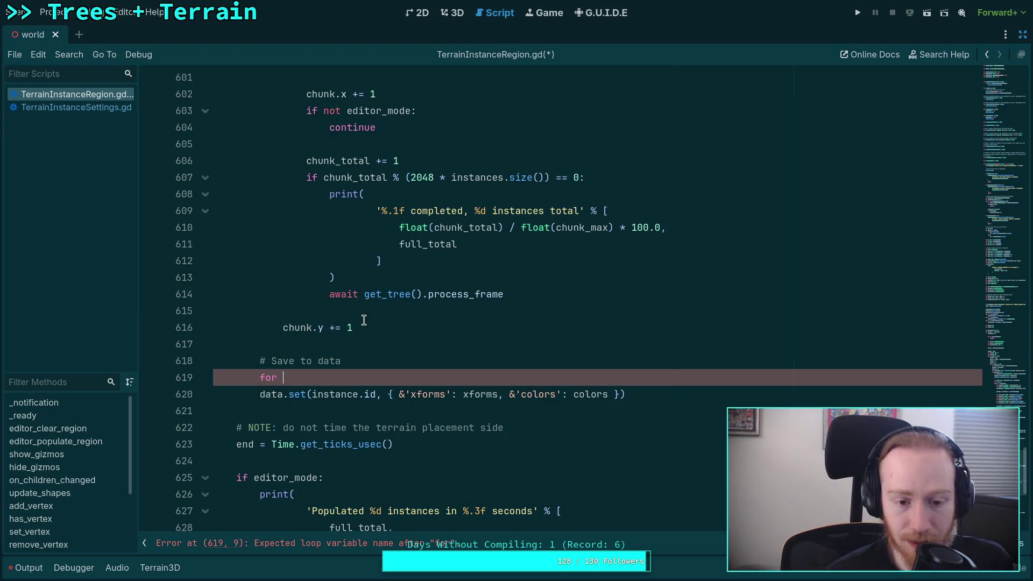
scroll(376, 333, "up", 5)
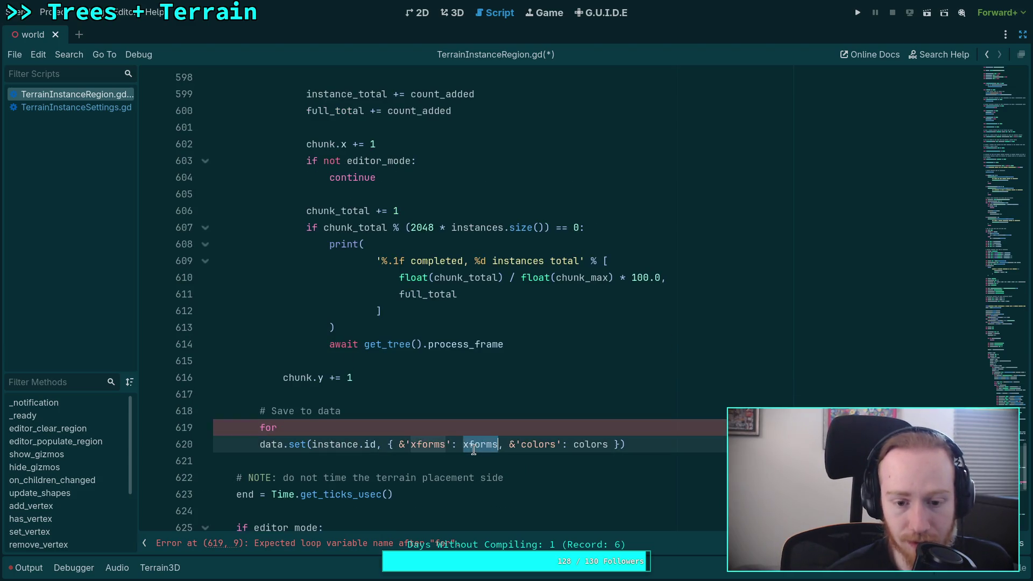
scroll(420, 394, "up", 12)
scroll(420, 393, "down", 15)
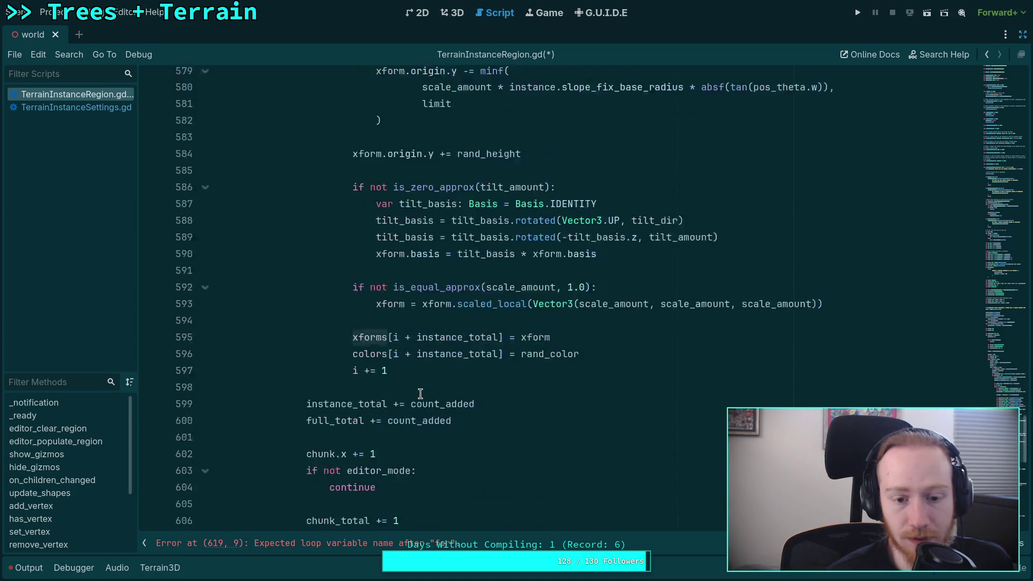
scroll(421, 394, "down", 7)
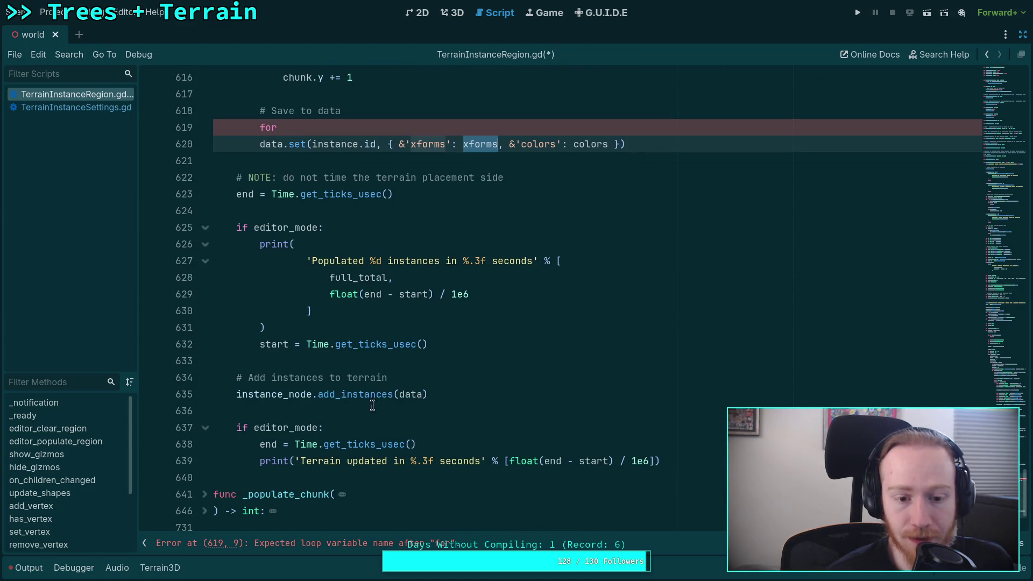
scroll(410, 392, "up", 5)
left_click(383, 379)
type("placed in ")
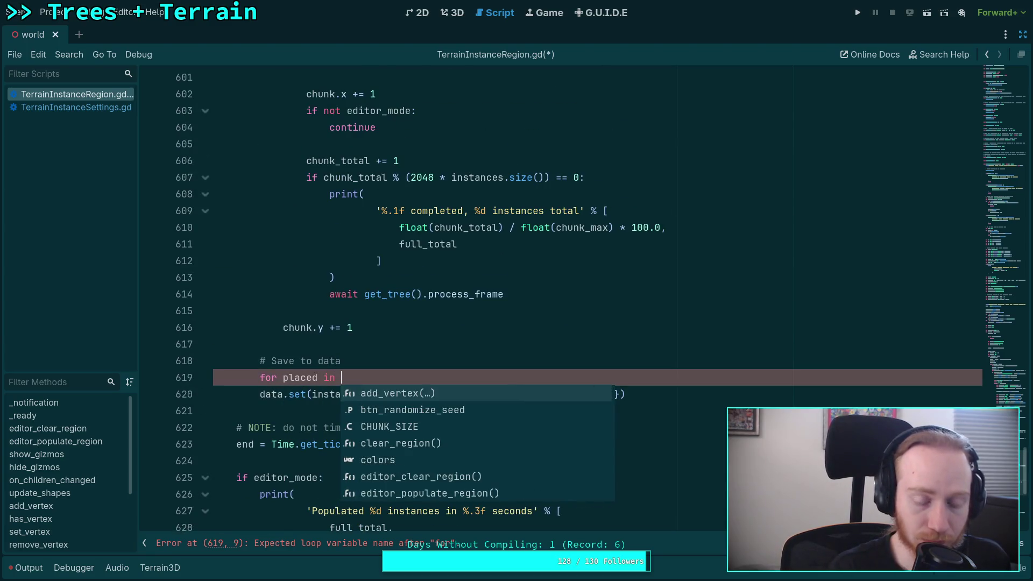
type("in")
key("BackSpace")
key("BackSpace")
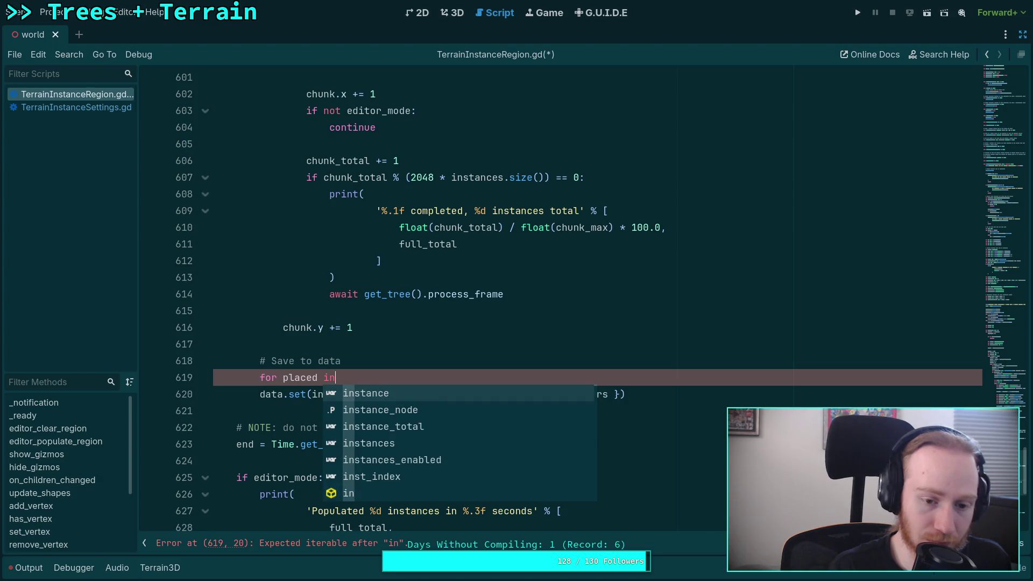
key("BackSpace")
key("BackSpace")
key("BackSpace")
type("type in ")
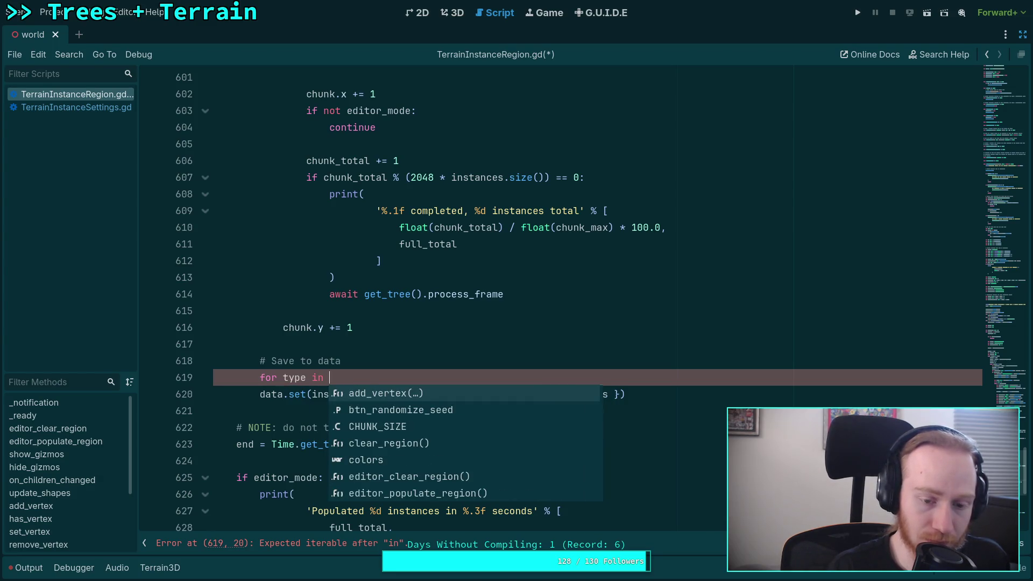
type("typ")
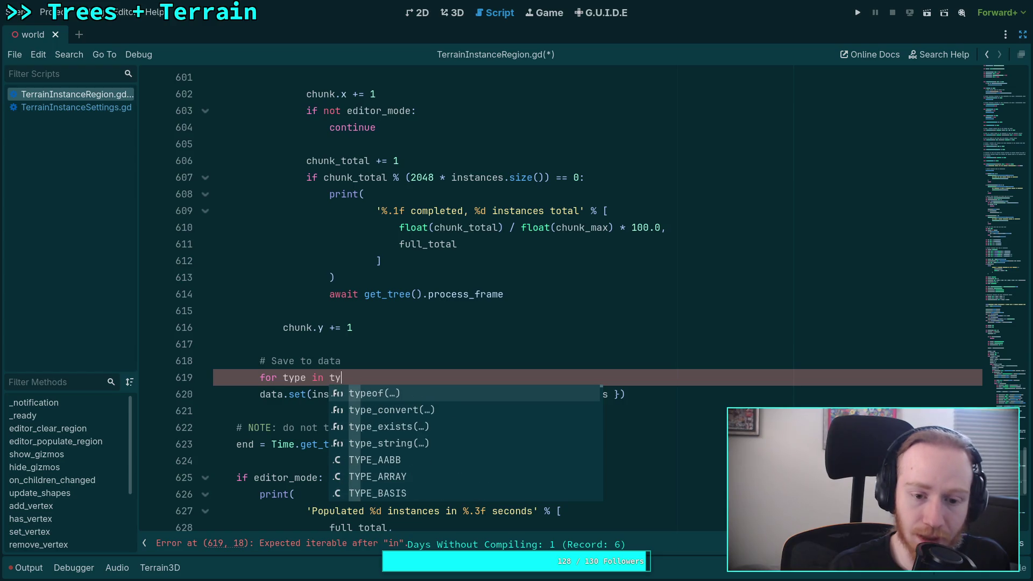
type("e")
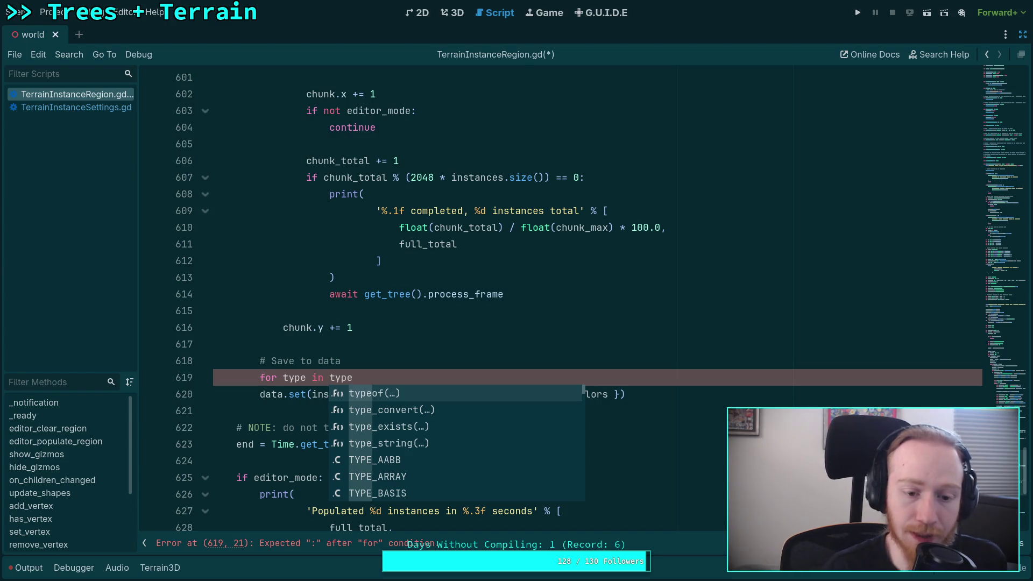
key("BackSpace")
key("BackSpace")
key("BackSpace")
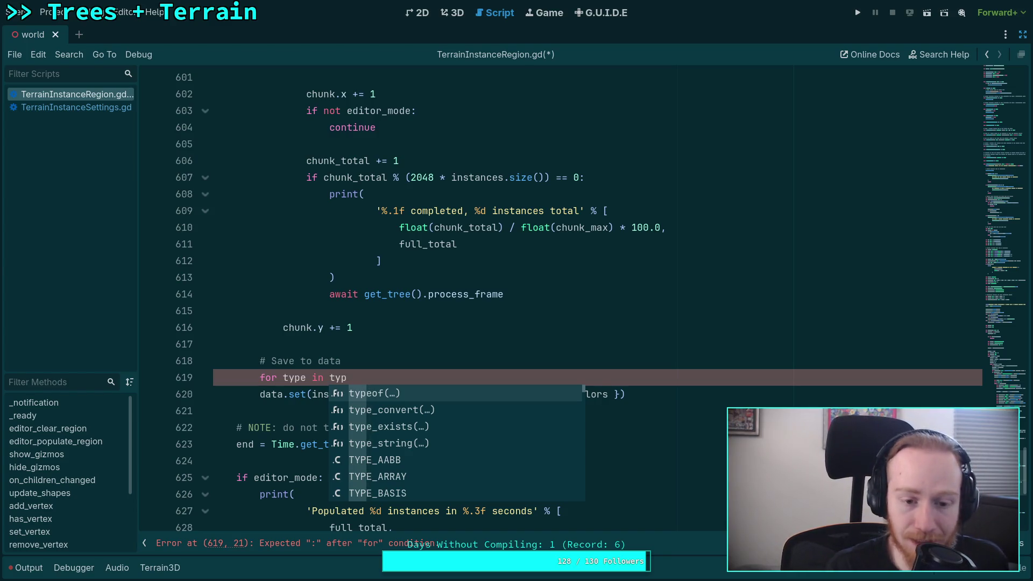
key("BackSpace")
key("BackSpace")
key("BackSpace")
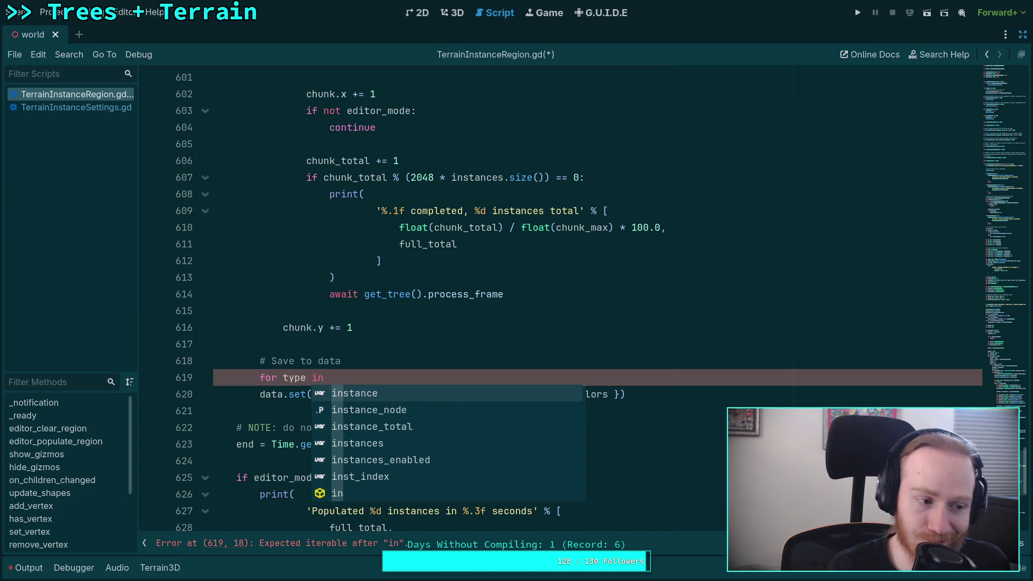
type("item in placements:")
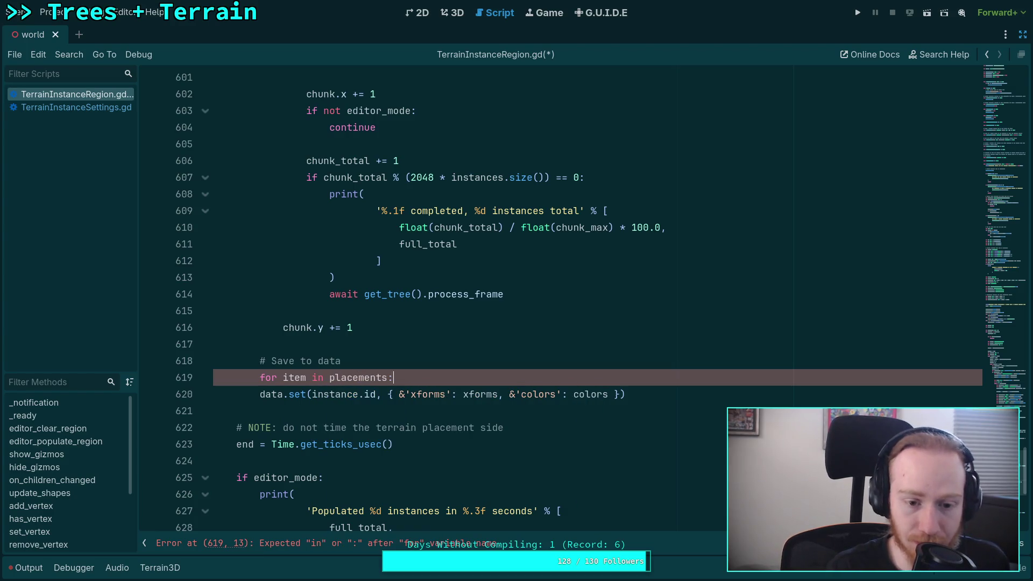
Indent data.set into the loop and change its arguments to item.id and item.data.
left_click(260, 395)
key("Tab")
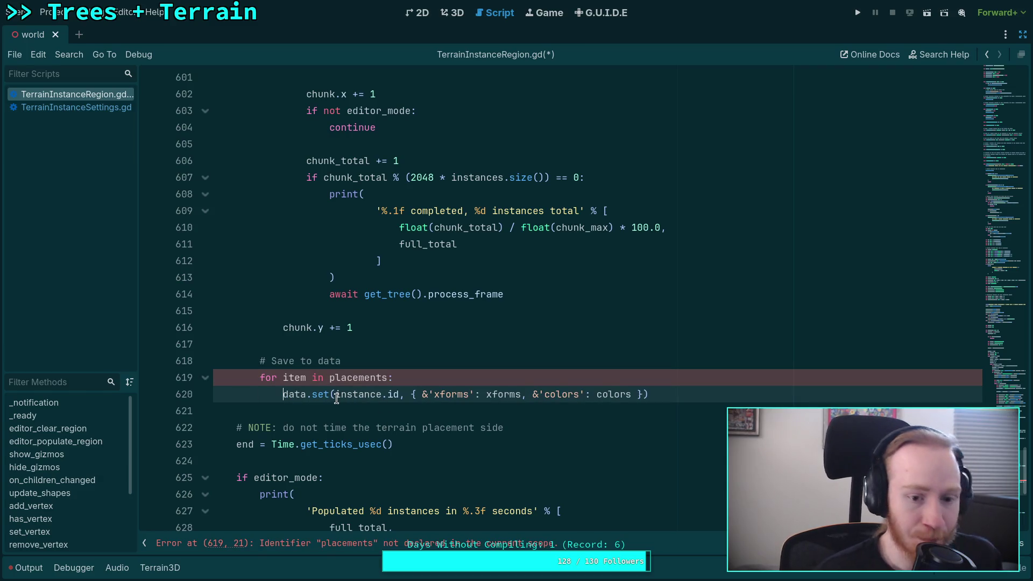
left_click_drag(335, 394, 400, 394)
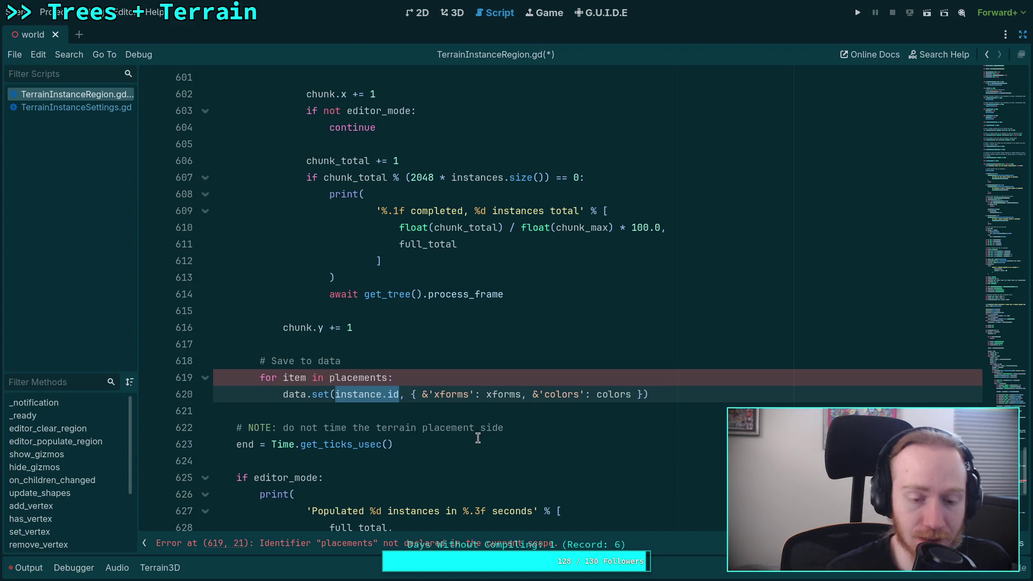
type("item.id")
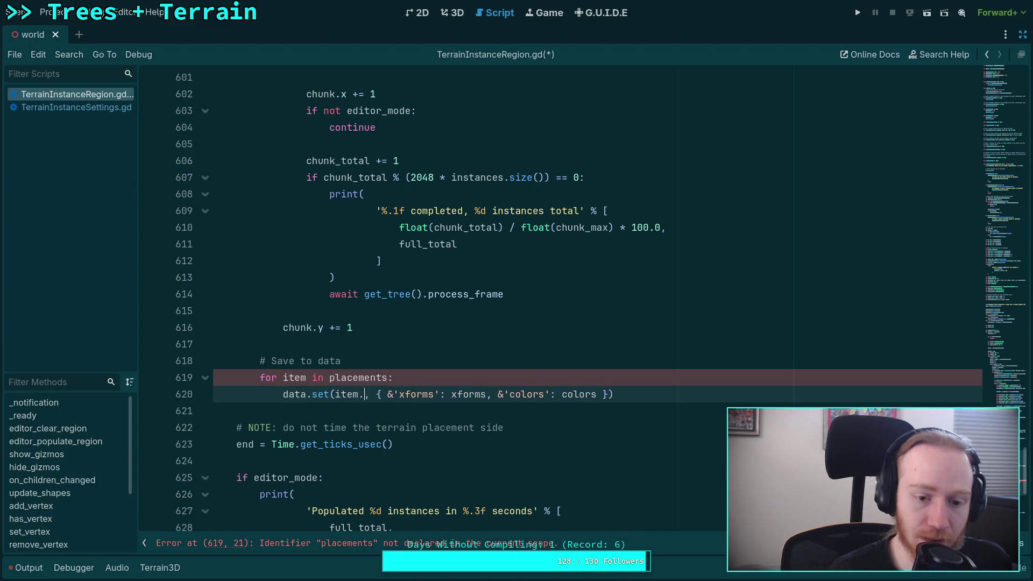
left_click(381, 394)
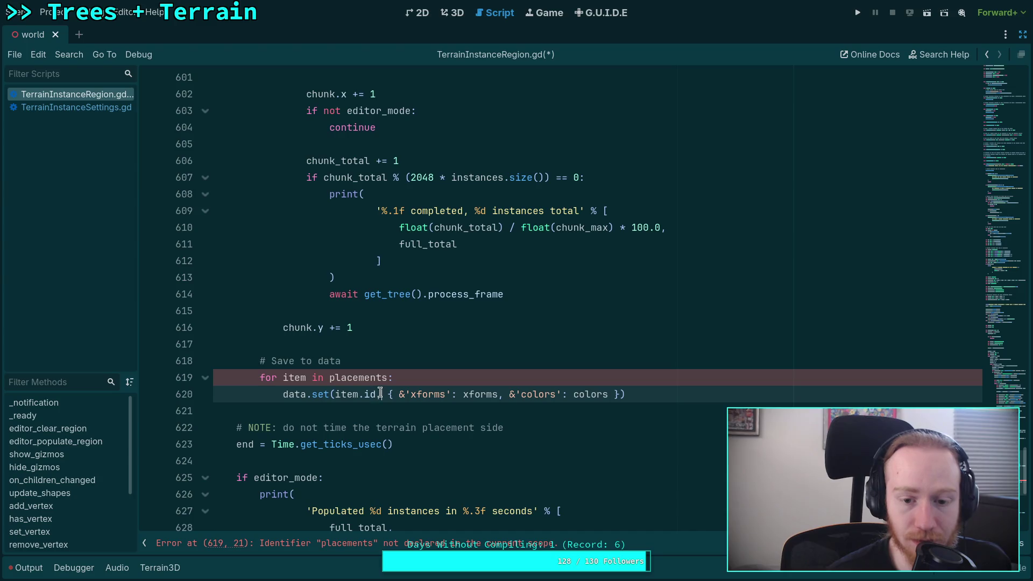
type("item.data")
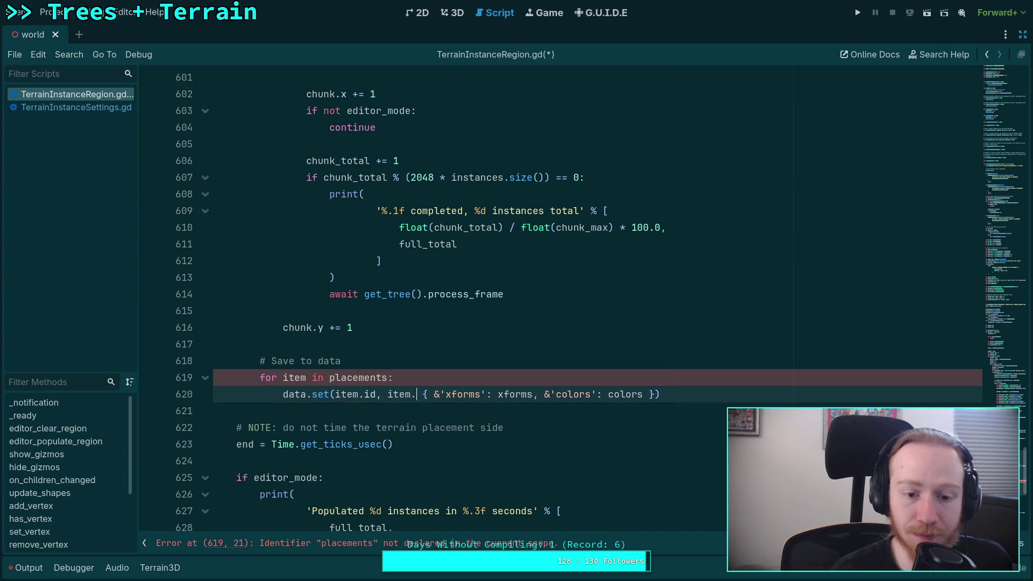
left_click_drag(446, 394, 675, 389)
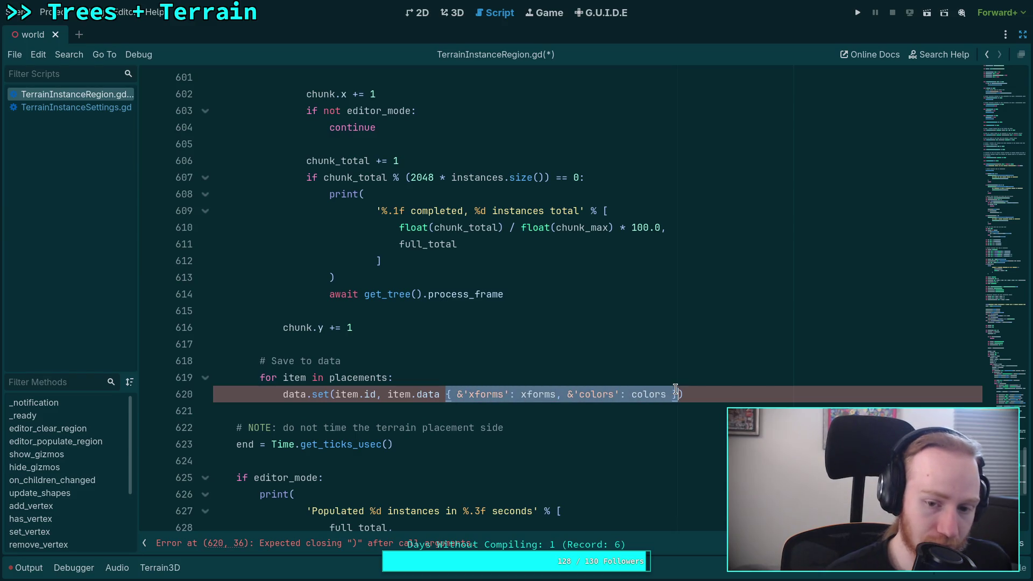
key("BackSpace")
key("BackSpace")
scroll(675, 387, "up", 20)
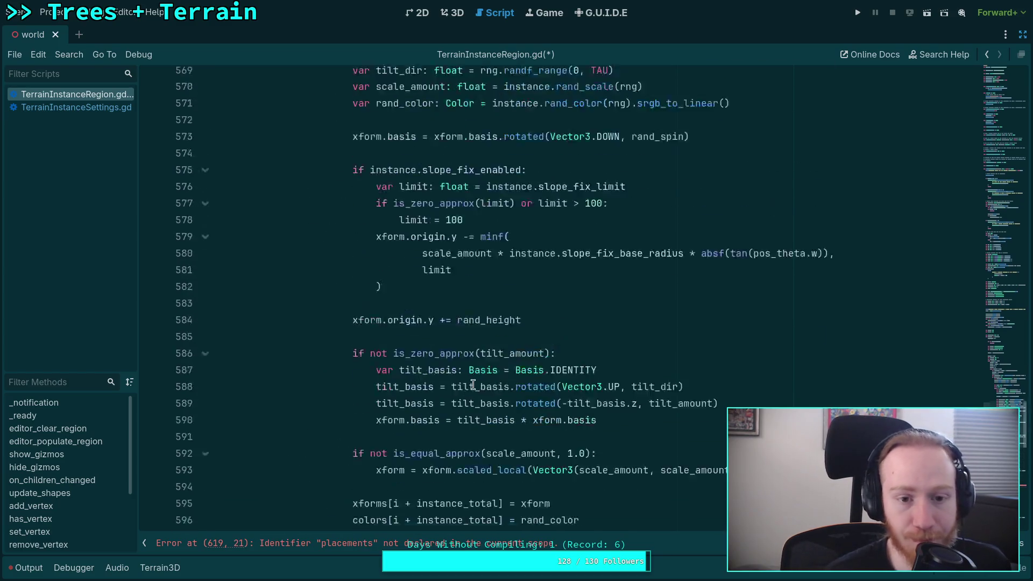
scroll(457, 366, "up", 5)
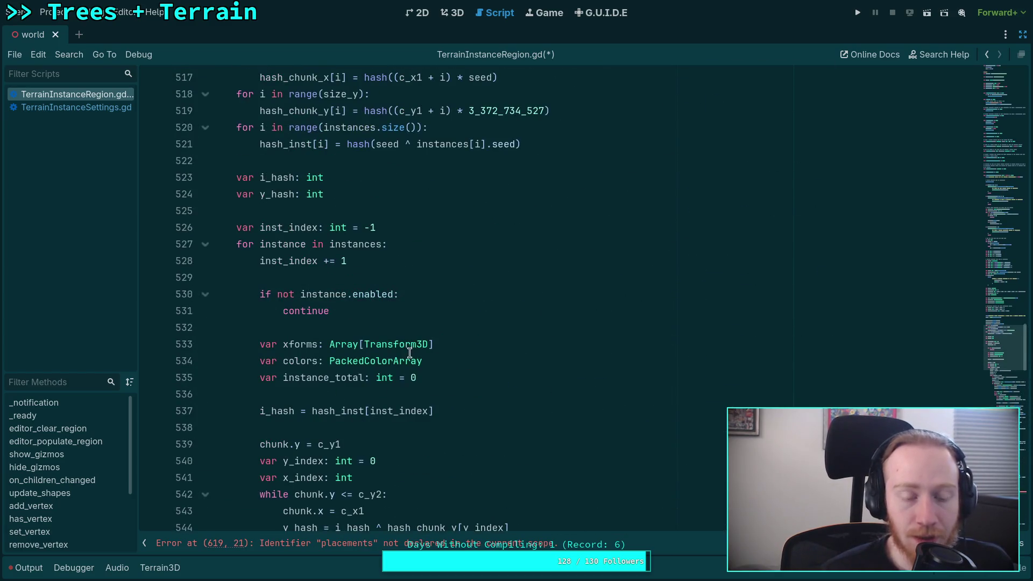
scroll(384, 291, "down", 2)
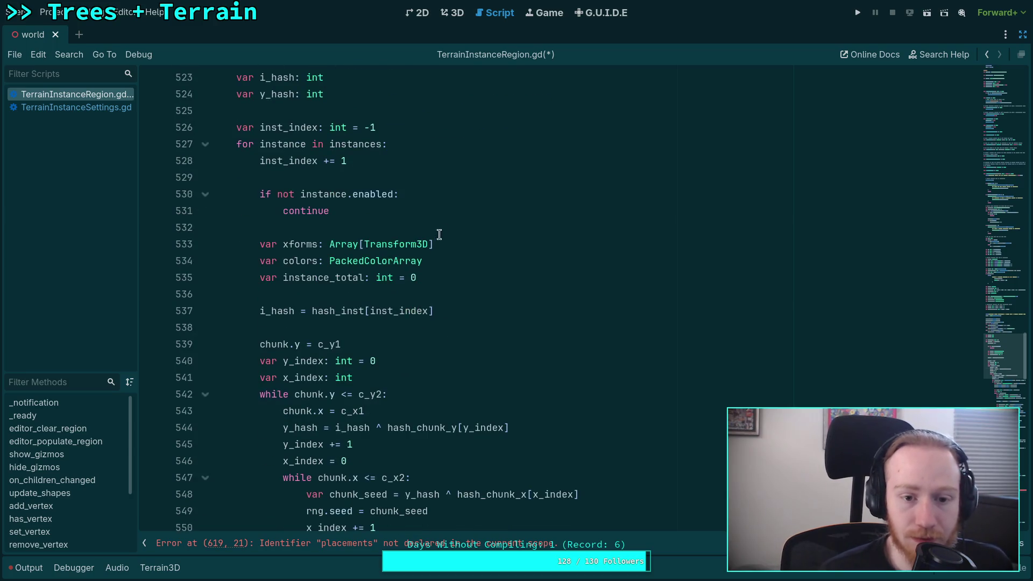
left_click(450, 227)
Declare 'var placements: Array[Dictionary]' on a new line at the start of the per-instance loop.
key("Return")
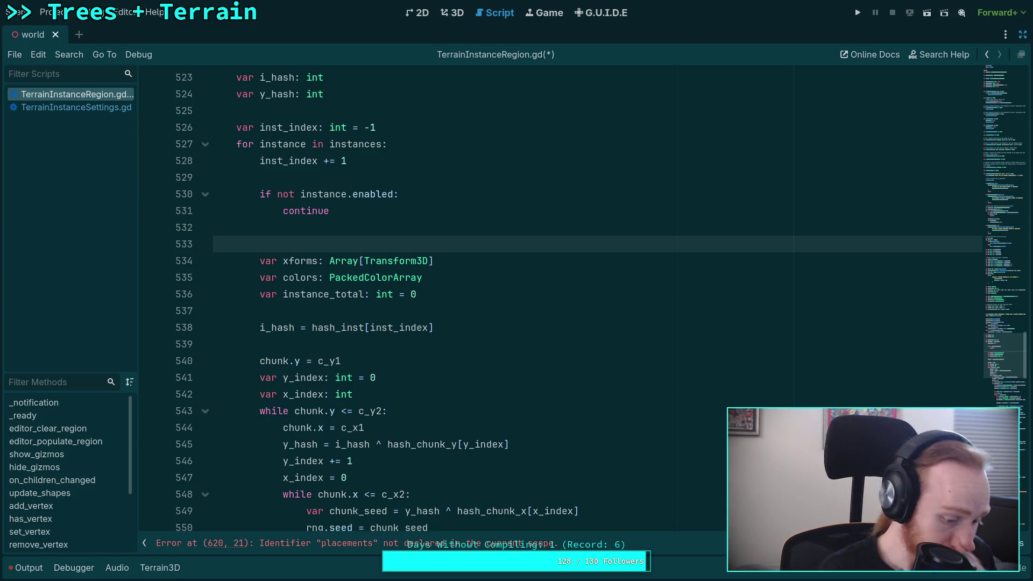
type("var placements: Array")
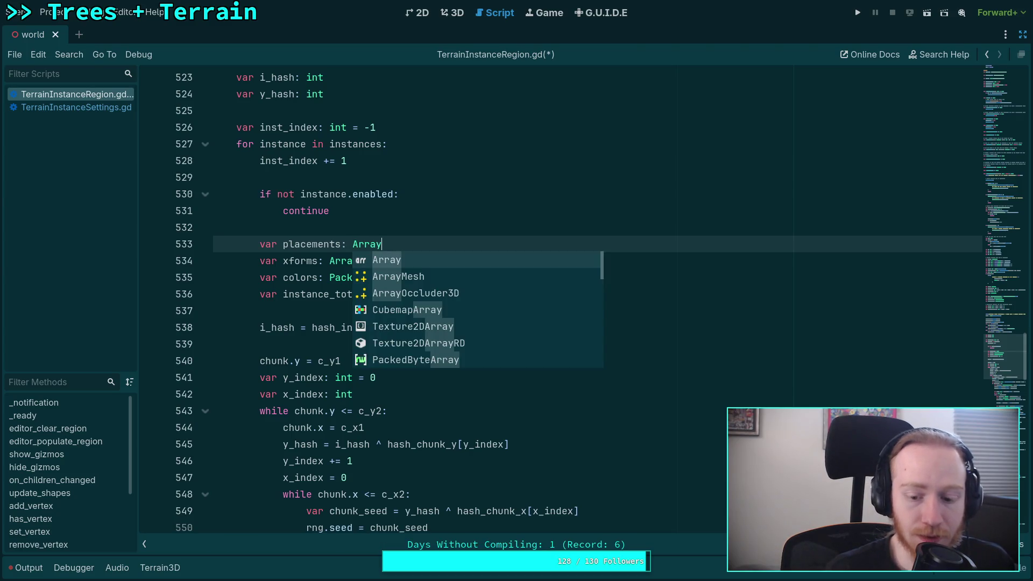
type("[Dictionary")
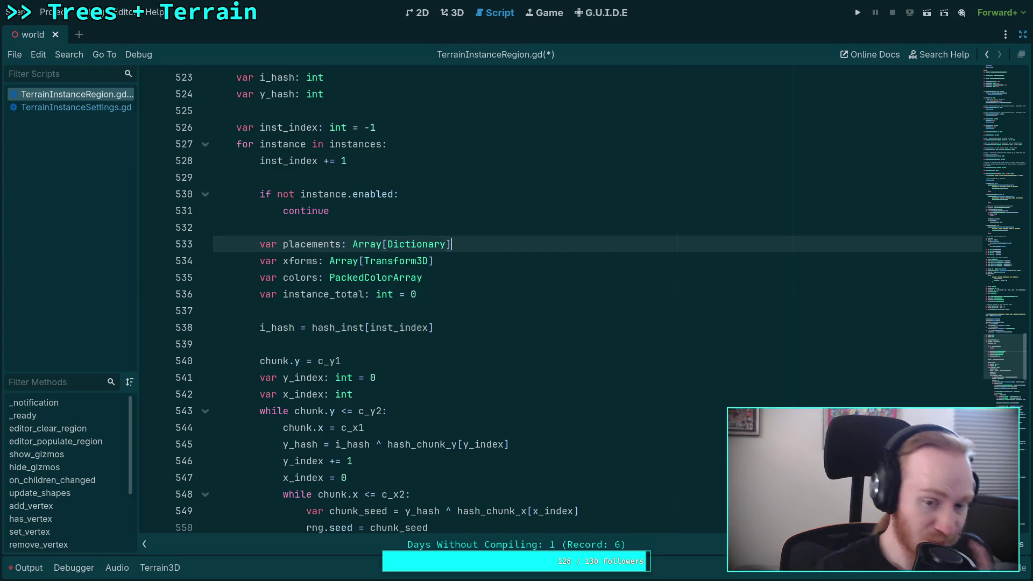
left_click(299, 279, "shift")
left_click(517, 272)
left_click(527, 245)
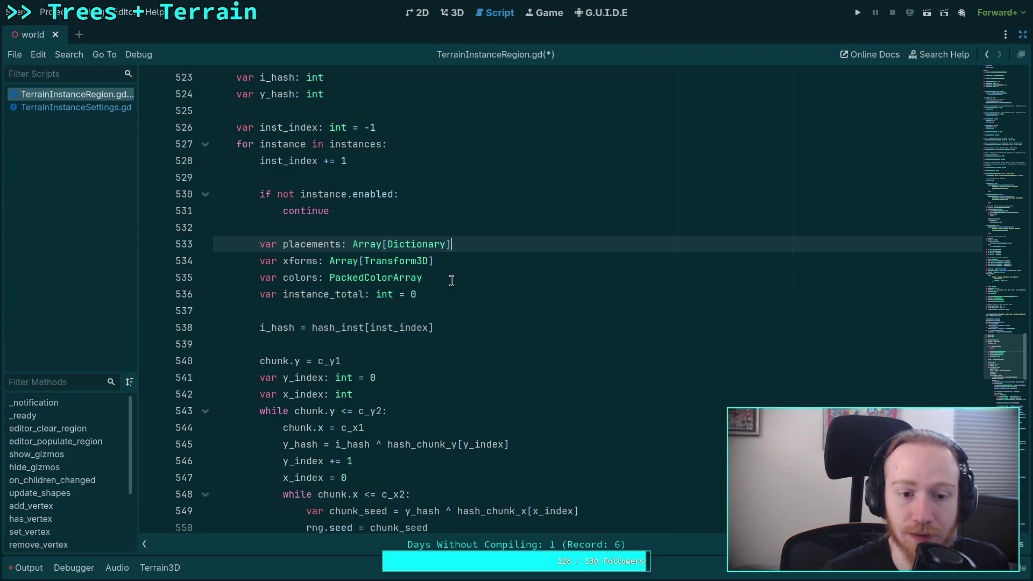
Review the chunk loop and count_added block, then select the xforms and colors declarations.
scroll(451, 280, "down", 5)
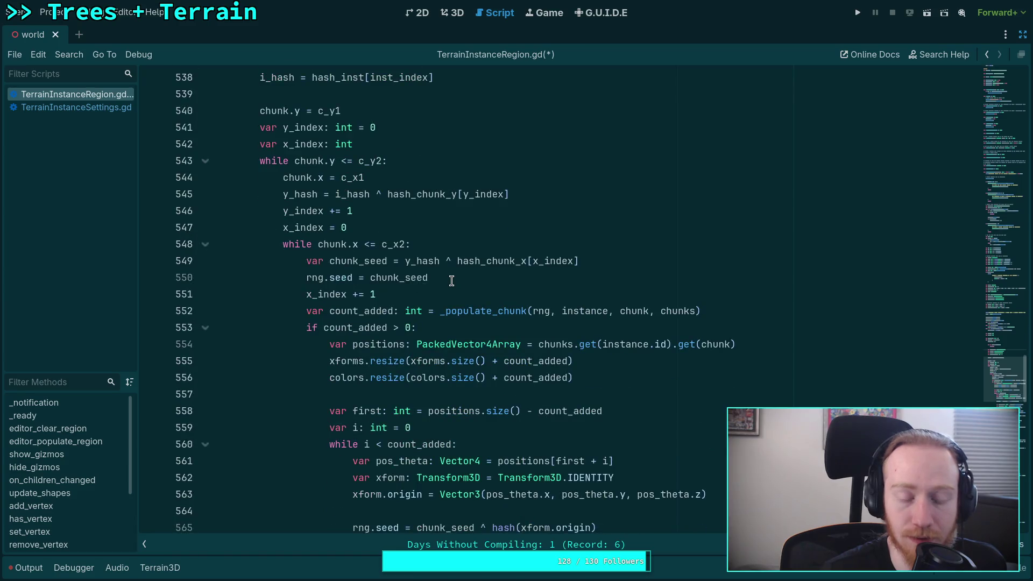
scroll(452, 281, "up", 1)
left_click(755, 394)
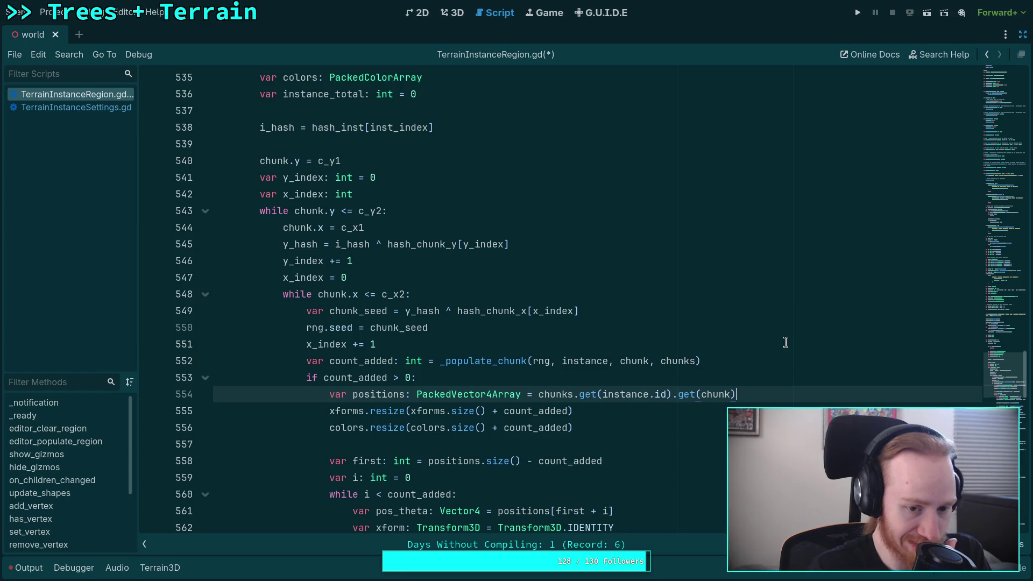
scroll(549, 409, "down", 3)
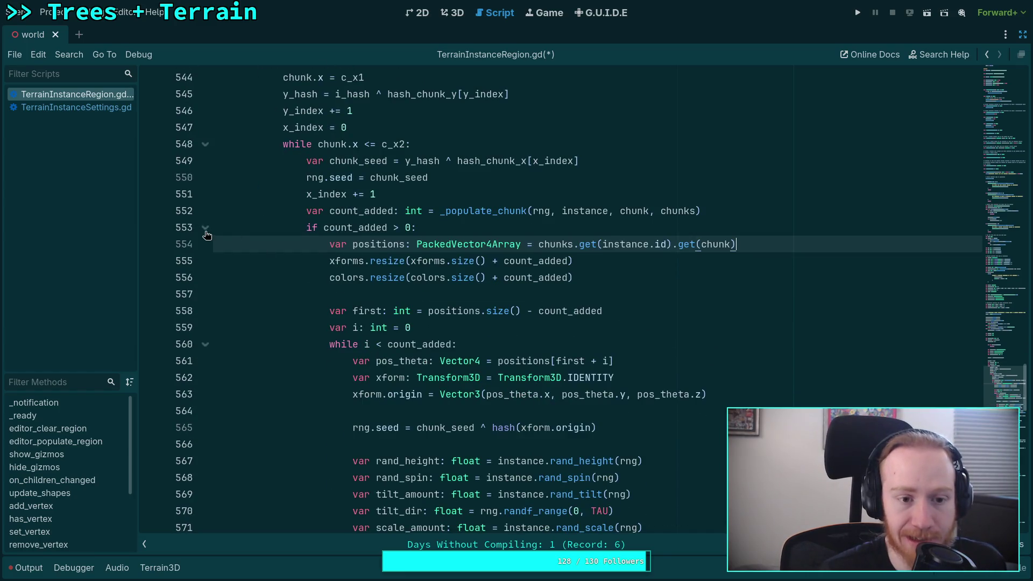
left_click(206, 231)
left_click(206, 231)
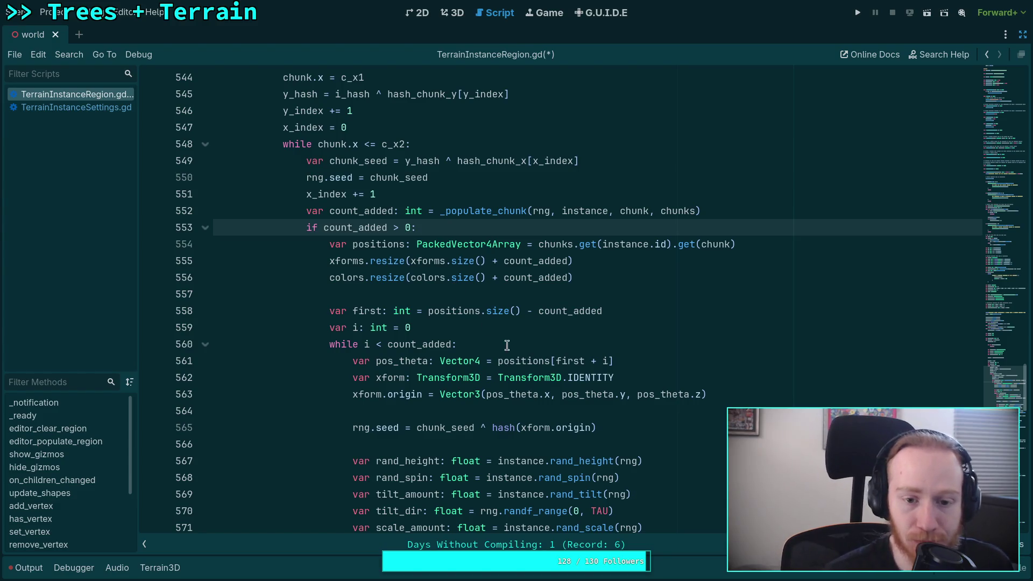
scroll(529, 360, "up", 5)
scroll(528, 360, "up", 3)
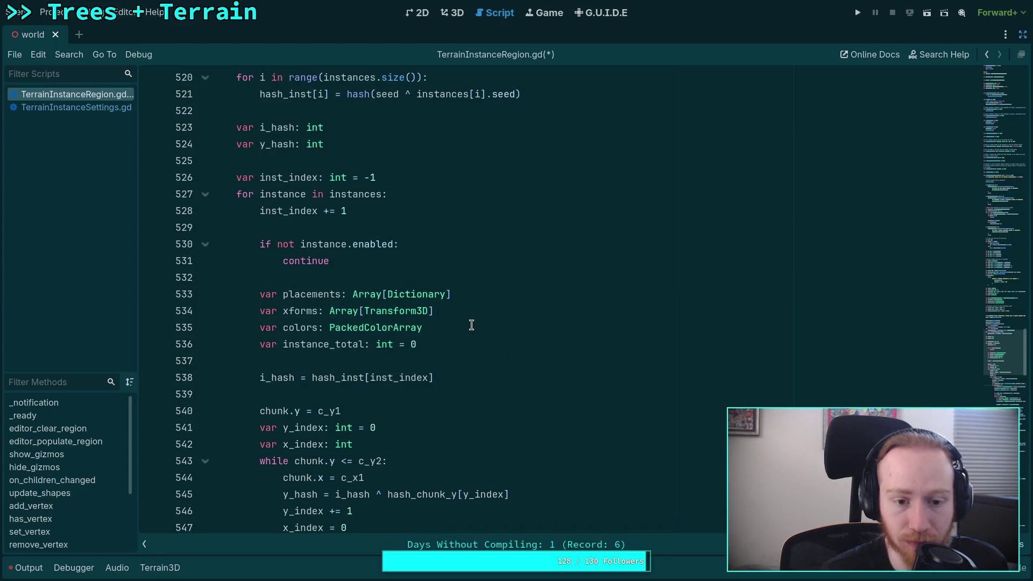
left_click_drag(472, 324, 261, 315)
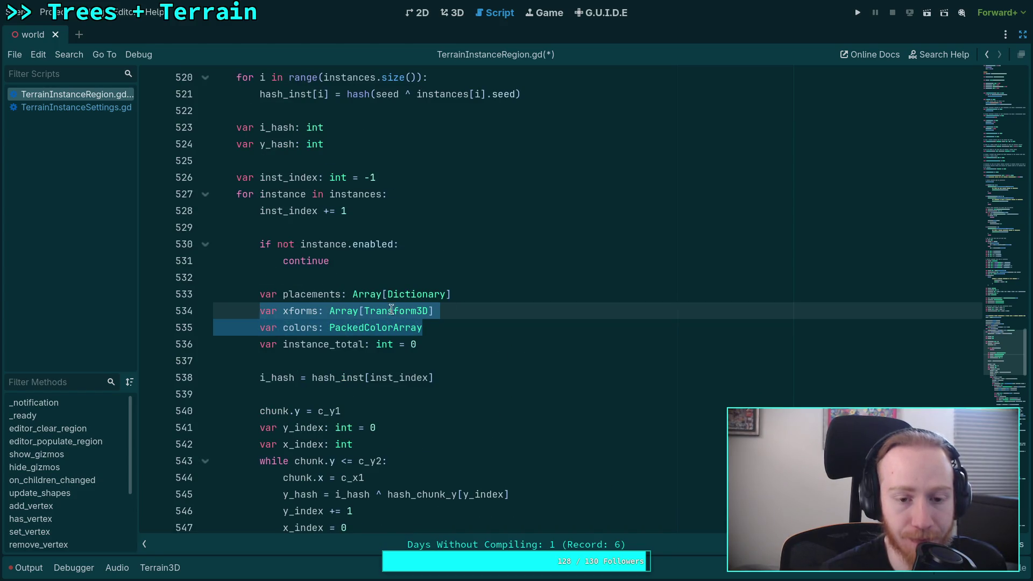
Delete the 'var xforms' and 'var colors' lines below placements and scroll to the resize lines.
left_click(489, 301)
key("Return")
type("{ &'xforms': xforms, &'colors': colors }")
left_click_drag(458, 347, 257, 304)
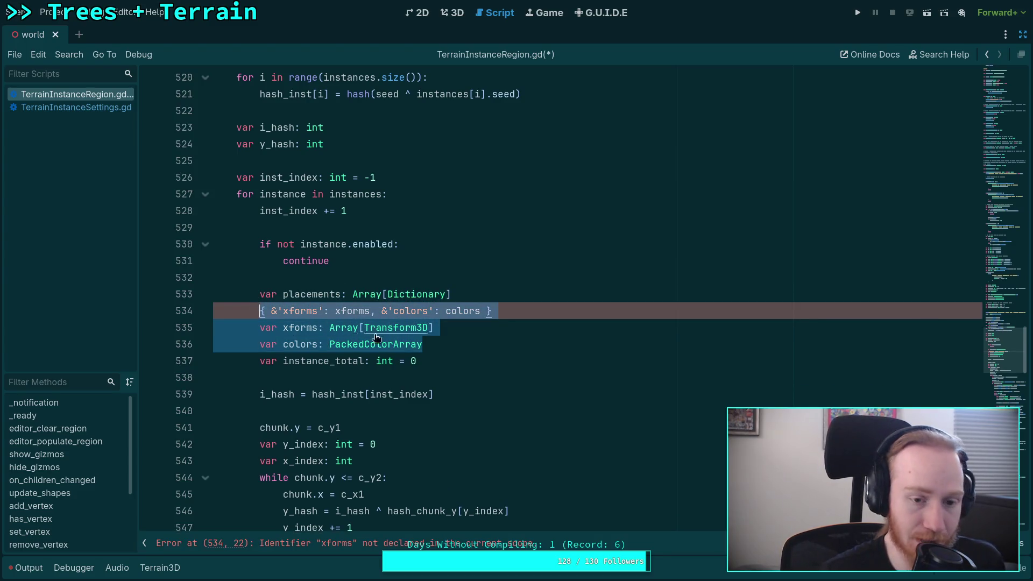
key("BackSpace")
key("BackSpace")
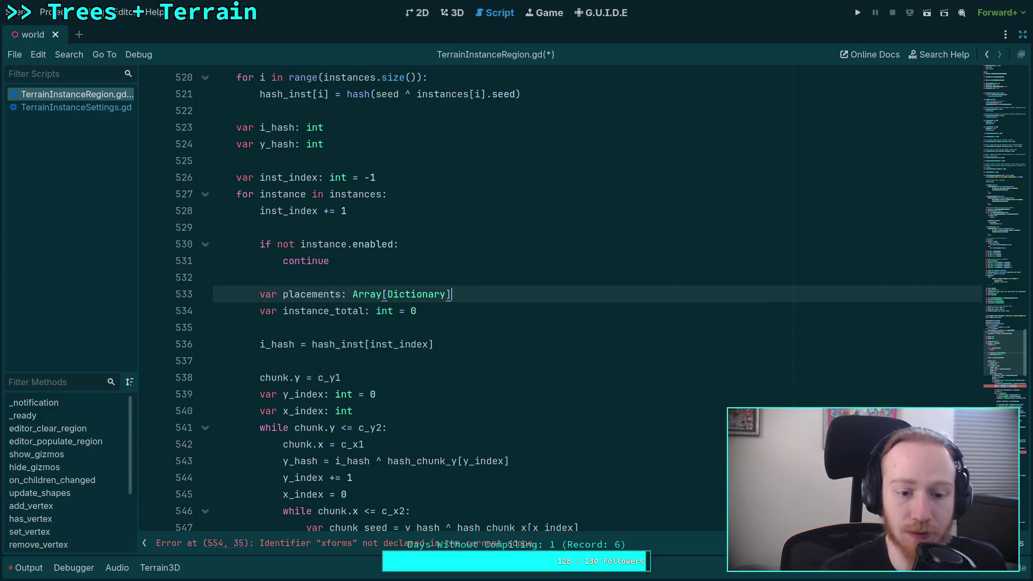
scroll(793, 269, "down", 7)
left_click(794, 261)
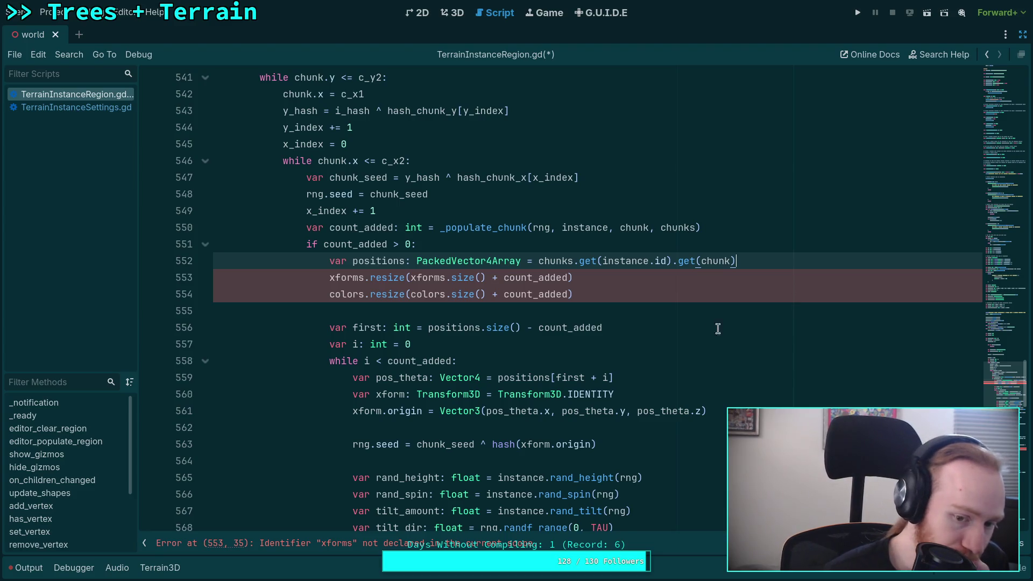
scroll(710, 329, "down", 1)
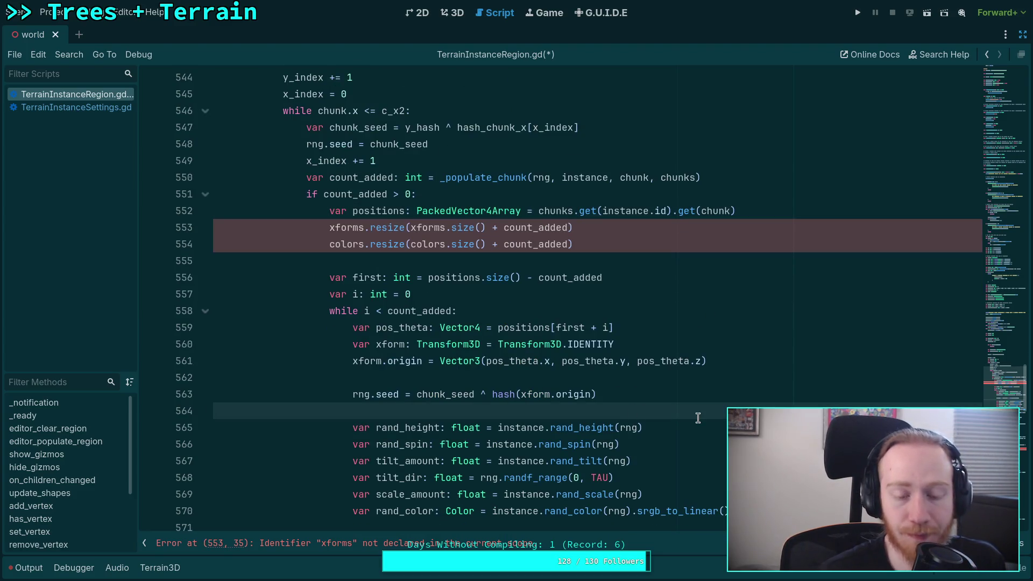
Add 'var rand_id: int = instance.id' on a new line after seeding the rng.
key("Return")
key("Tab")
type("var rand_id:")
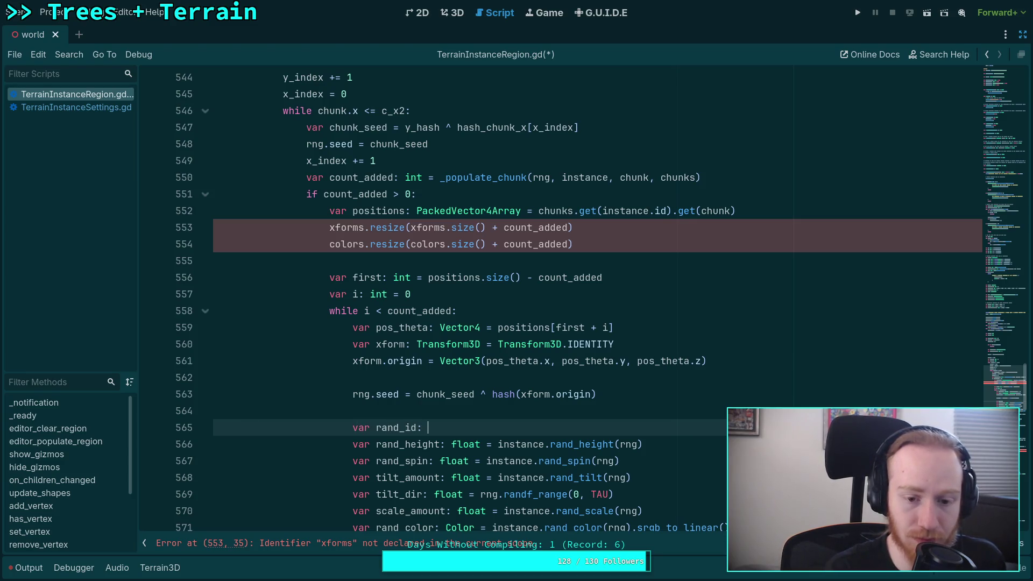
type(" int =")
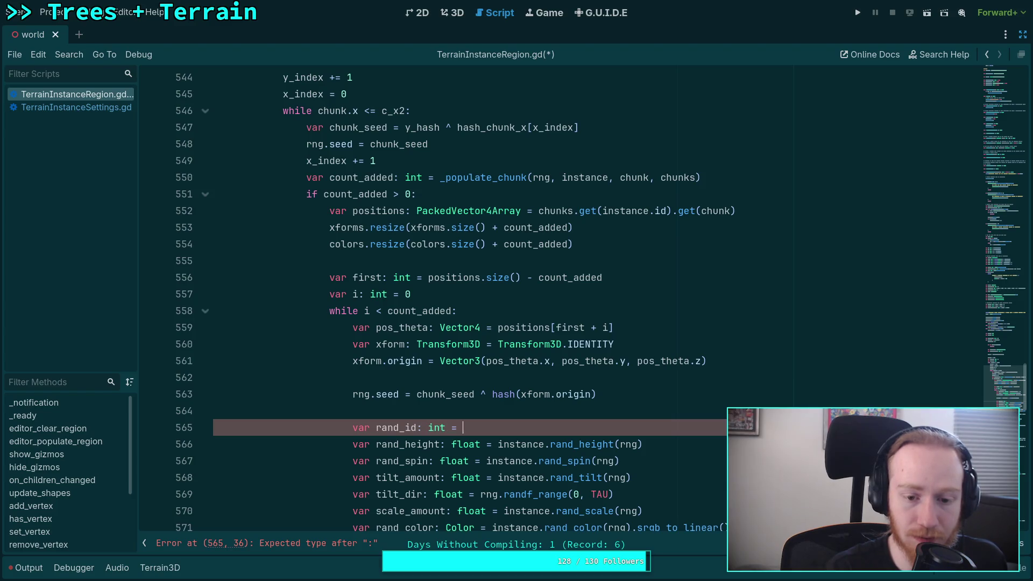
type(" in")
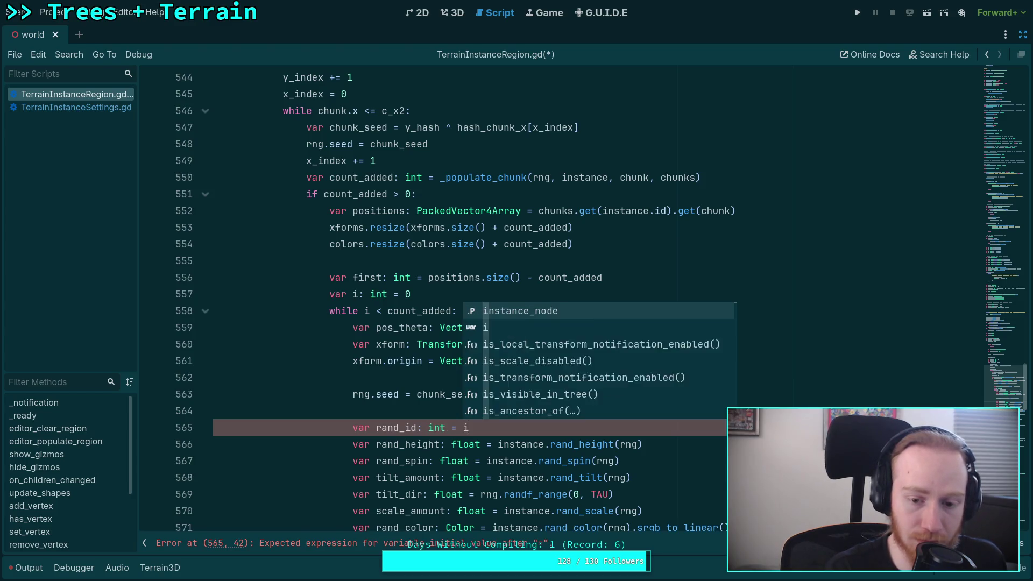
type("stance.id")
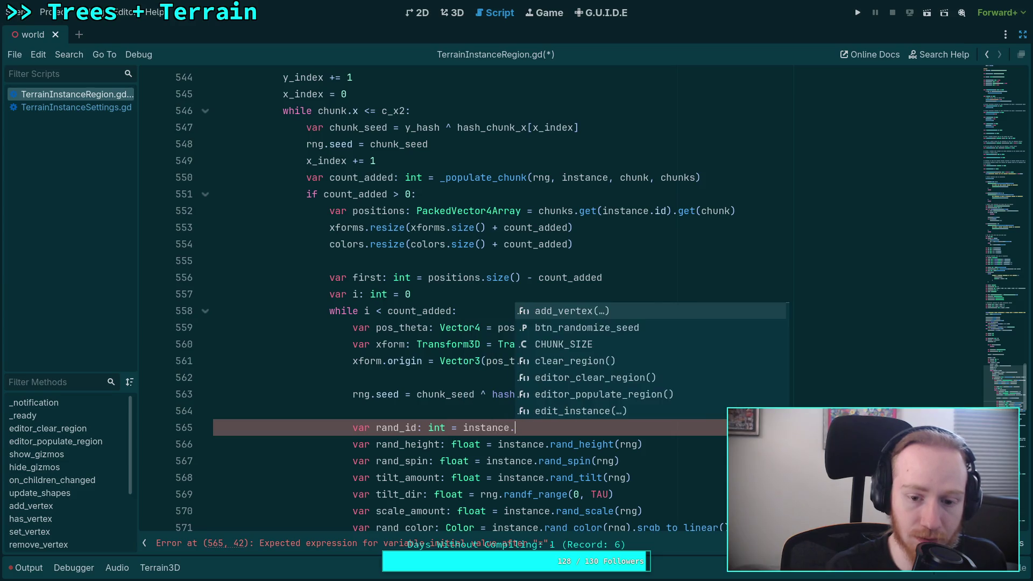
key("Escape")
key("Return")
Add the condition 'if instance.ids.size() > 0:' below the rand_id declaration.
type("if ")
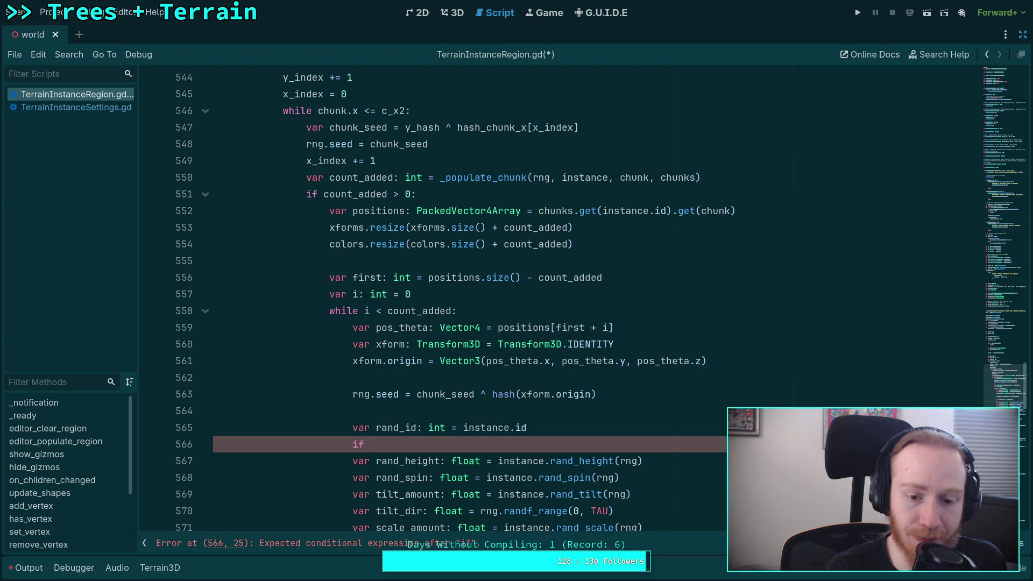
type("in")
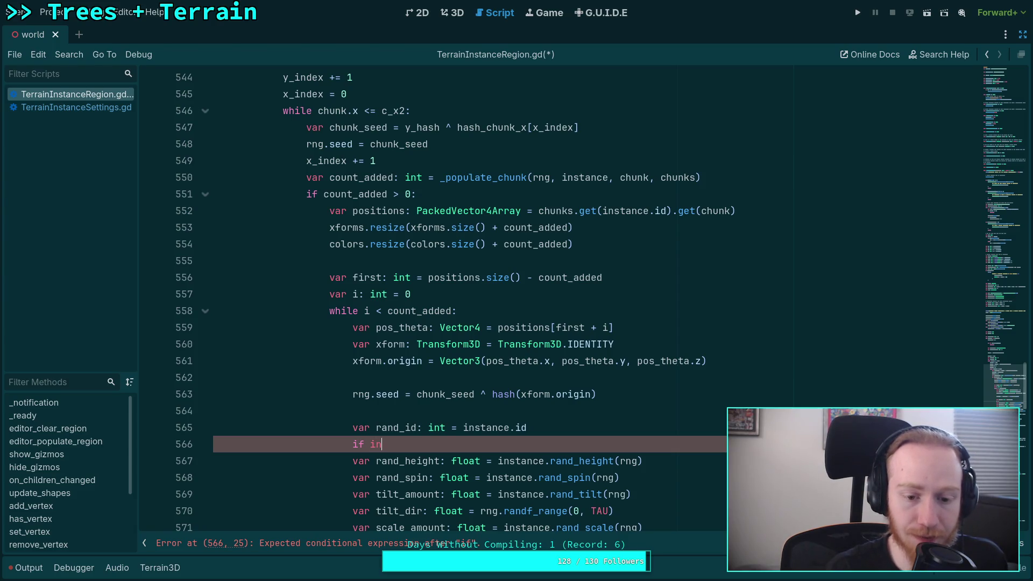
type("stance.ids.is")
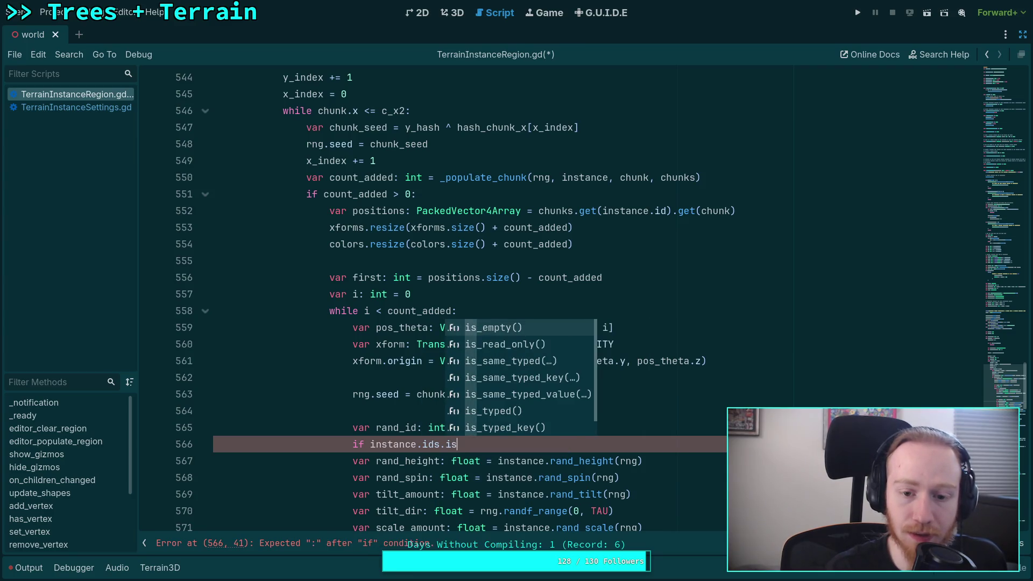
key("BackSpace")
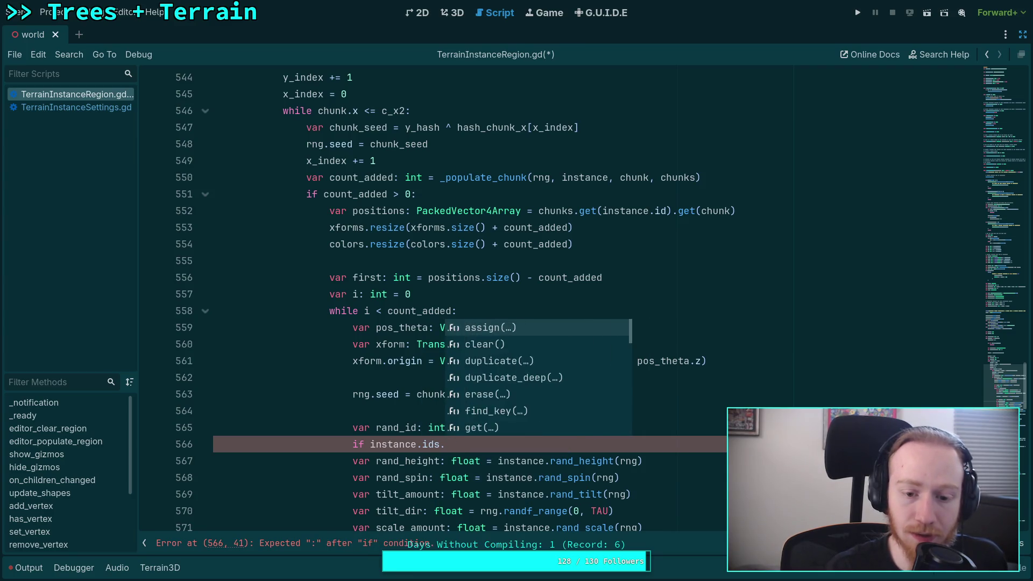
type("siz")
key("Return")
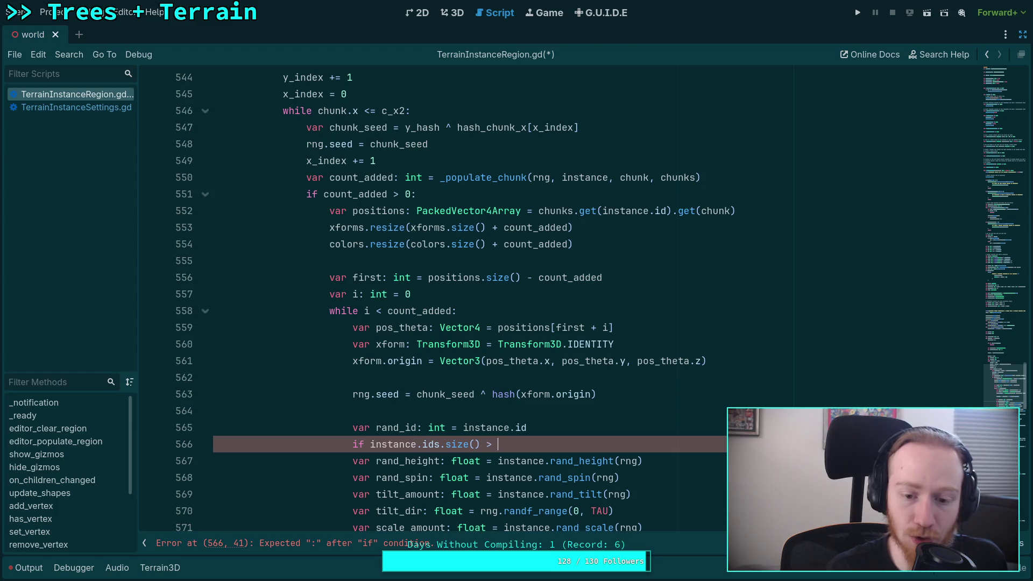
type("0:")
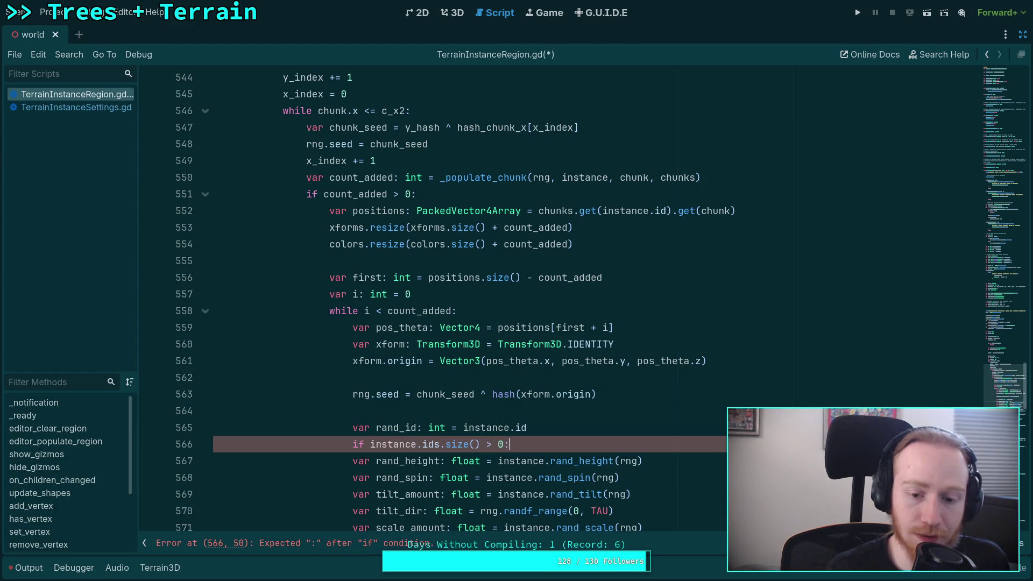
key("BackSpace")
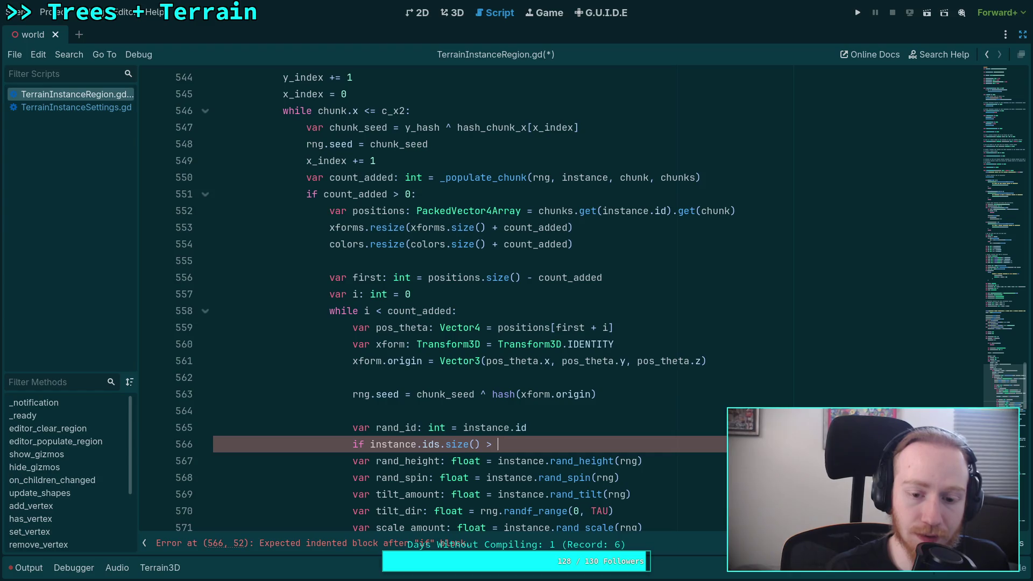
type("[")
key("ctrl+z")
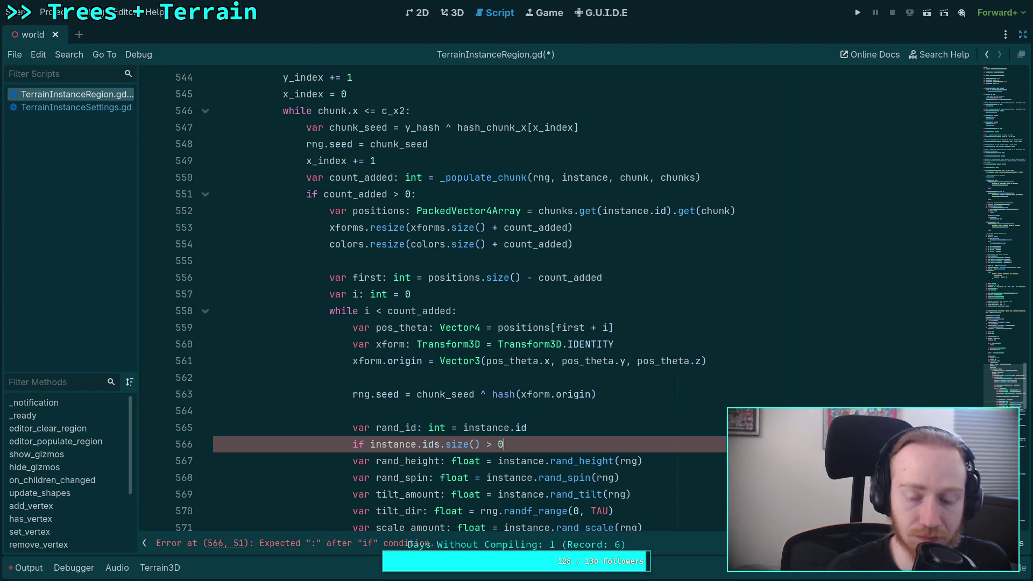
type(":")
key("Return")
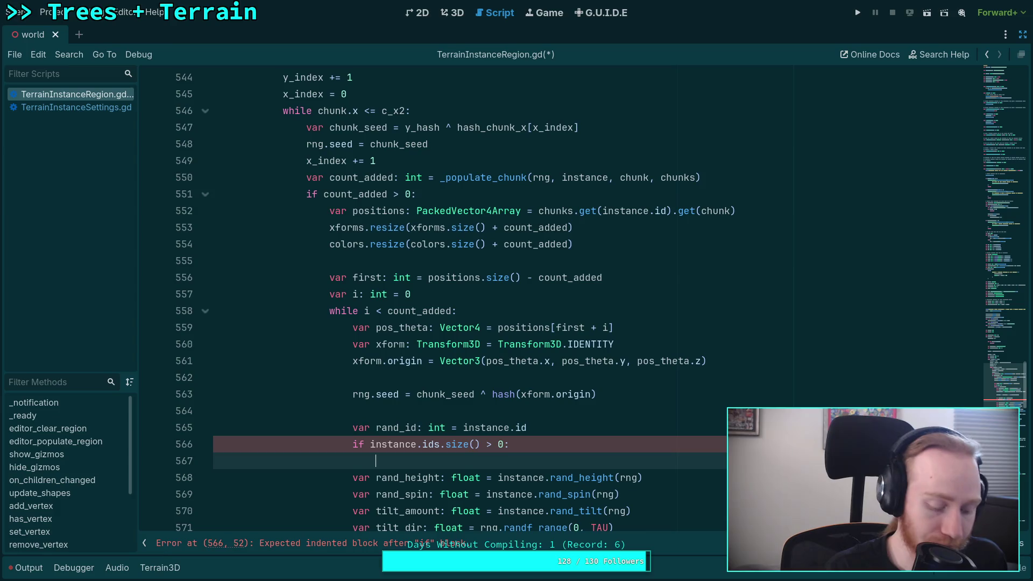
Type 'rand_id = instance.rand_id(rng)' in the if body, then delete the call again.
type("rand_id ")
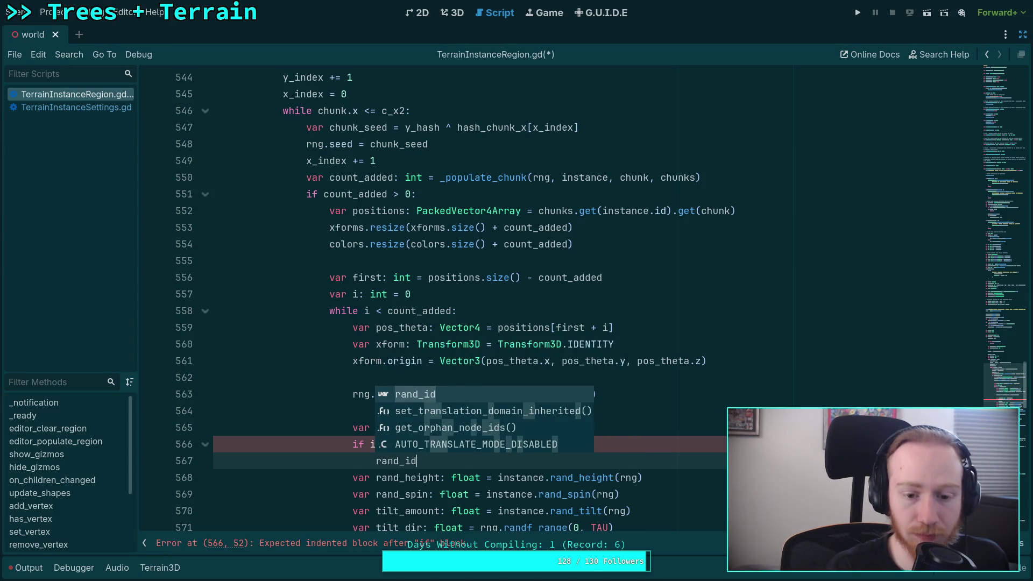
type("= inst")
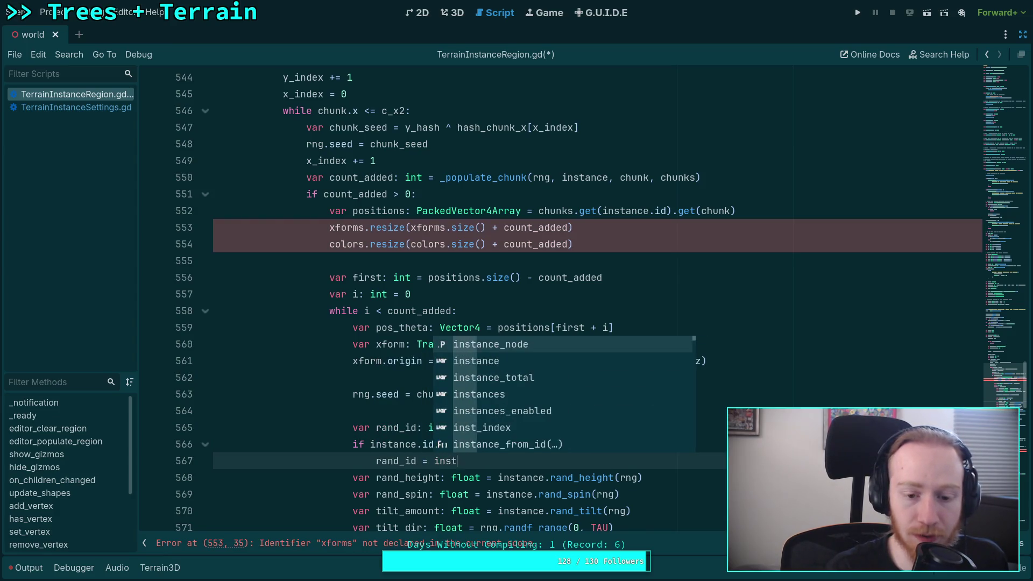
type("ance.rand_id(")
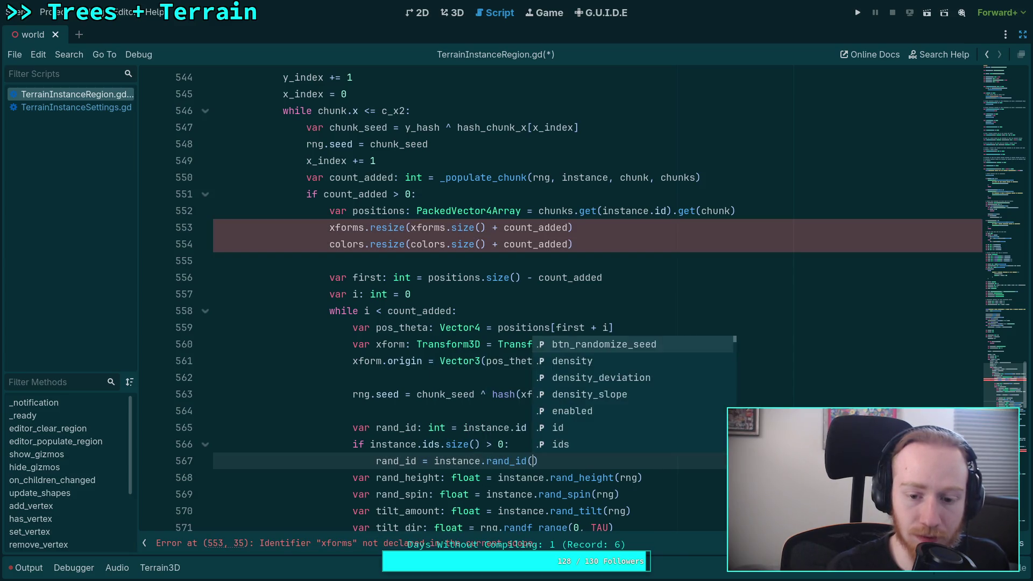
key("Return")
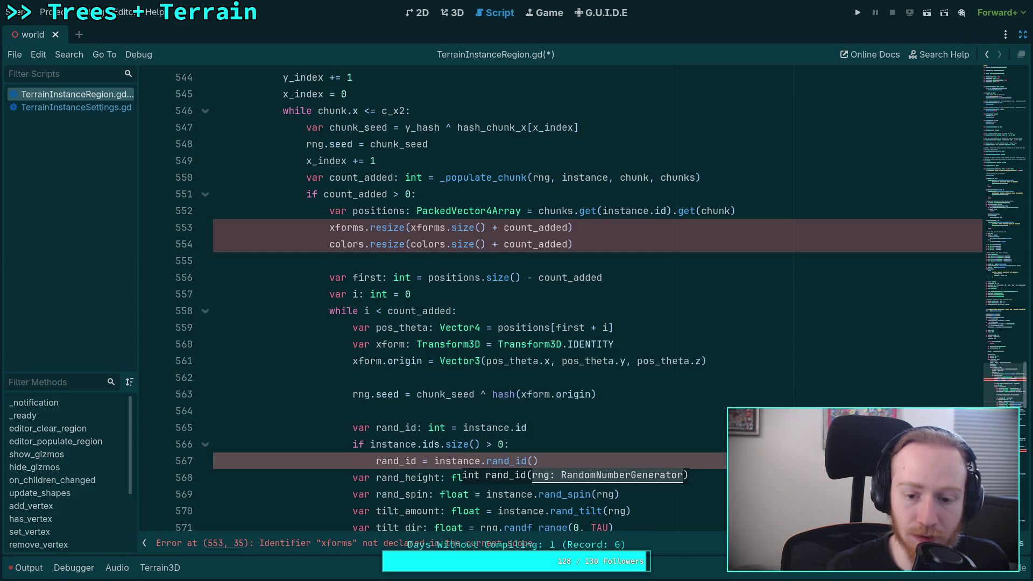
type("rng")
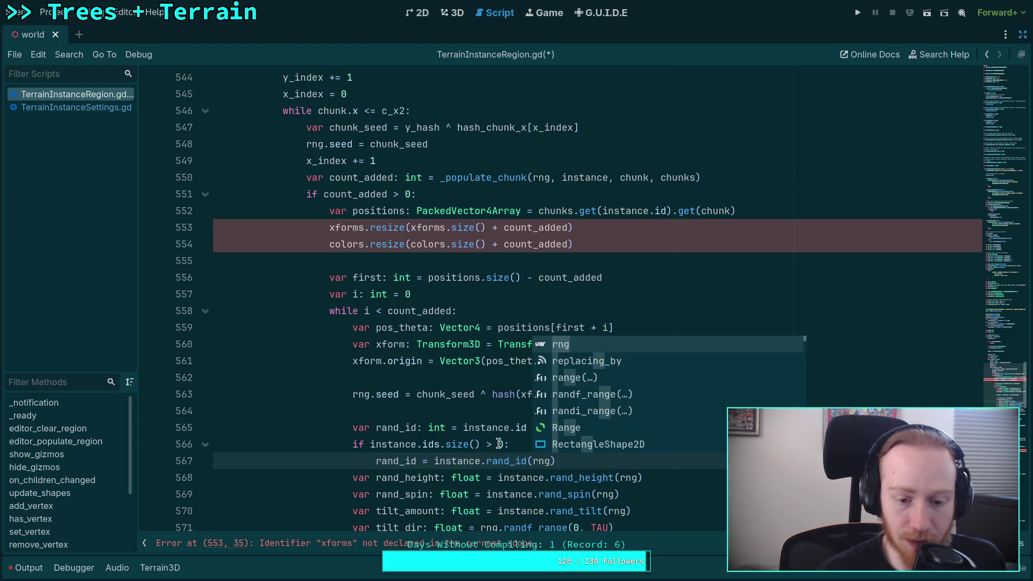
left_click_drag(434, 463, 599, 461)
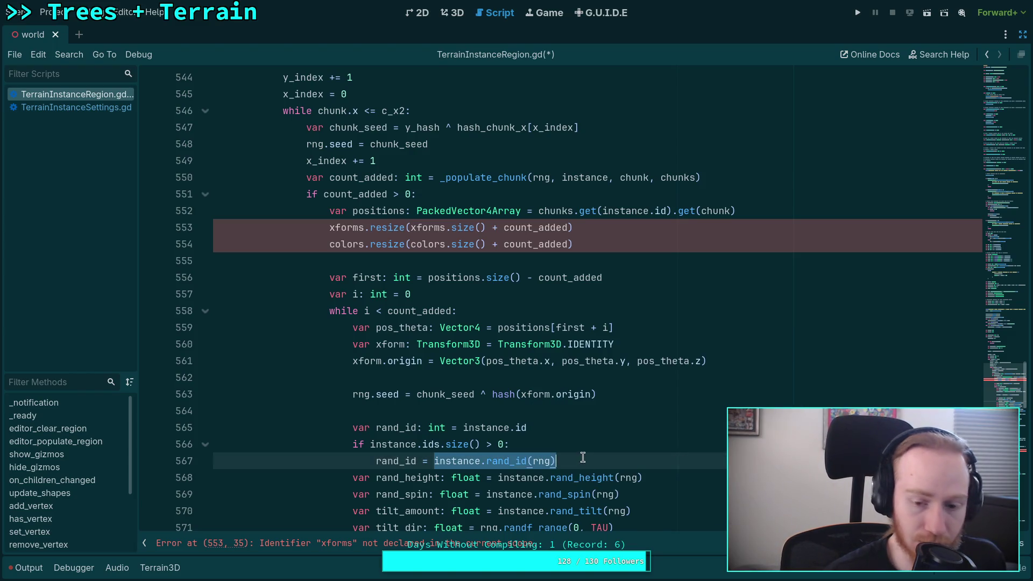
key("BackSpace")
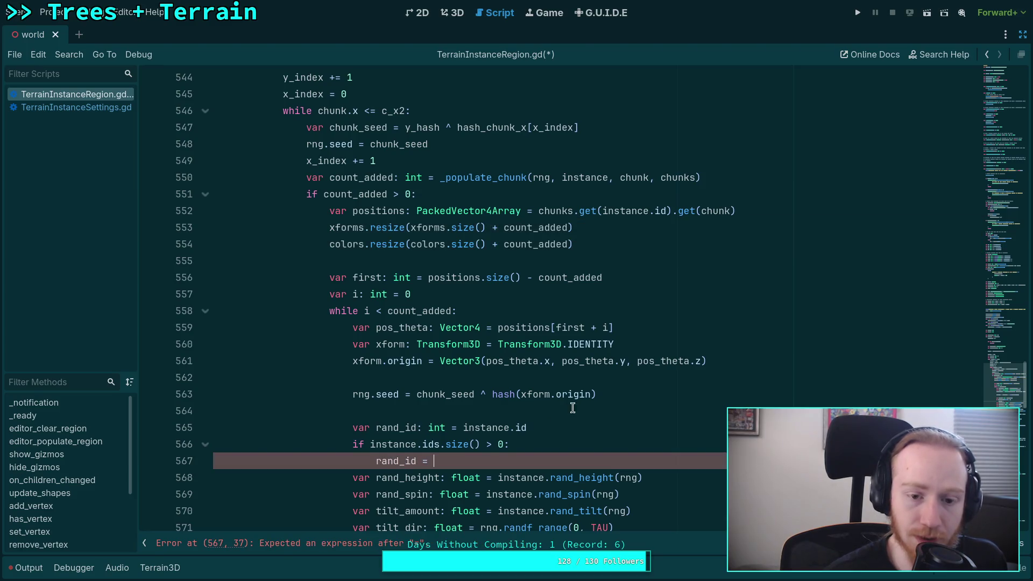
scroll(572, 408, "up", 8)
scroll(572, 408, "up", 15)
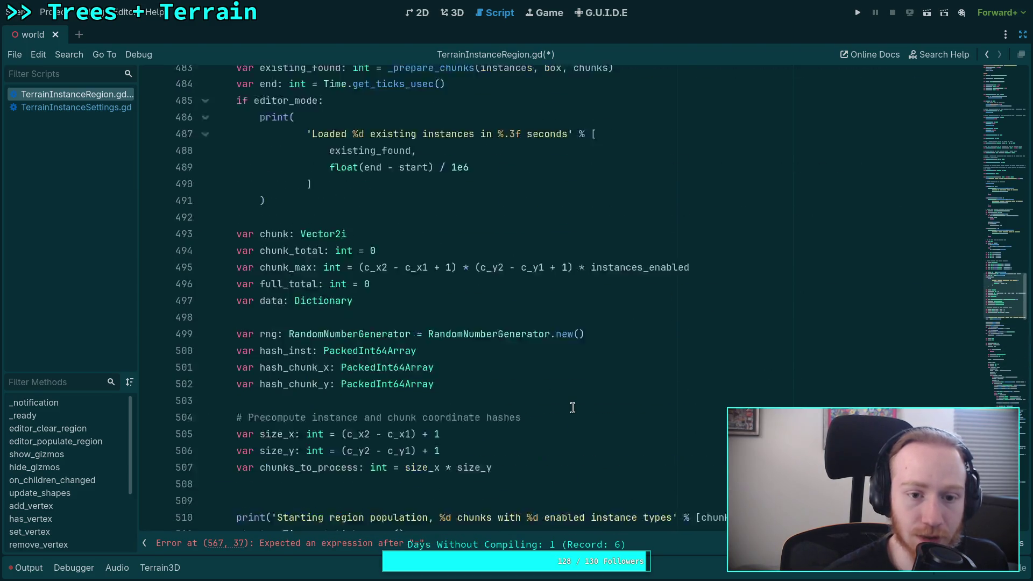
Remove the rand_id fallback and ids check lines from the placement loop.
type("instance.rand_height(rng)")
key("Up")
type("[")
key("BackSpace")
key("BackSpace")
key("BackSpace")
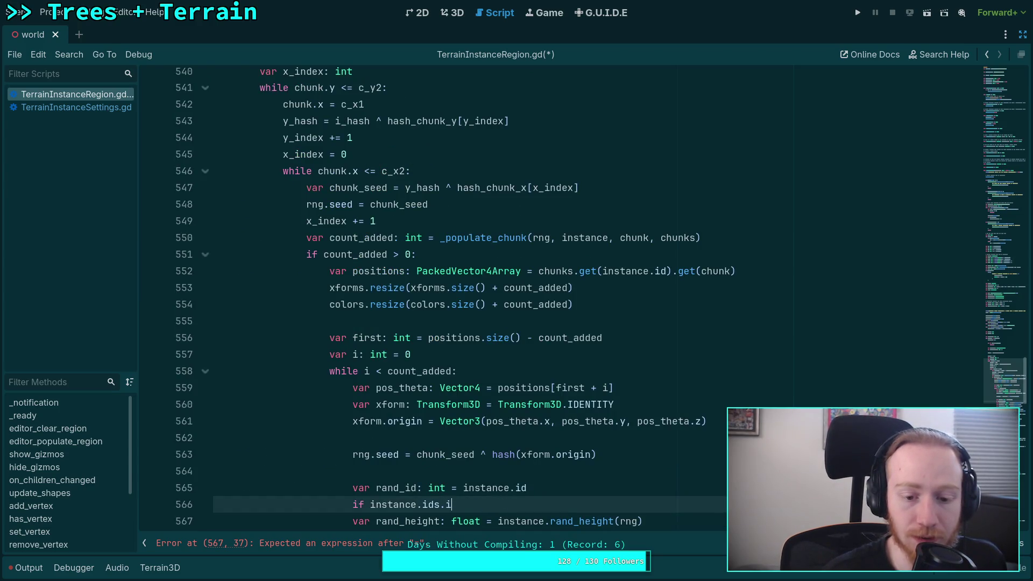
key("BackSpace")
key("BackSpace")
key("BackSpace")
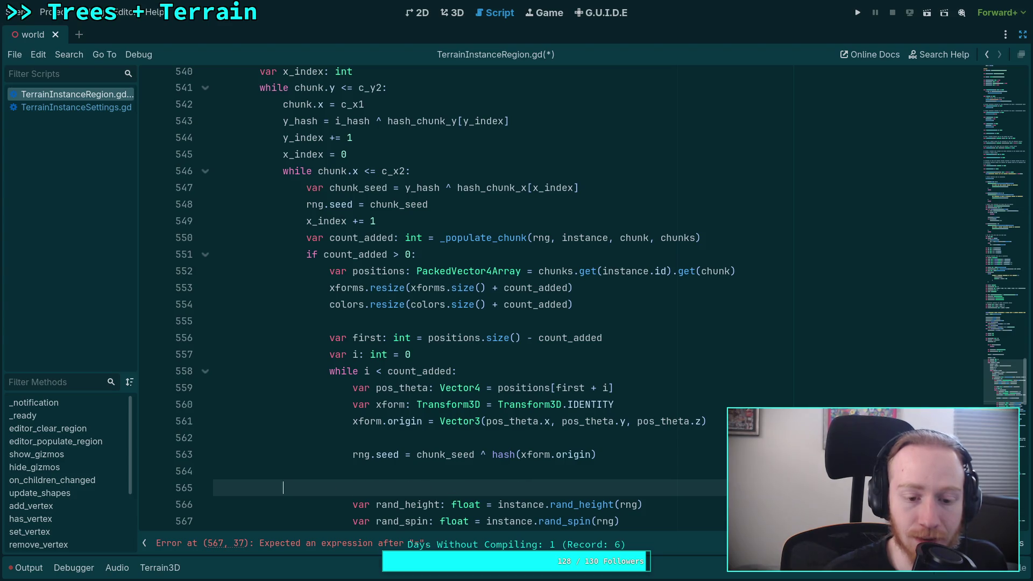
Move the xforms and colors declarations below the positions line, indented inside the count_added > 0 block.
key("ctrl+z")
key("ctrl+z")
key("ctrl+z")
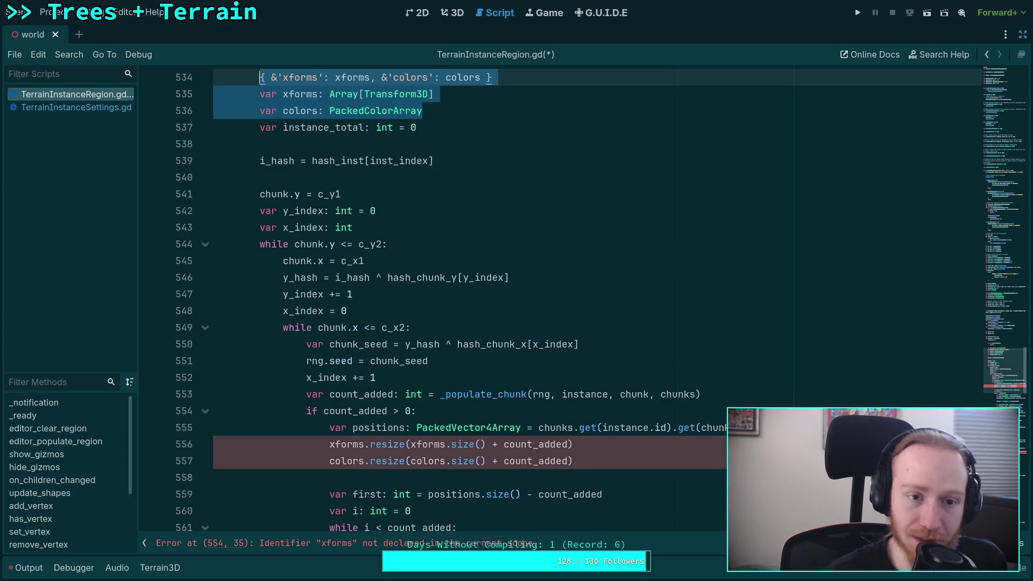
key("ctrl+shift+z")
scroll(773, 306, "down", 2)
left_click(772, 306)
left_click(742, 294)
key("ctrl+v")
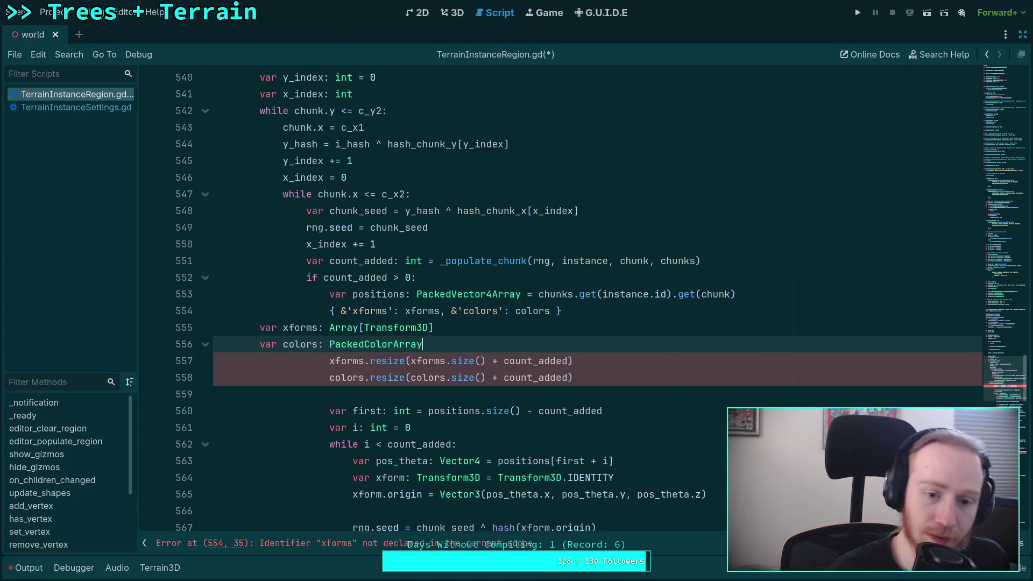
key("shift+Up")
key("Tab")
key("Tab")
key("Tab")
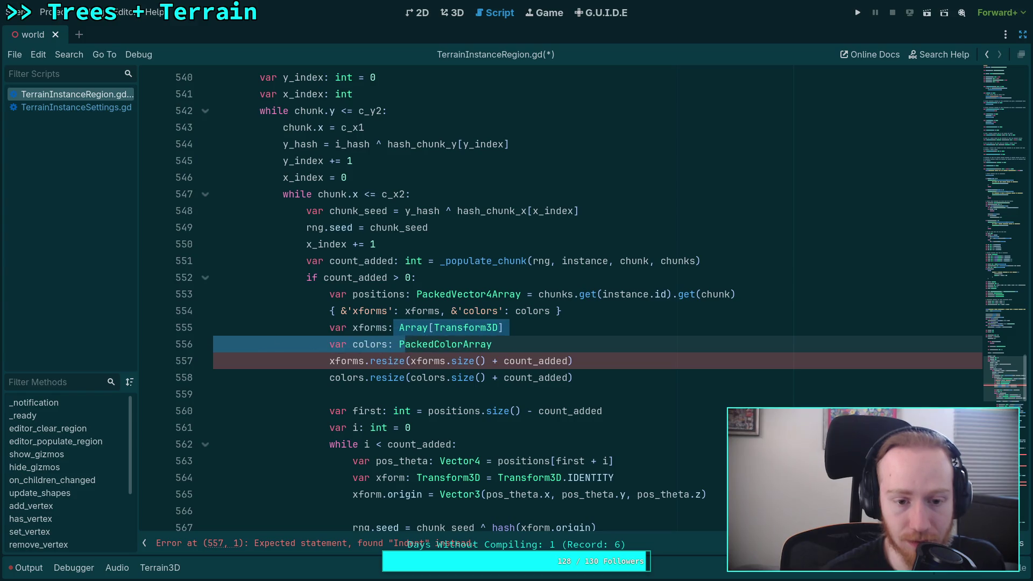
left_click(521, 378)
left_click(543, 411)
scroll(543, 398, "down", 3)
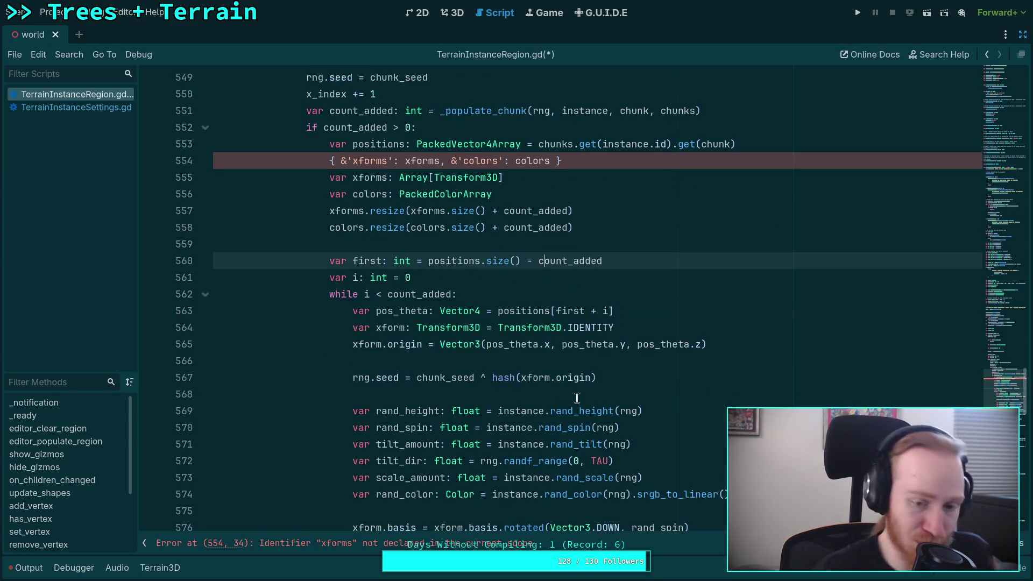
scroll(544, 387, "down", 1)
scroll(546, 376, "down", 1)
scroll(546, 355, "down", 1)
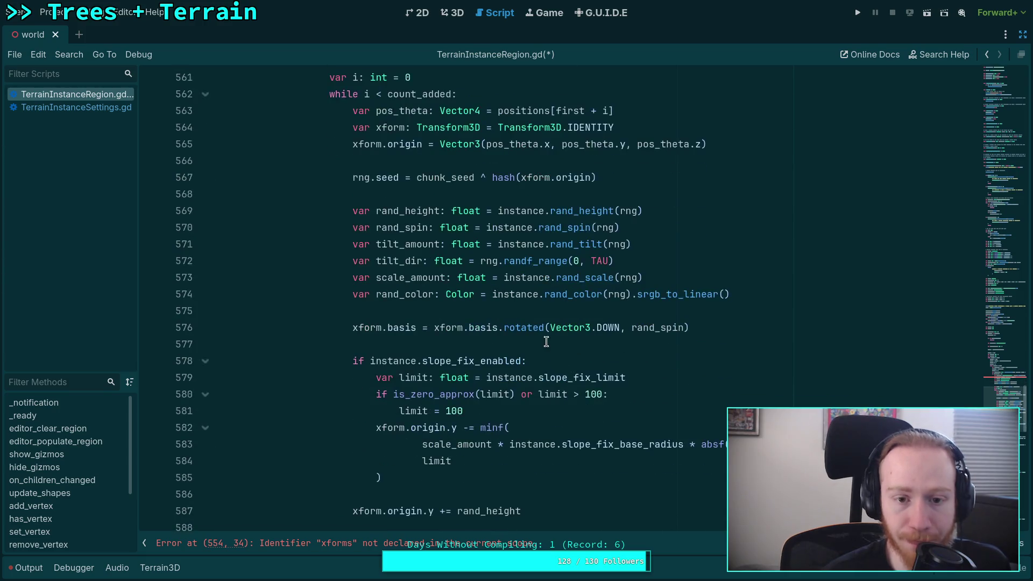
scroll(544, 334, "up", 1)
left_click(544, 248)
Add 'var rand_id: int = instance.rand_id(rng)' after rng.seed, save, and switch to TerrainInstanceSettings.gd.
key("Return")
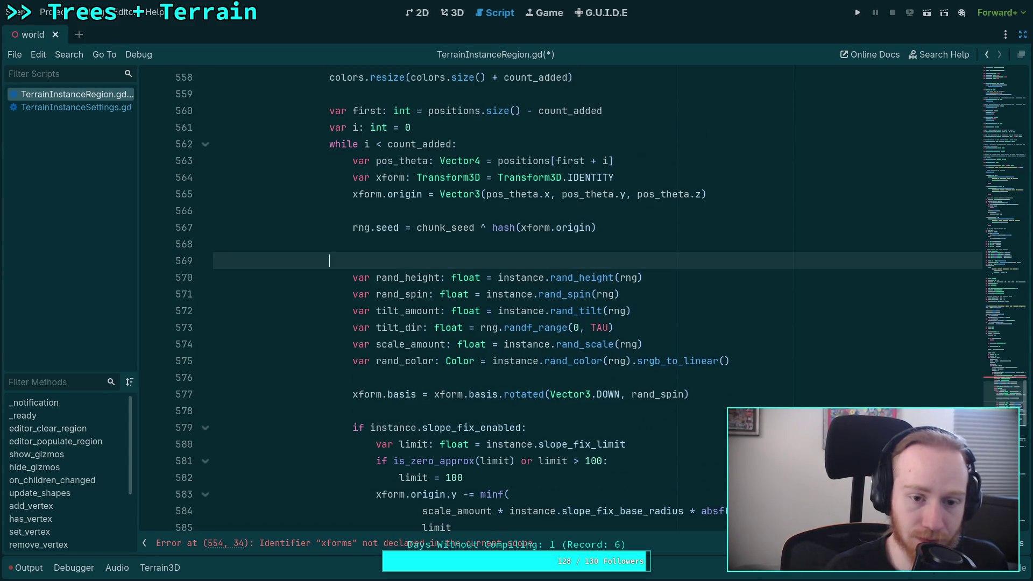
type("var rand_id: int = ")
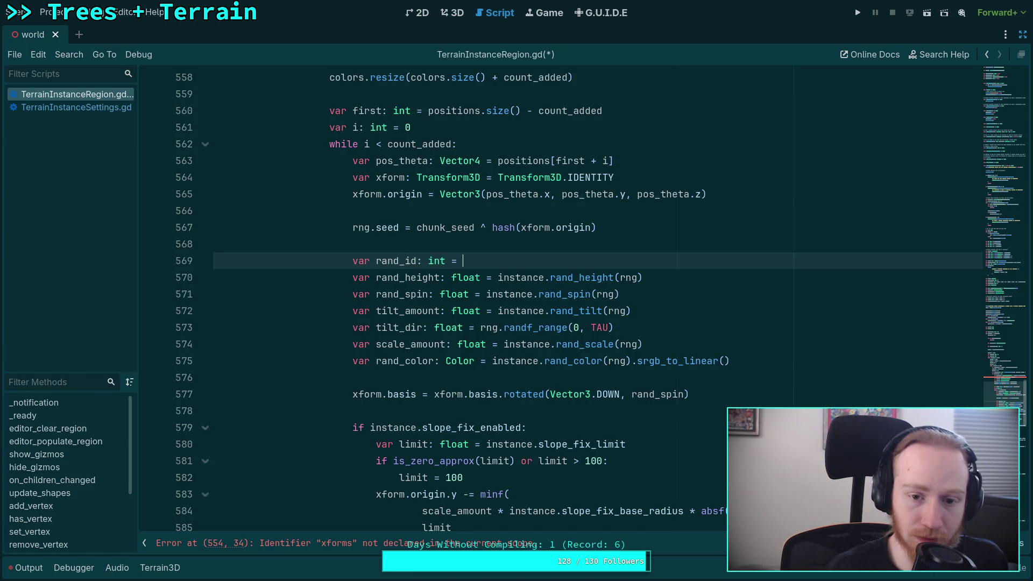
type("instance.")
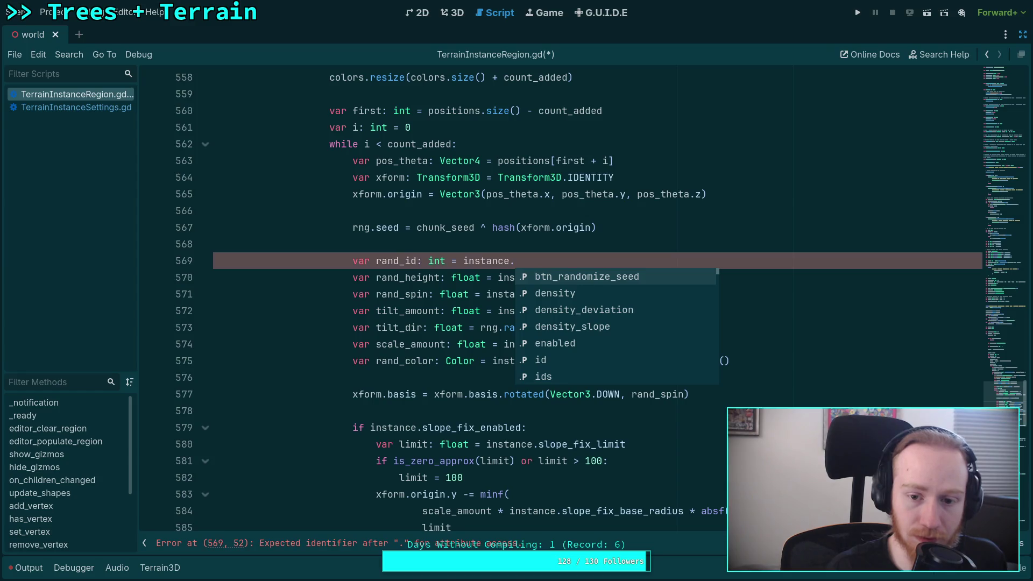
type("rand_id")
key("Return")
type("rng)")
key("ctrl+s")
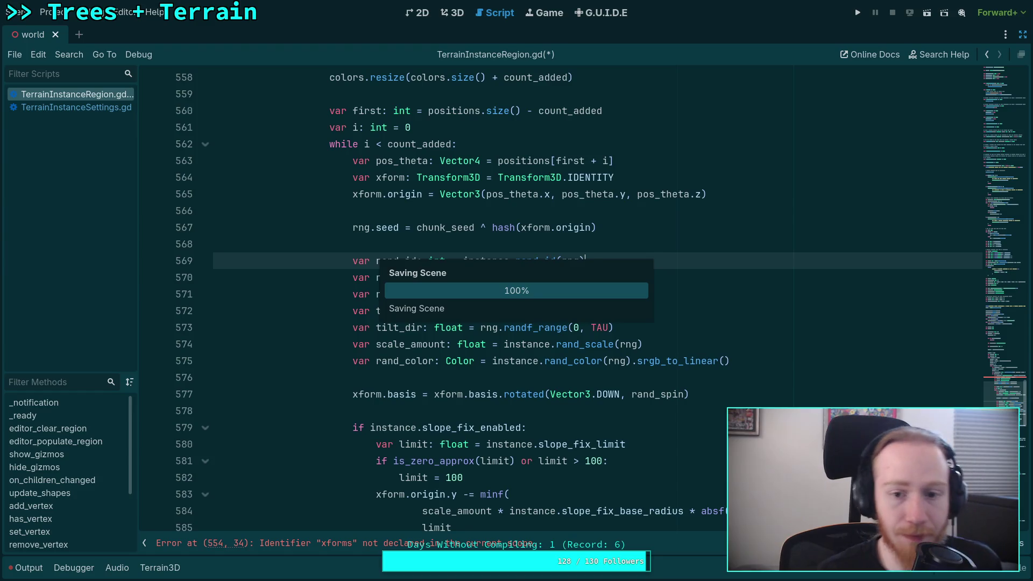
left_click(697, 359)
left_click(94, 109)
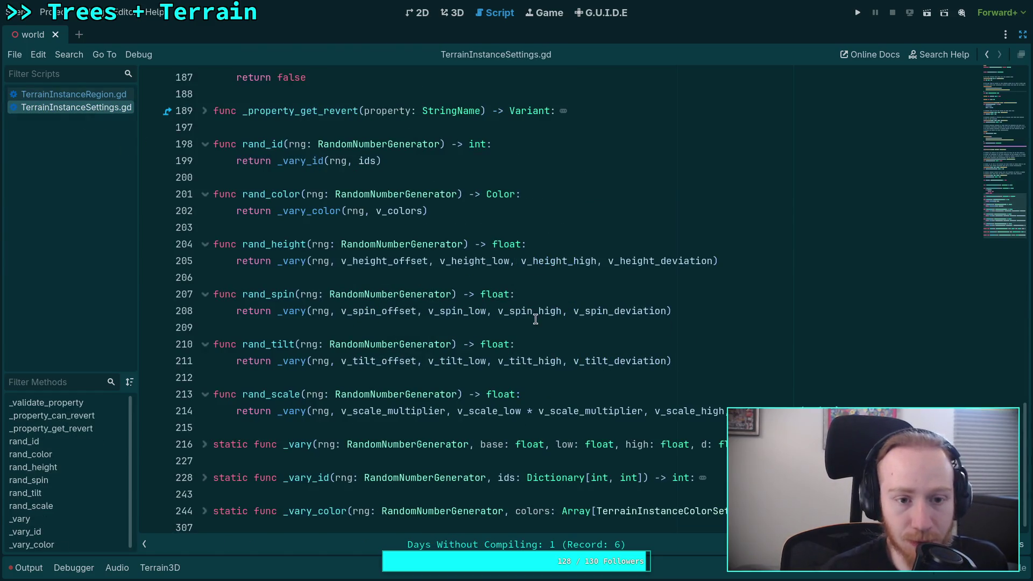
Begin rand_id with 'var result: int = _vary_id(rng, ids)'.
scroll(521, 220, "up", 1)
left_click(553, 202)
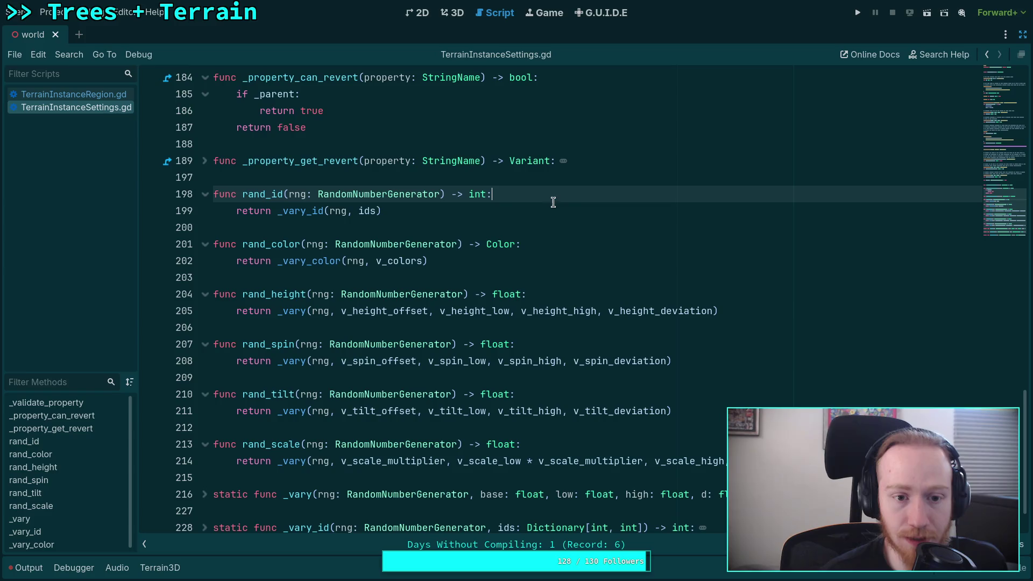
key("Return")
type("if")
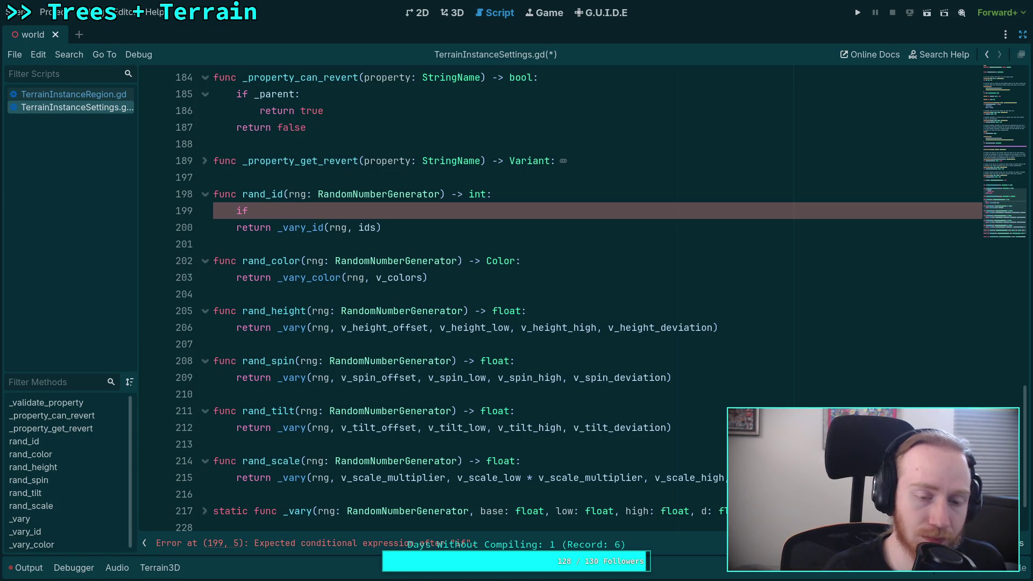
key("BackSpace")
key("BackSpace")
type("ar result = ")
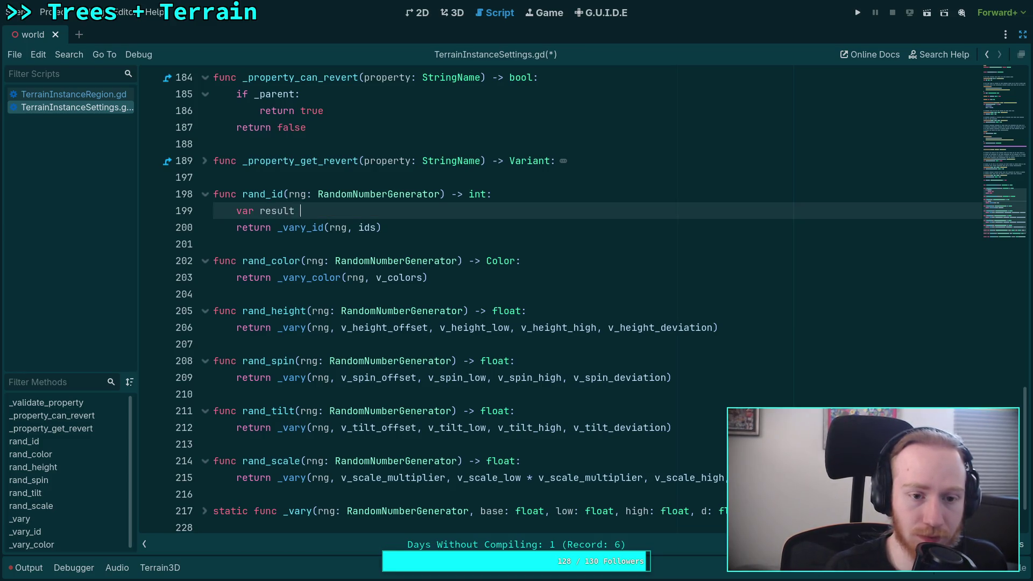
type("_var")
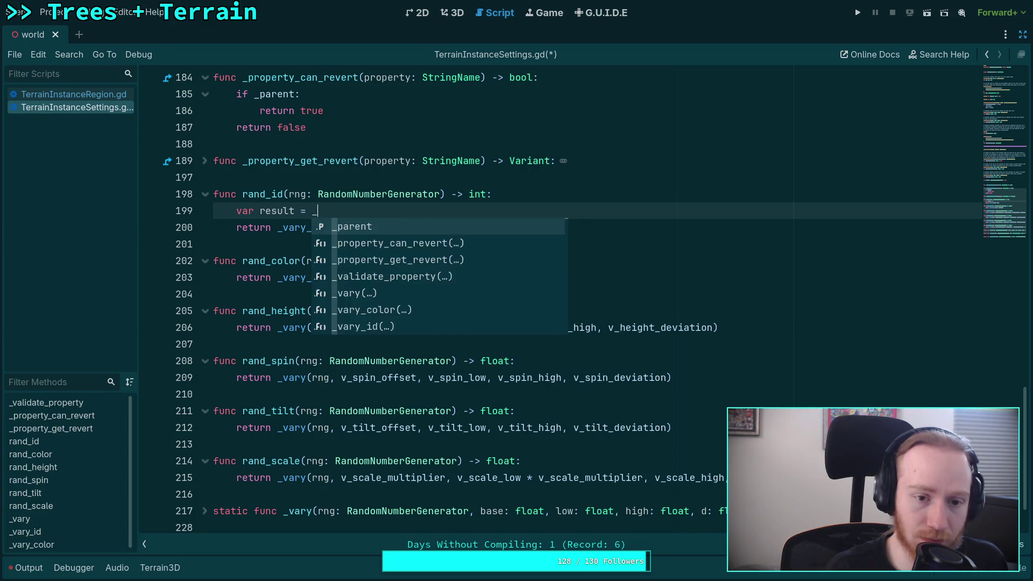
key("Down")
key("Down")
key("Return")
type("rng, ids)")
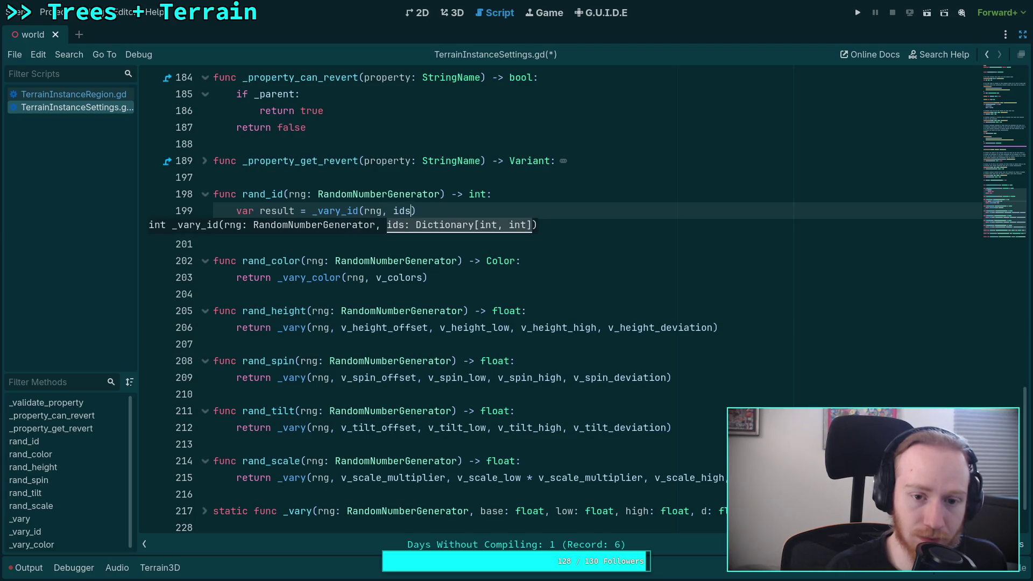
scroll(620, 261, "down", 2)
left_click(299, 143)
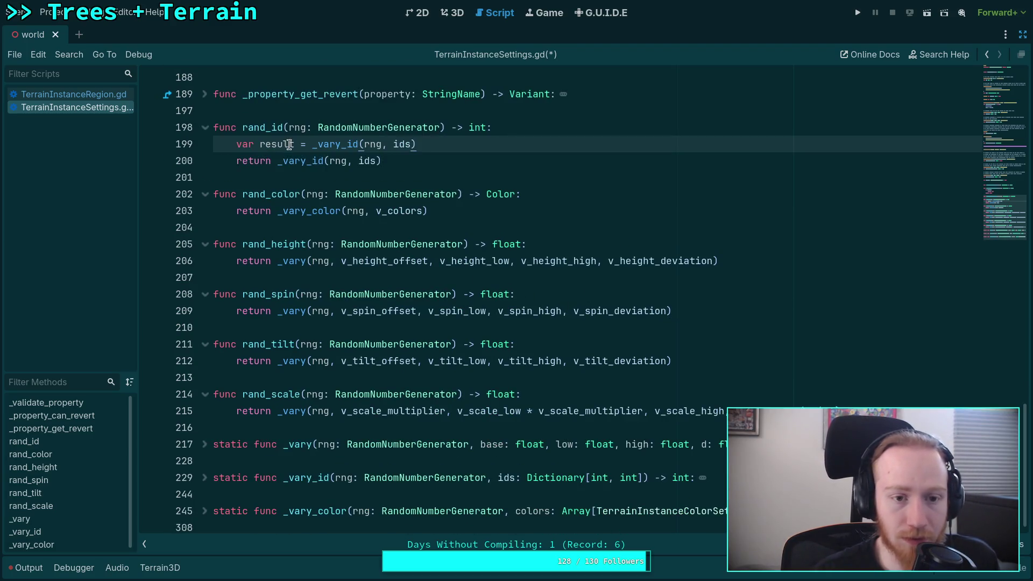
type(": int")
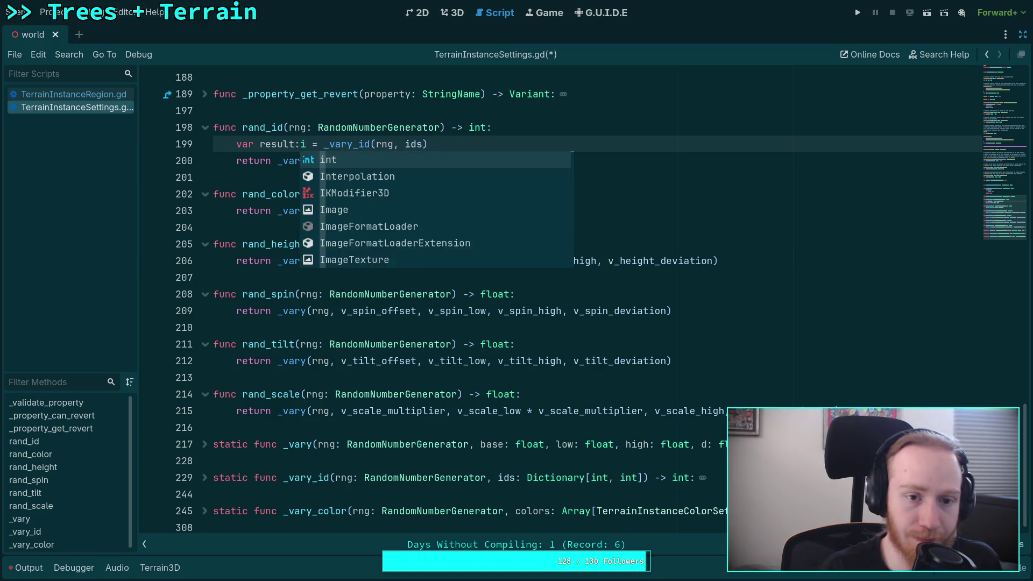
Unfold the _vary_id function to read it, then fold it back.
left_click(204, 478)
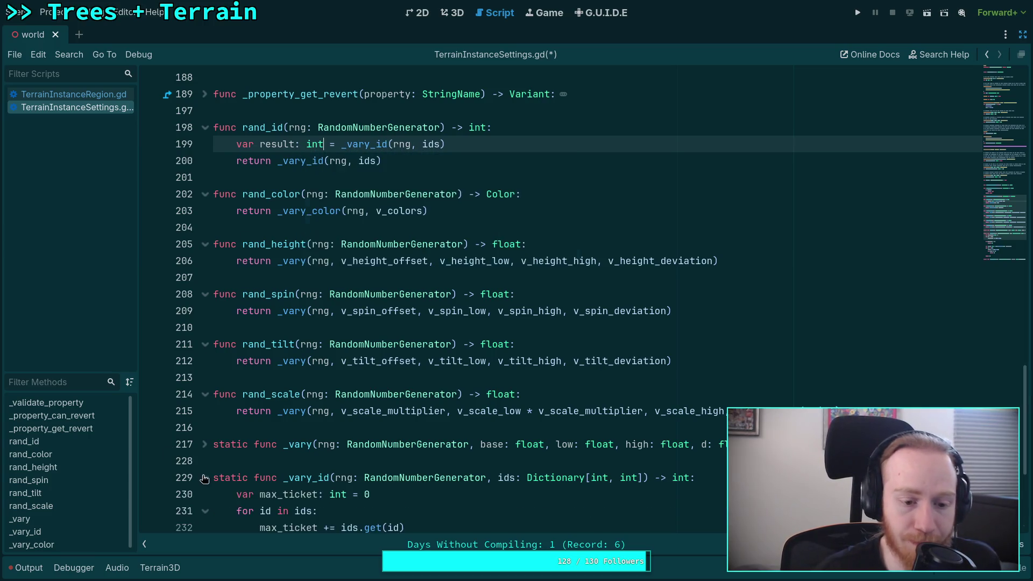
scroll(247, 445, "down", 3)
scroll(453, 312, "down", 1)
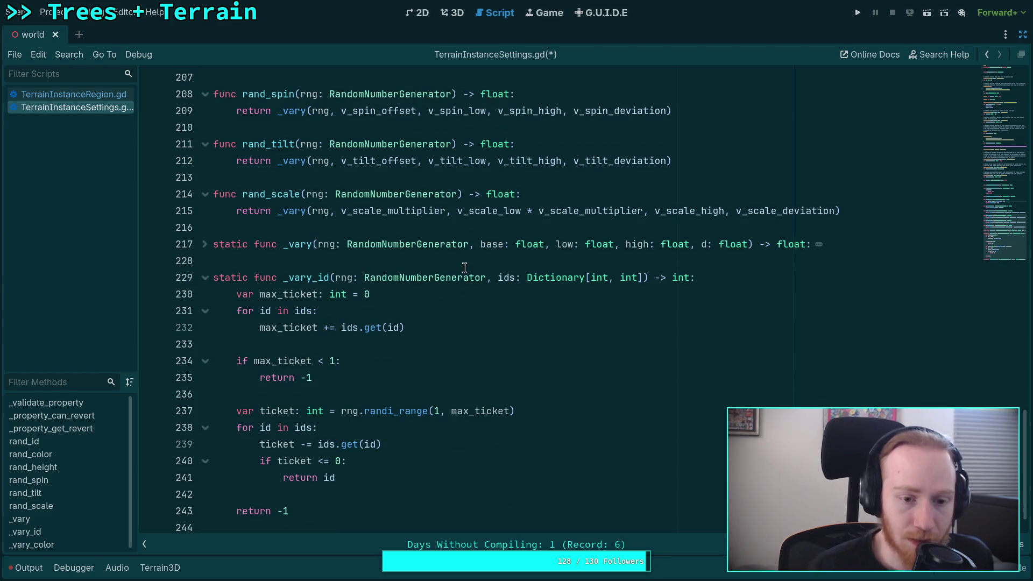
scroll(420, 323, "down", 1)
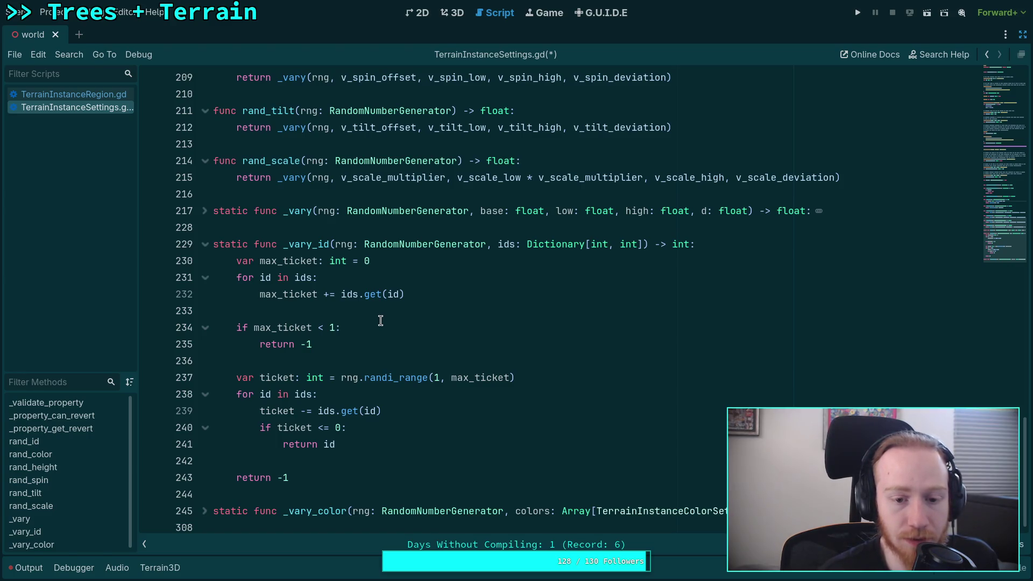
left_click(204, 245)
Insert an 'if result == -1: return id' check below line 199 in rand_id.
scroll(326, 267, "up", 6)
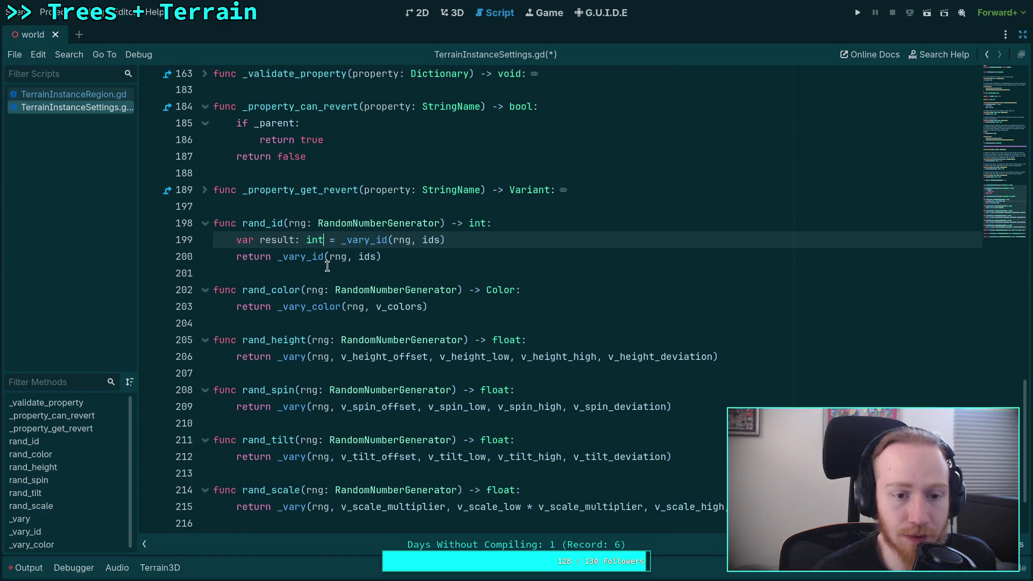
left_click(455, 241)
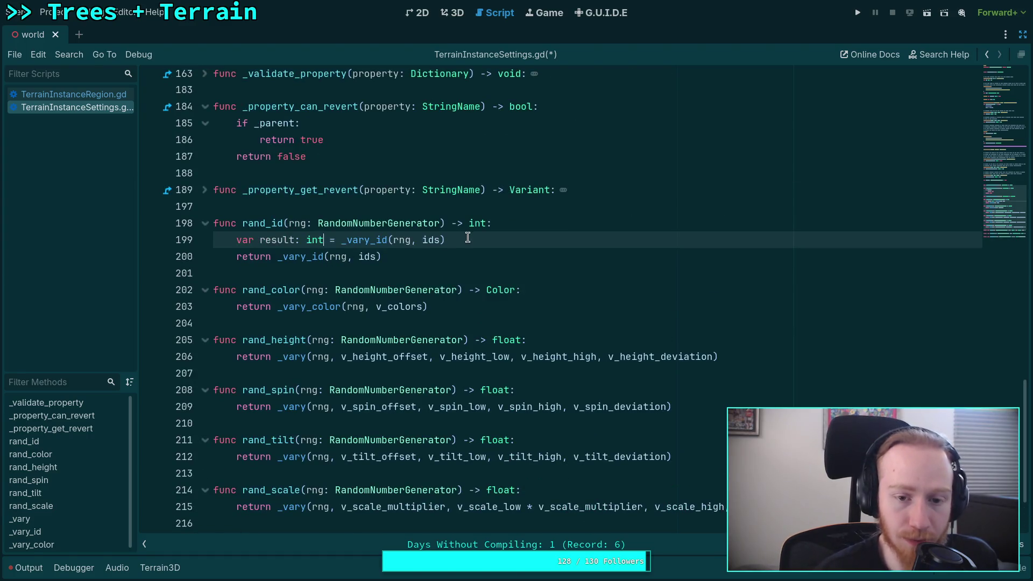
key("Return")
type("if result == -1")
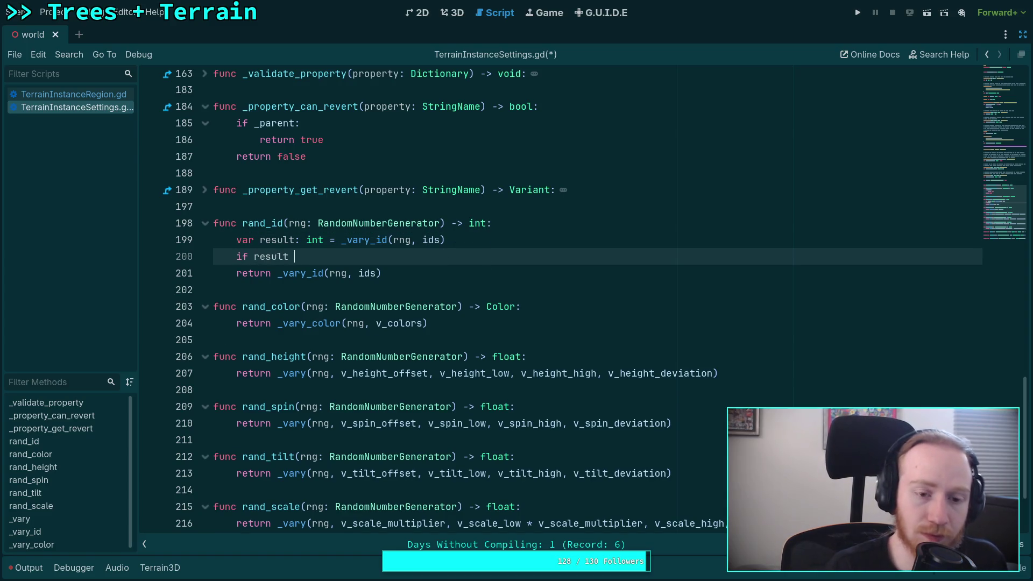
type(":")
key("Return")
type("return ")
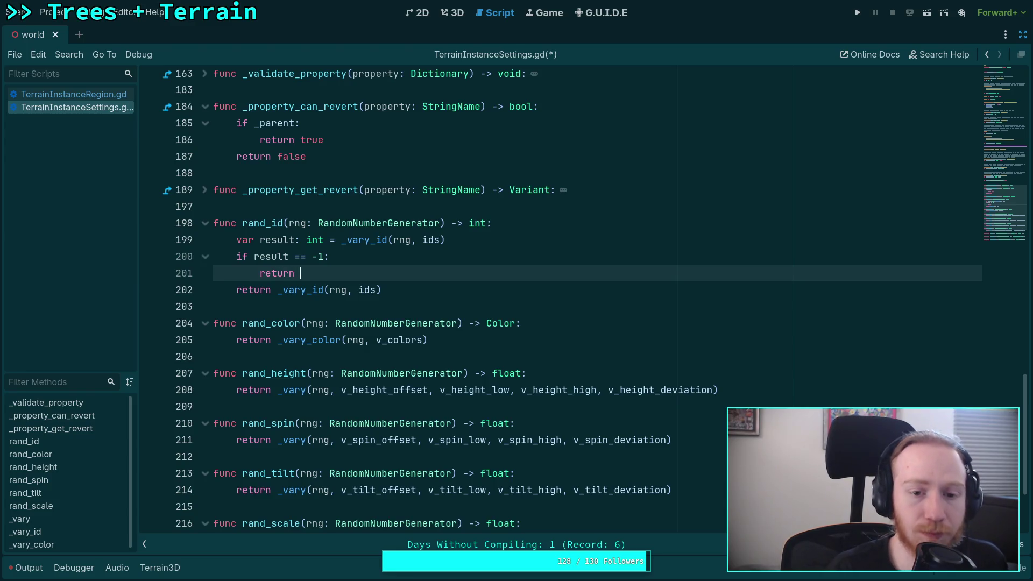
type("id")
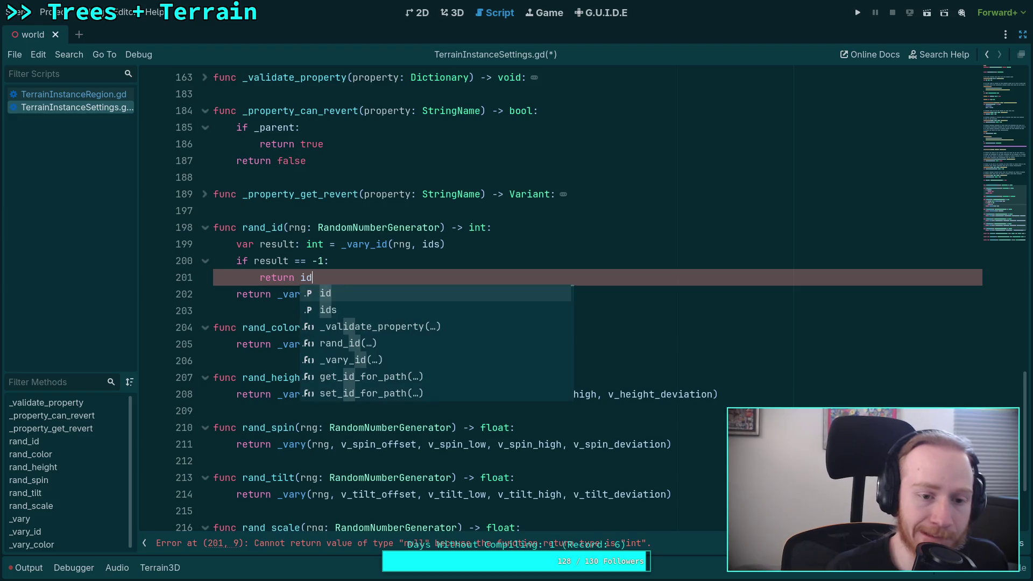
left_click(466, 238)
Replace the _vary_id call in the final return with 'result' and save.
left_click(277, 295)
left_click_drag(277, 294, 406, 291)
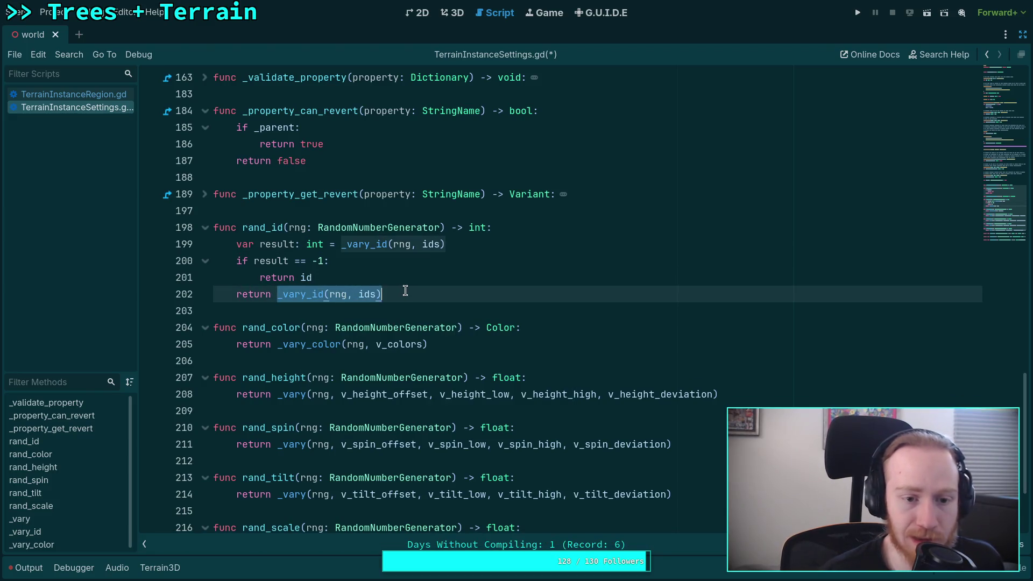
type("result")
key("ctrl+s")
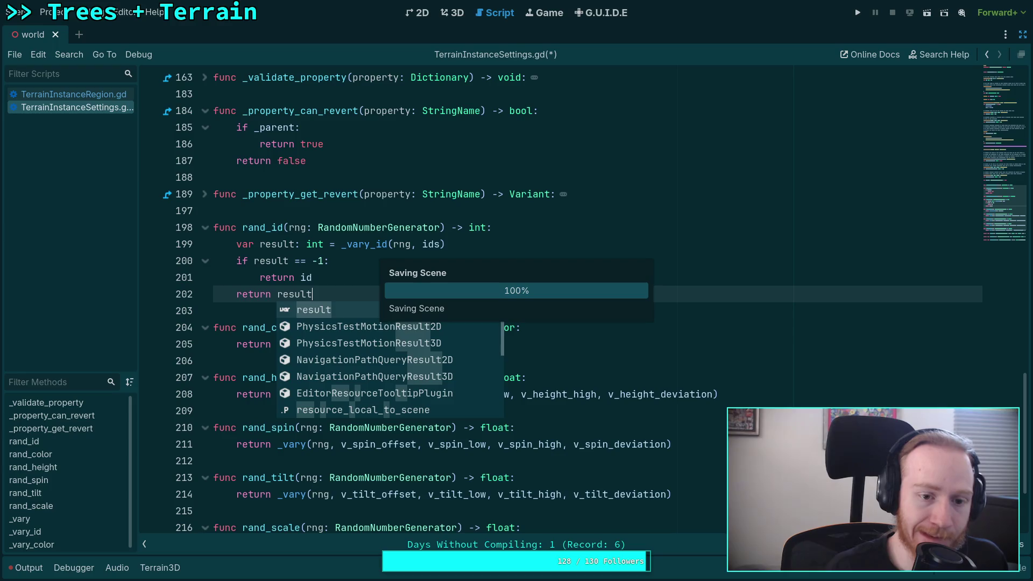
Change the check to '!= -1', returning result inside it and 'return id' as the fallback.
left_click(296, 261)
key("Delete")
type("!")
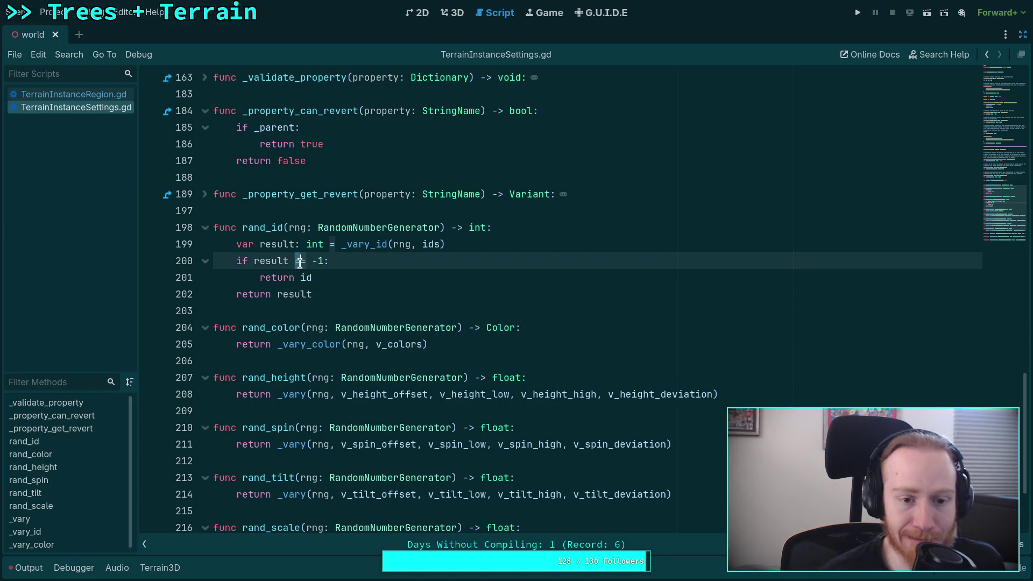
left_click(278, 294)
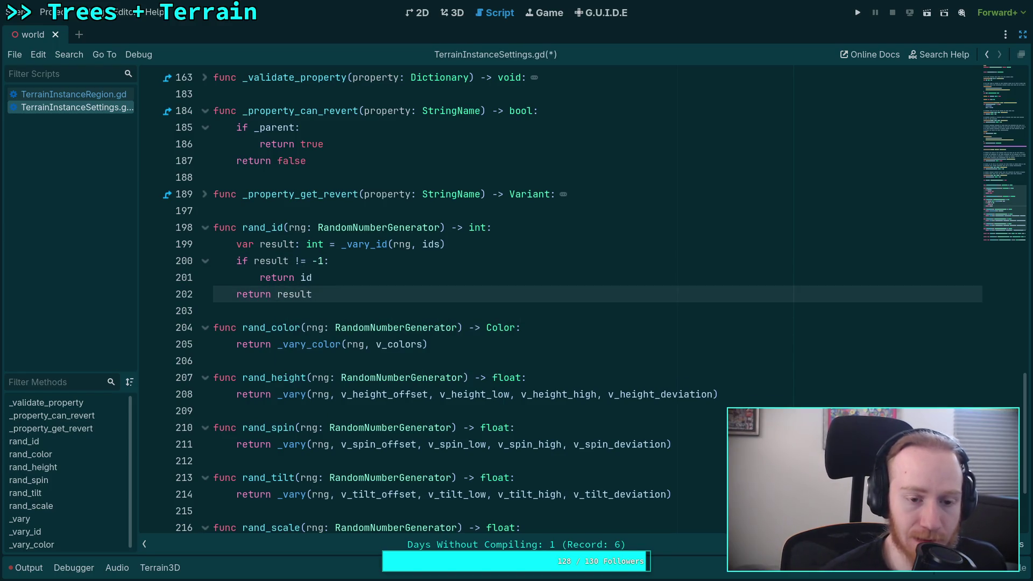
key("alt+Up")
key("Down")
key("Up")
key("Tab")
key("Down")
key("shift+Tab")
Save the script, fold rand_id, and switch to TerrainInstanceRegion.gd.
left_click(322, 261)
left_click(528, 294)
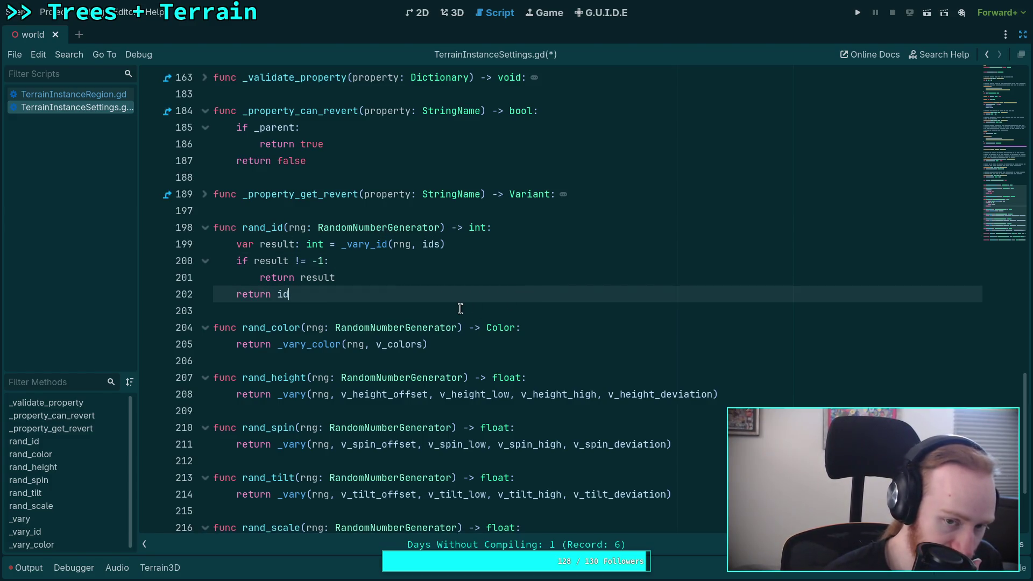
key("ctrl+s")
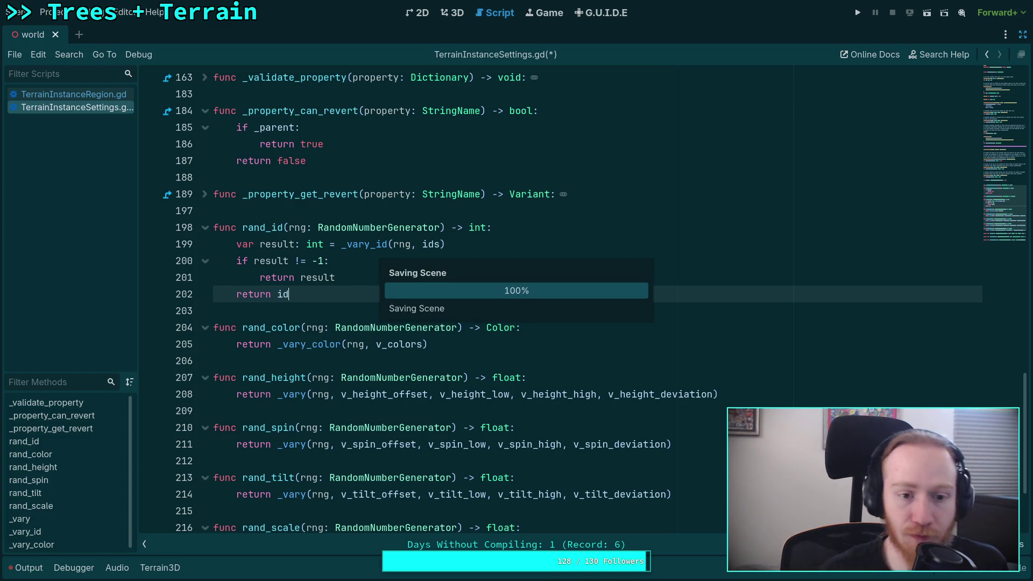
key("alt+f")
left_click(69, 94)
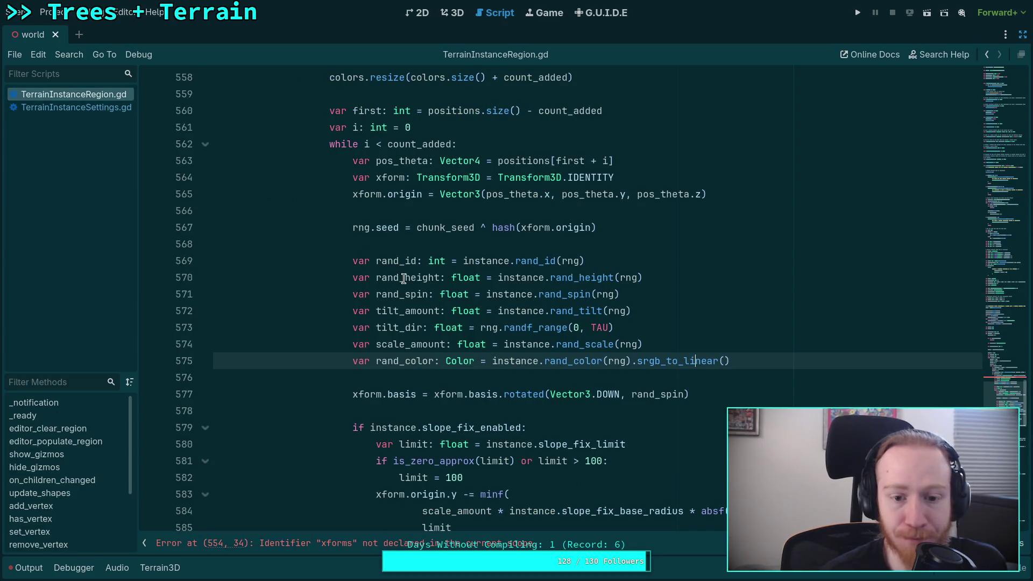
Fold the slope-fix, tilt and scale if blocks at lines 579, 590 and 596.
key("Down")
key("Down")
key("Down")
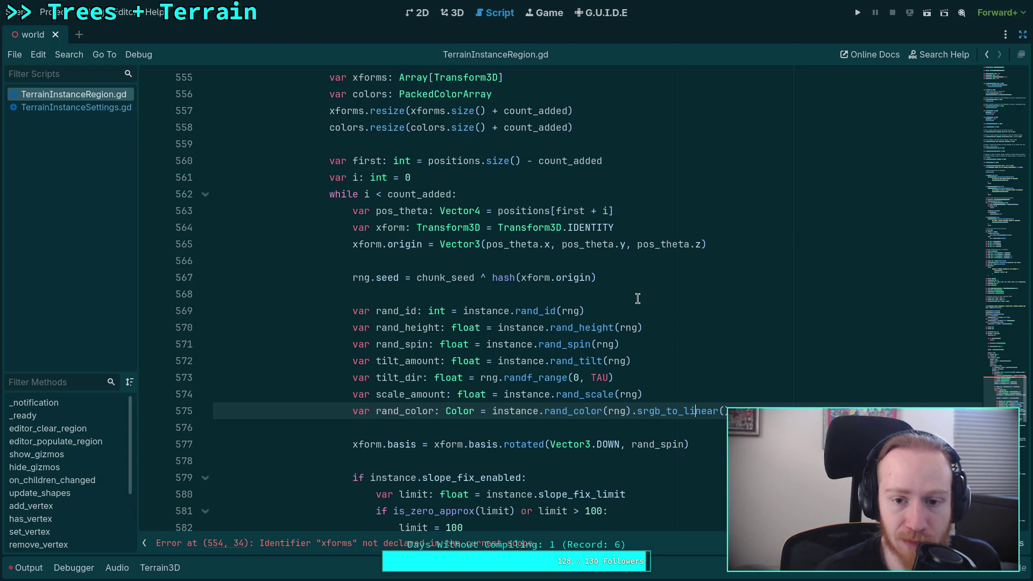
scroll(634, 299, "up", 1)
scroll(625, 296, "up", 1)
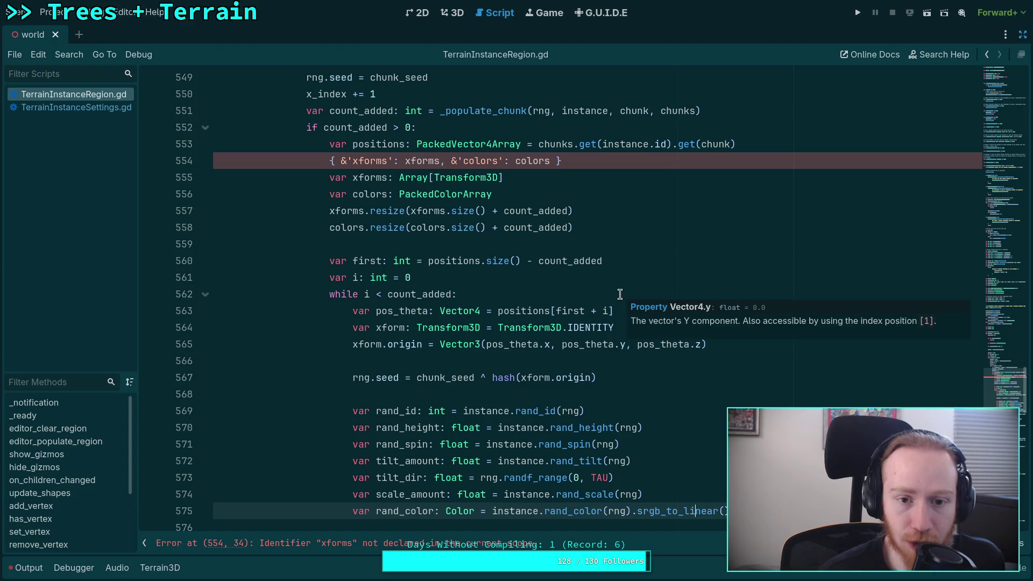
scroll(634, 317, "down", 3)
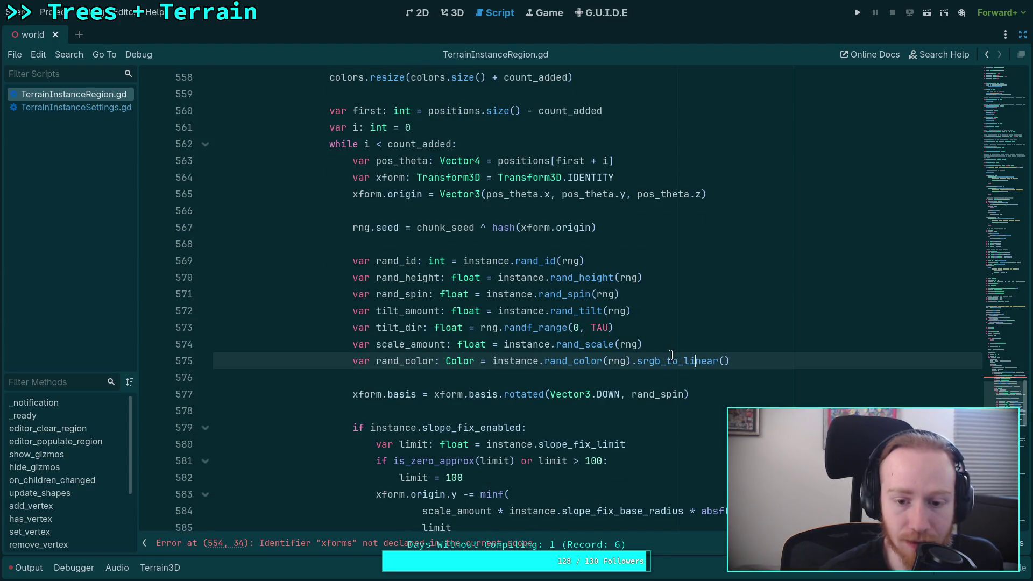
scroll(751, 391, "down", 2)
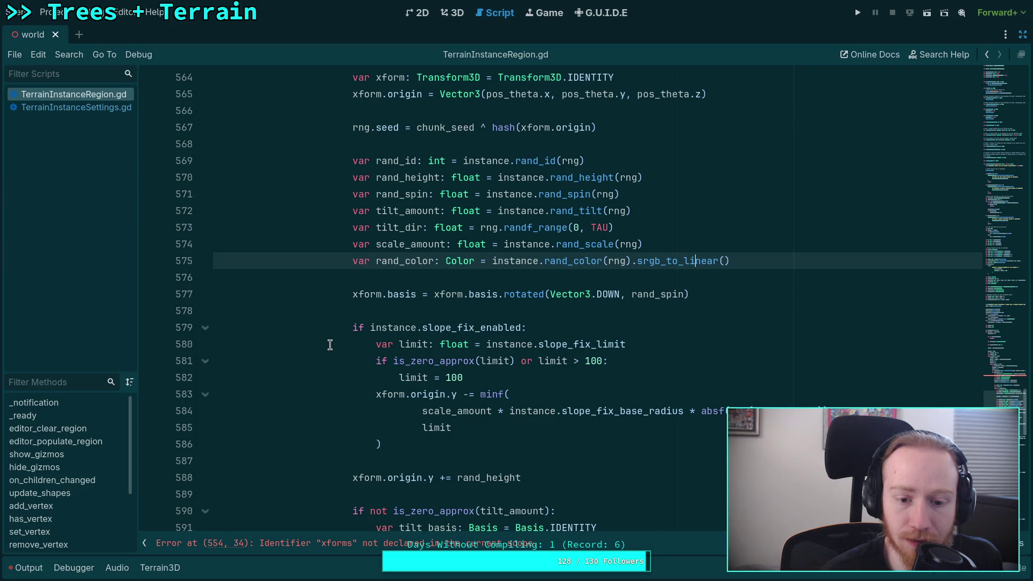
left_click(207, 328)
left_click(205, 395)
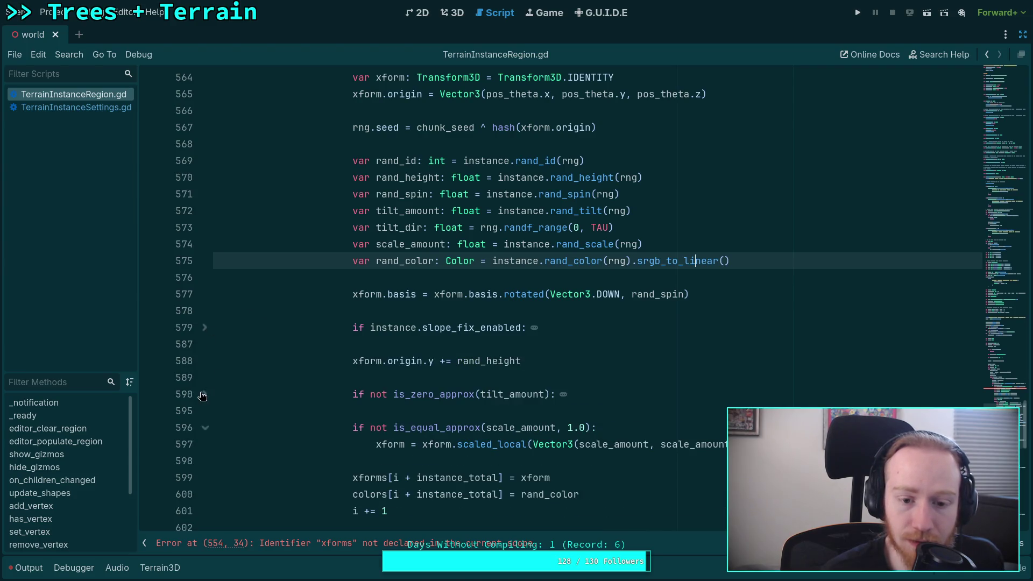
left_click(204, 428)
left_click(578, 461)
Select lines 554–558 of the count_added block, dismissing the context menu without cutting.
scroll(582, 441, "up", 5)
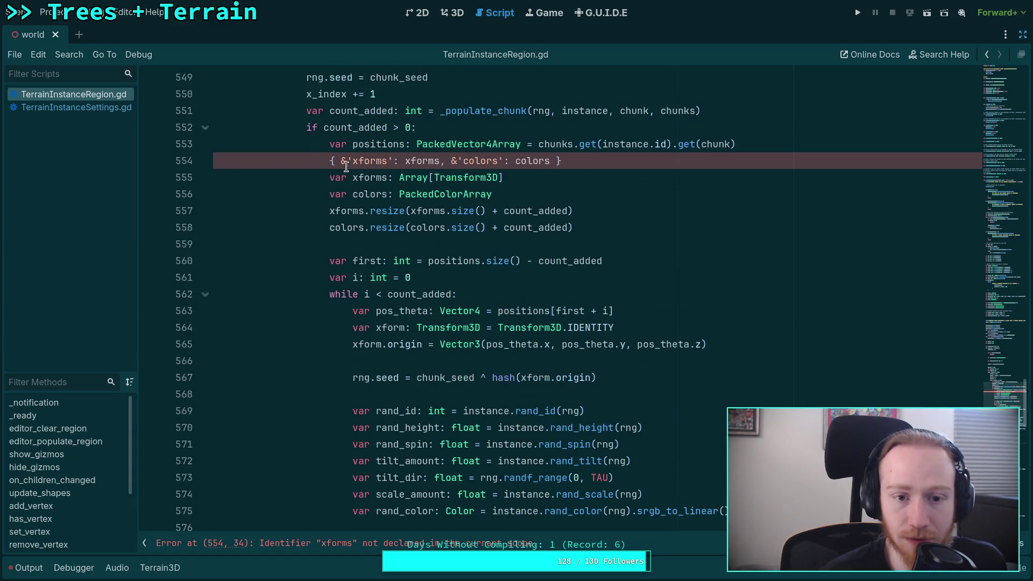
left_click_drag(324, 161, 607, 223)
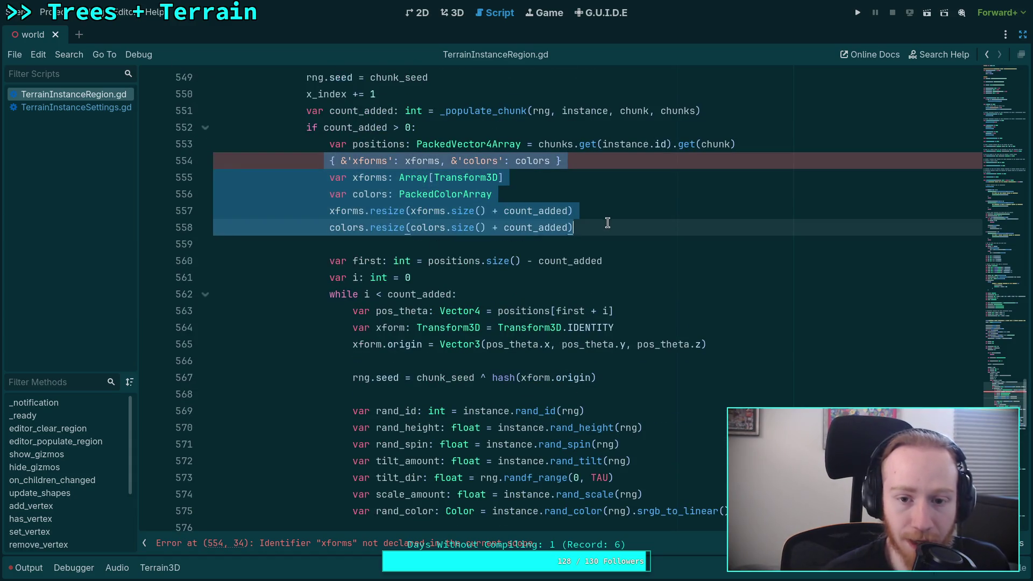
right_click(375, 173)
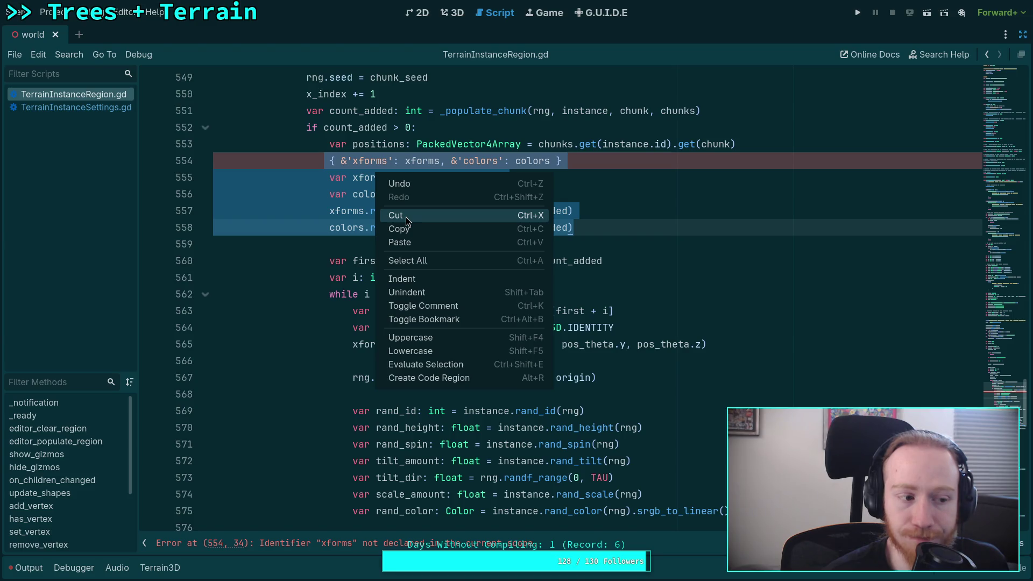
key("Escape")
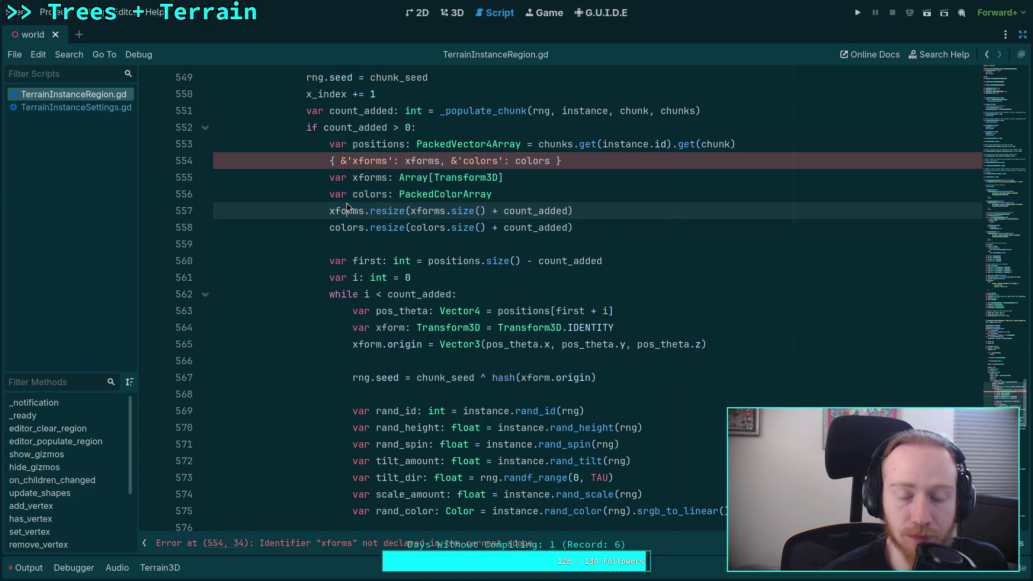
mouse_move(573, 228)
left_mouse_down()
mouse_move(332, 174)
mouse_move(327, 163)
left_mouse_up()
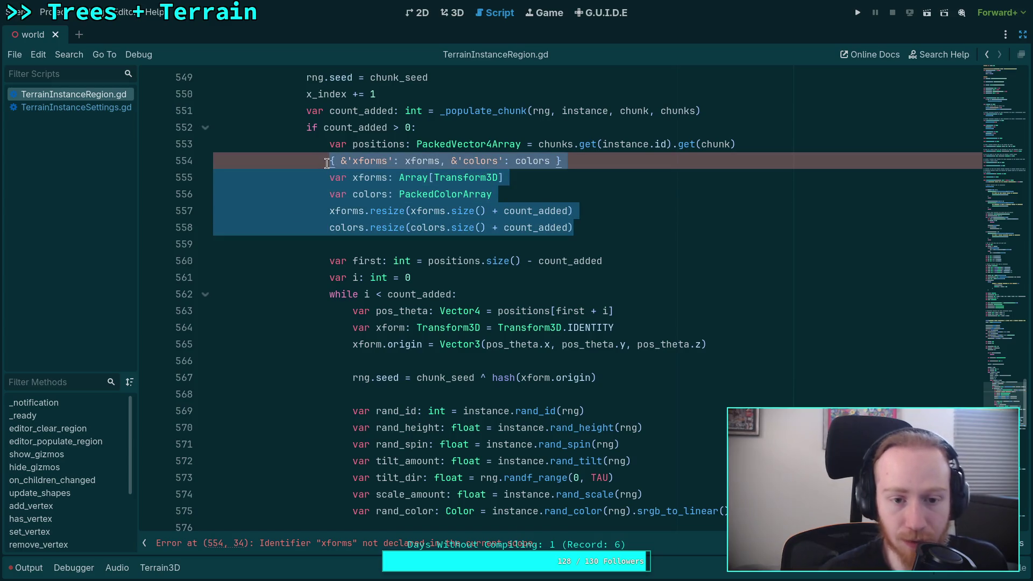
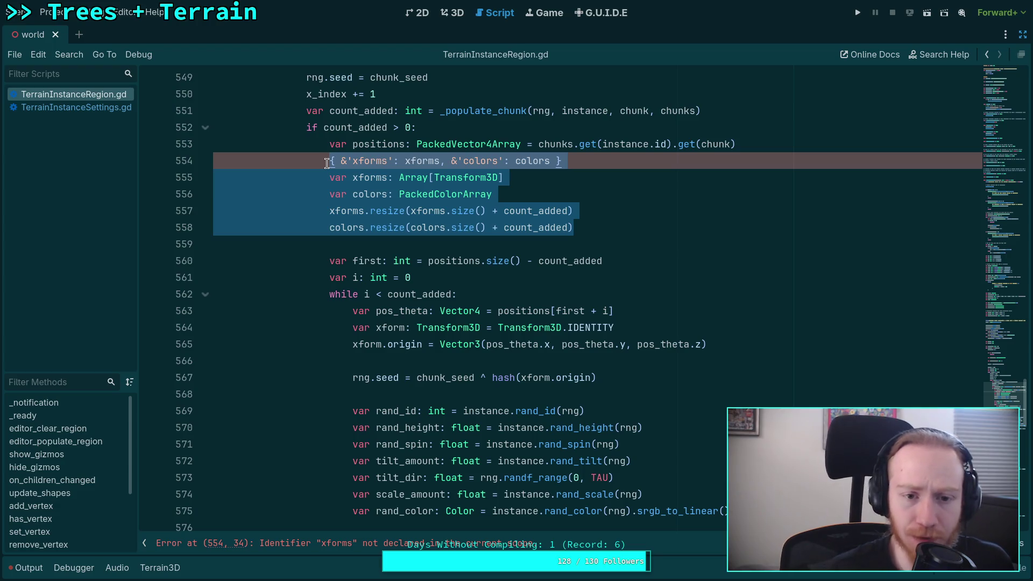
Look over the chunk code around the xforms and colors declarations.
left_click(478, 160)
scroll(479, 161, "up", 3)
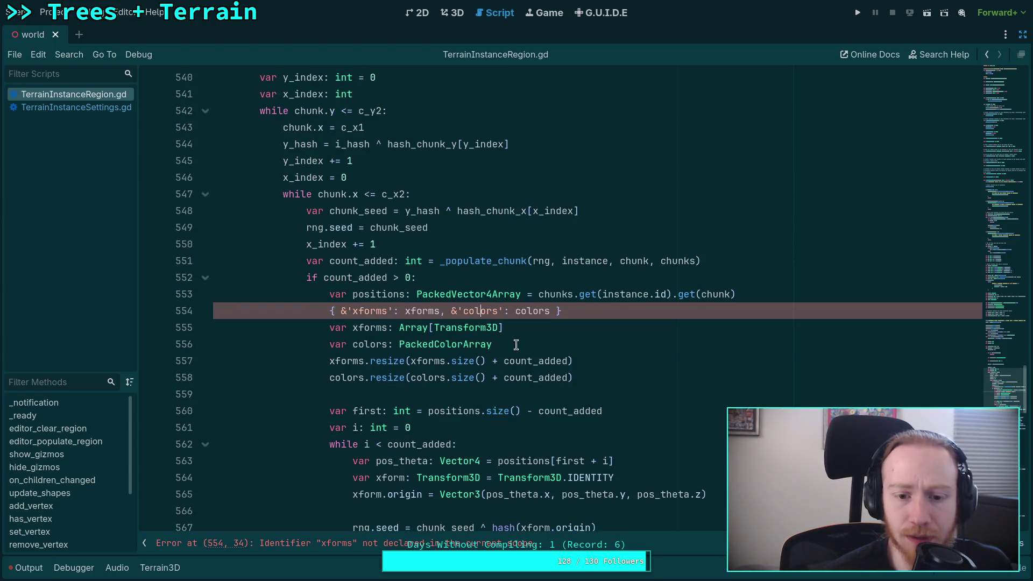
left_click_drag(516, 345, 330, 328)
scroll(388, 329, "up", 2)
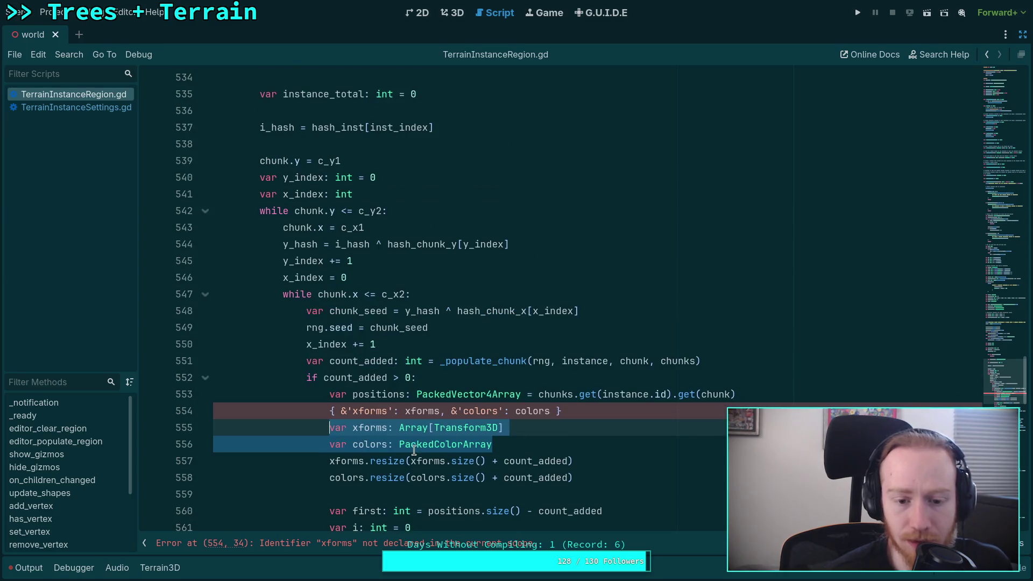
scroll(601, 418, "up", 1)
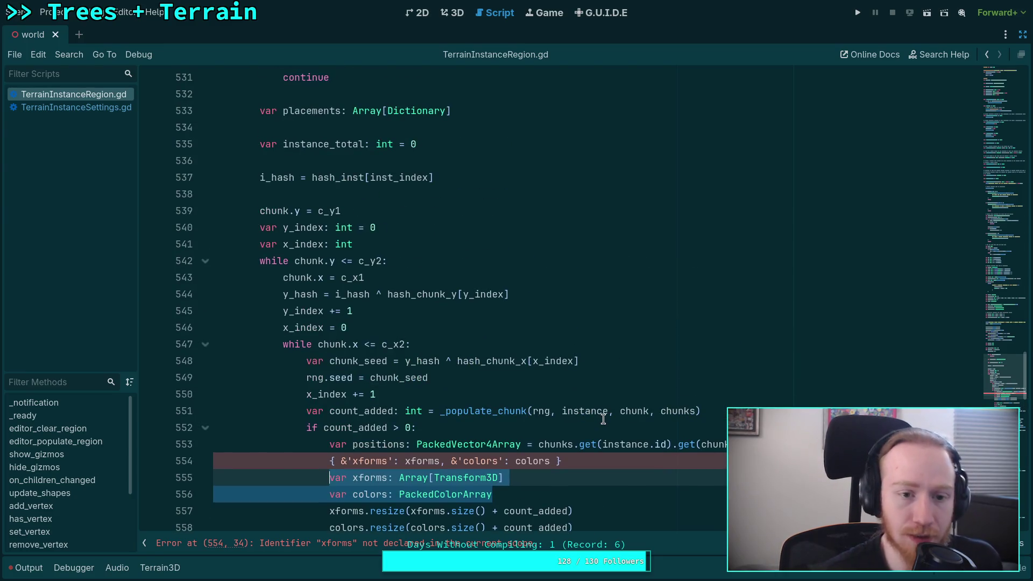
scroll(597, 415, "up", 2)
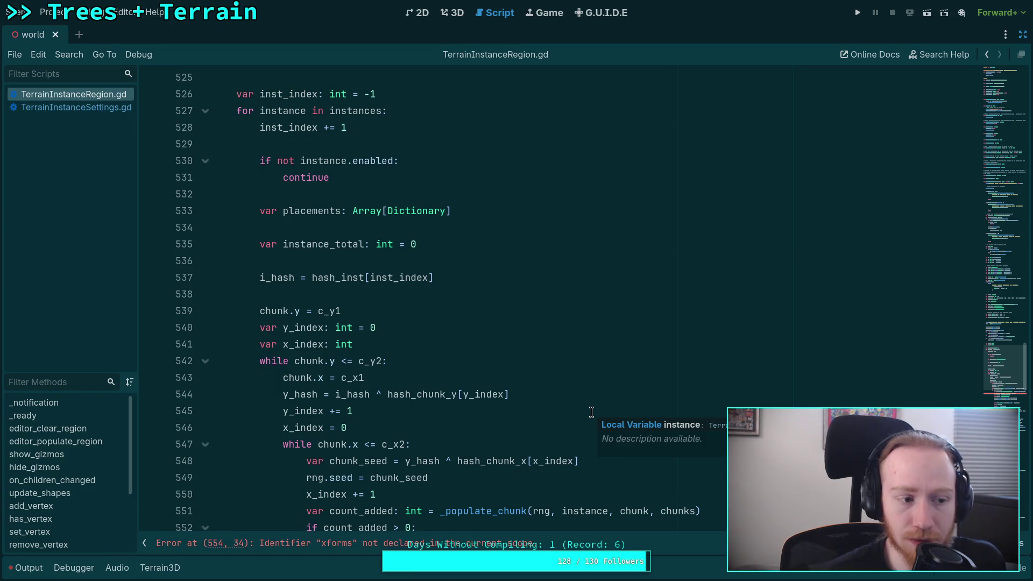
scroll(456, 387, "up", 6)
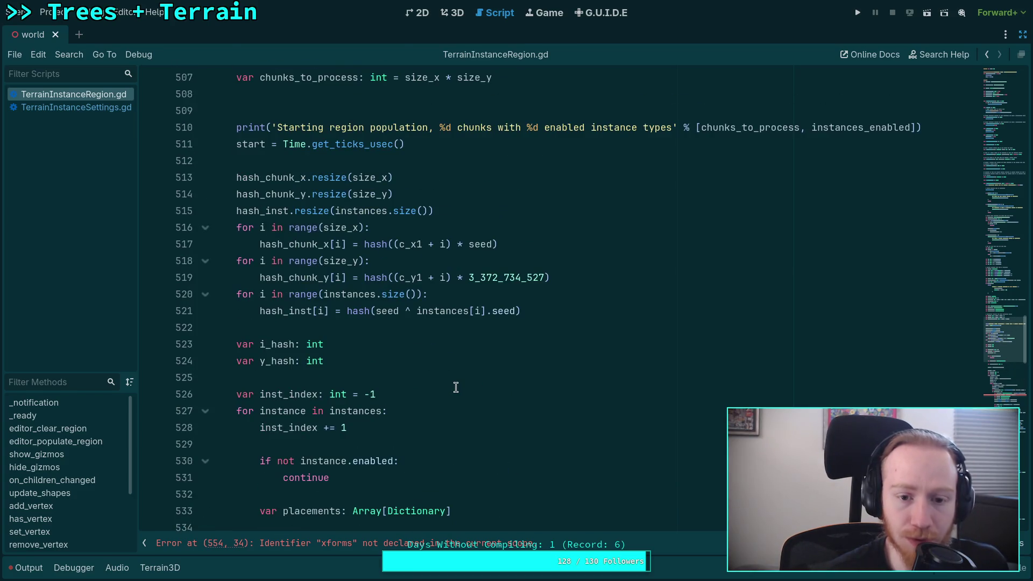
scroll(455, 387, "down", 4)
scroll(455, 387, "down", 2)
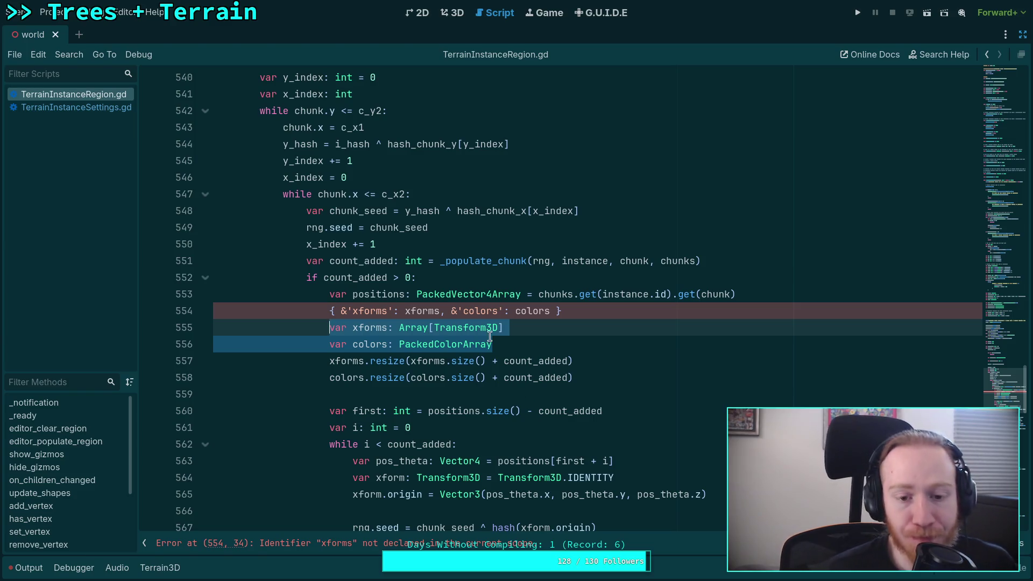
left_click(539, 358)
left_click(556, 342)
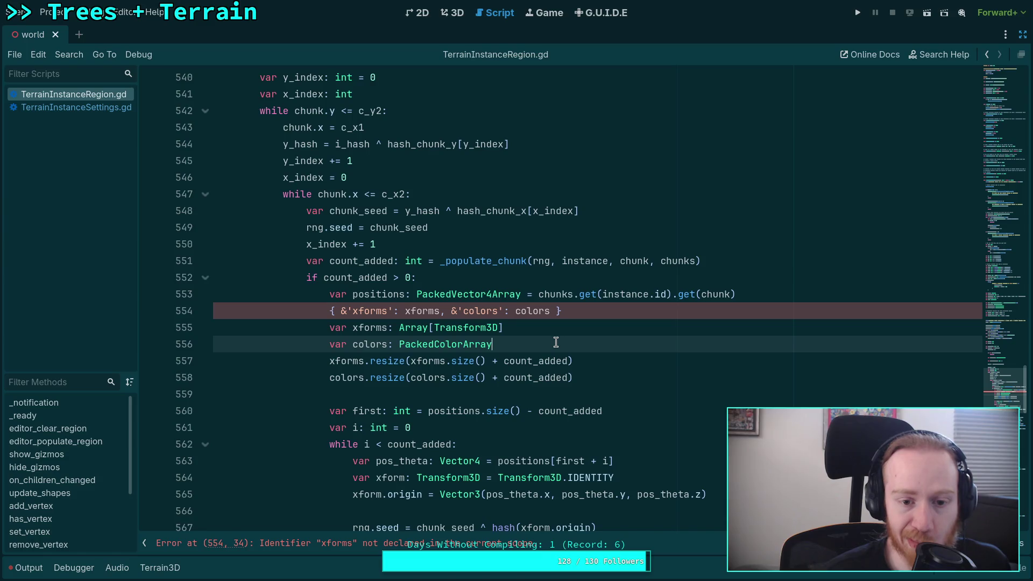
scroll(556, 342, "up", 4)
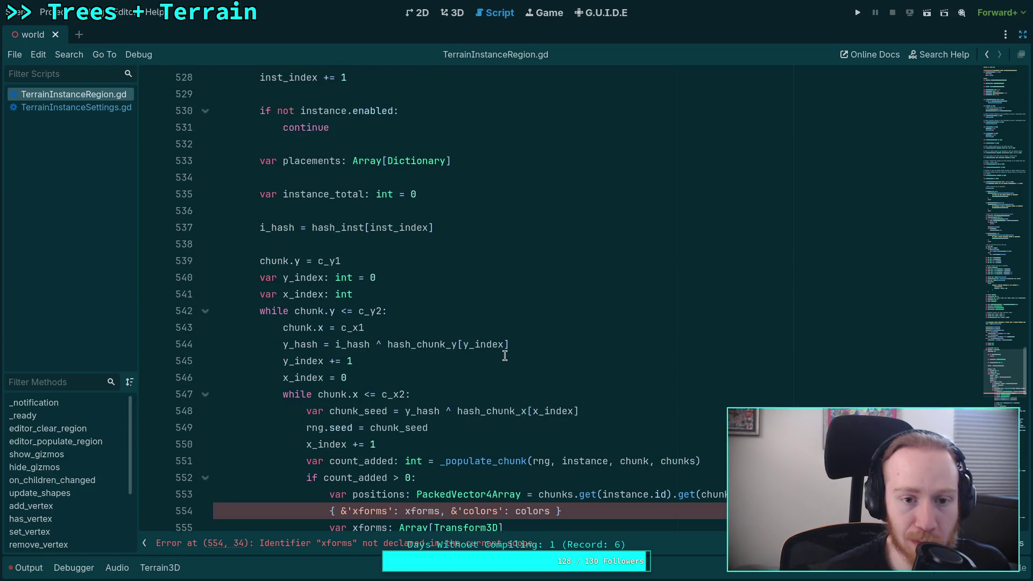
scroll(505, 351, "up", 3)
scroll(505, 351, "up", 3)
scroll(484, 377, "down", 8)
Cut the xforms and colors declarations and write ids.resize(ids.size() + count_added) in their place.
left_click(490, 395)
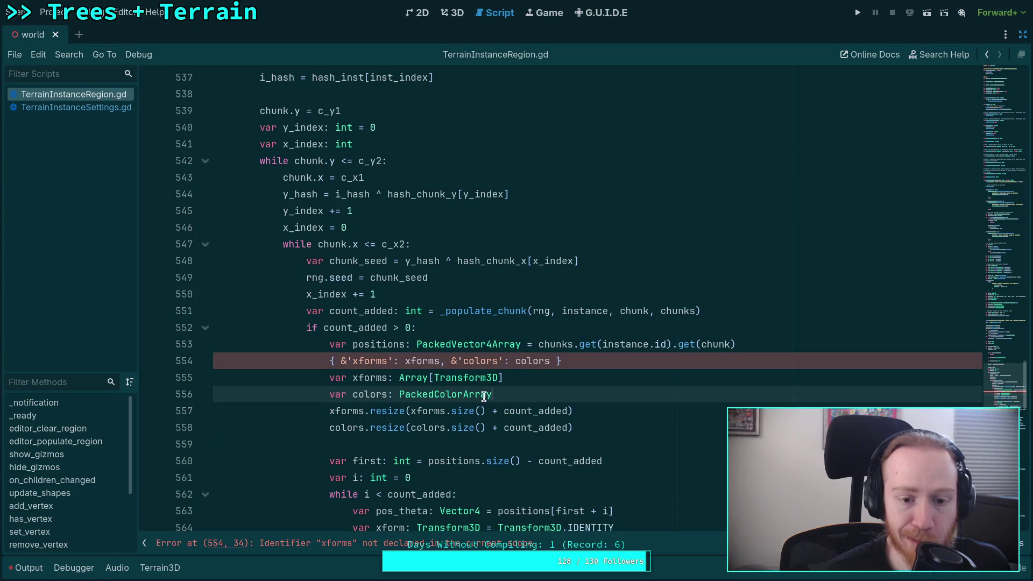
left_click_drag(475, 396, 330, 377)
right_click(341, 369)
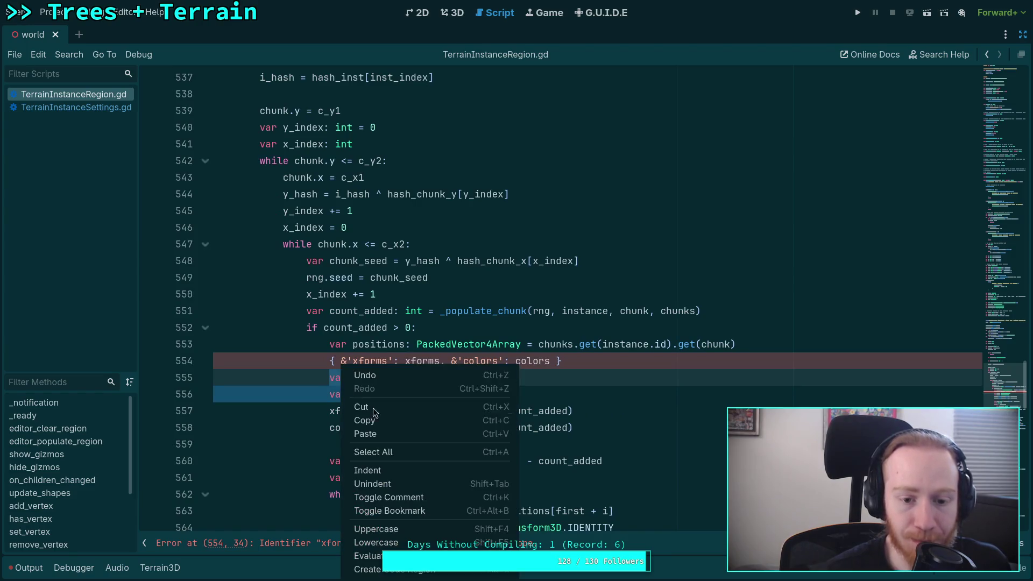
left_click(388, 408)
scroll(538, 296, "up", 5)
scroll(538, 295, "down", 8)
type("ids.res")
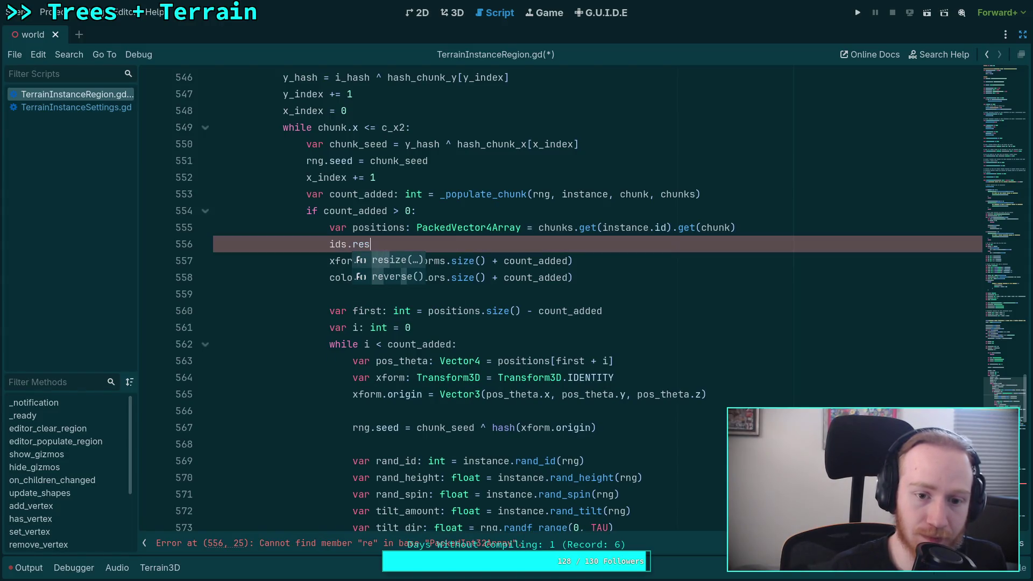
key("Return")
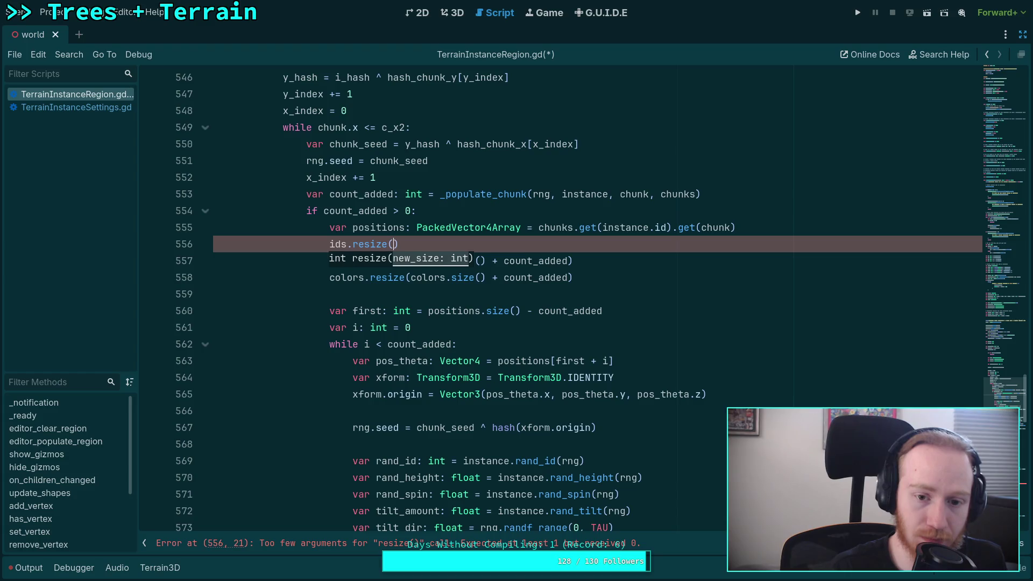
type("ids.size() ")
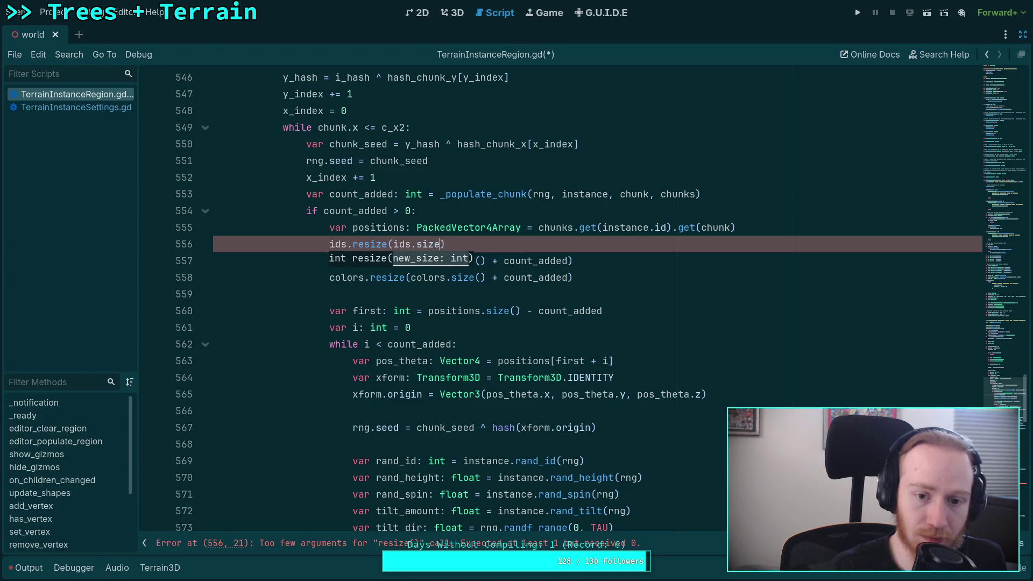
type("+ count_add")
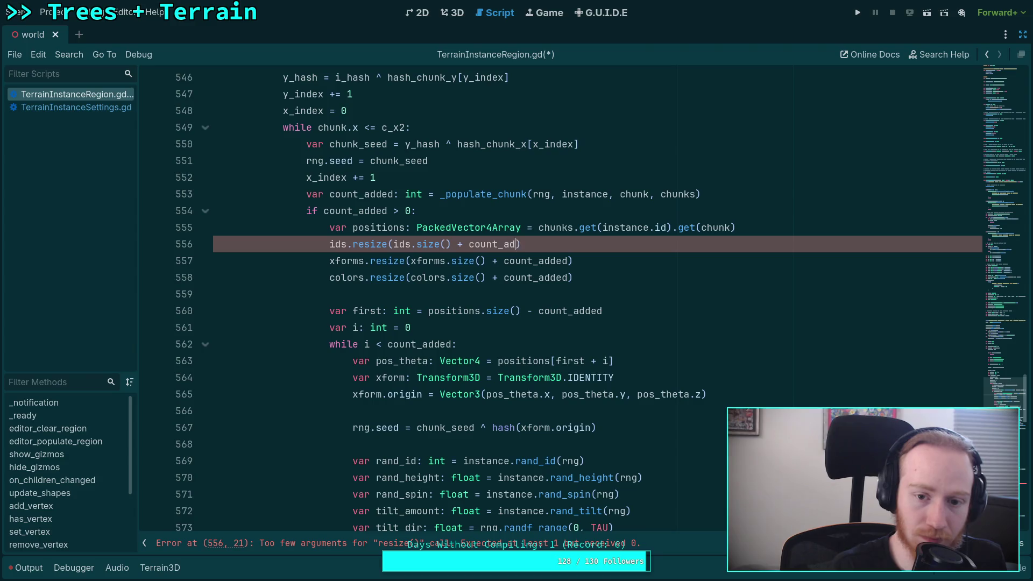
key("Return")
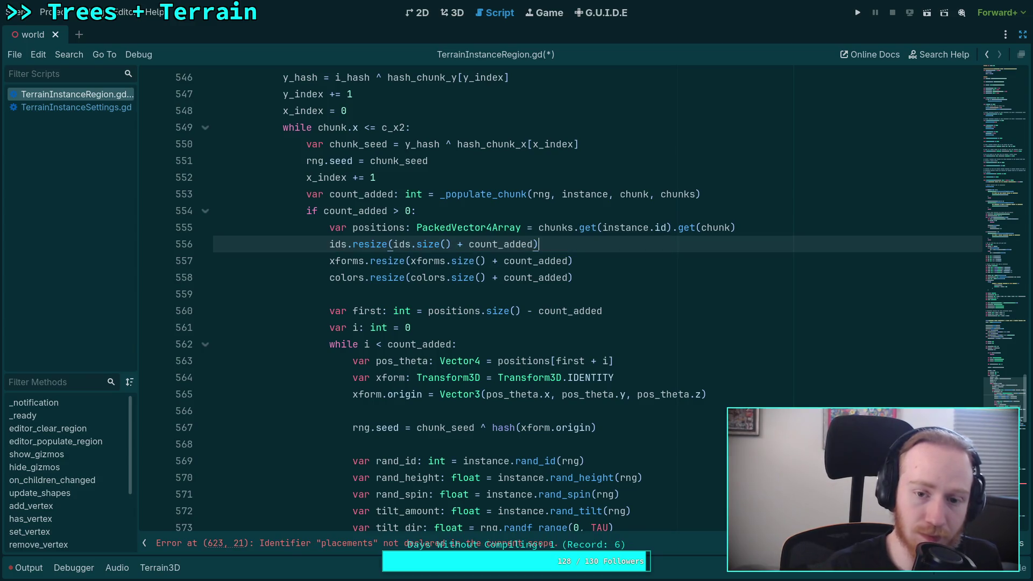
Add ids[i + instance_total] = id inside the placement loop and save.
left_click(712, 290)
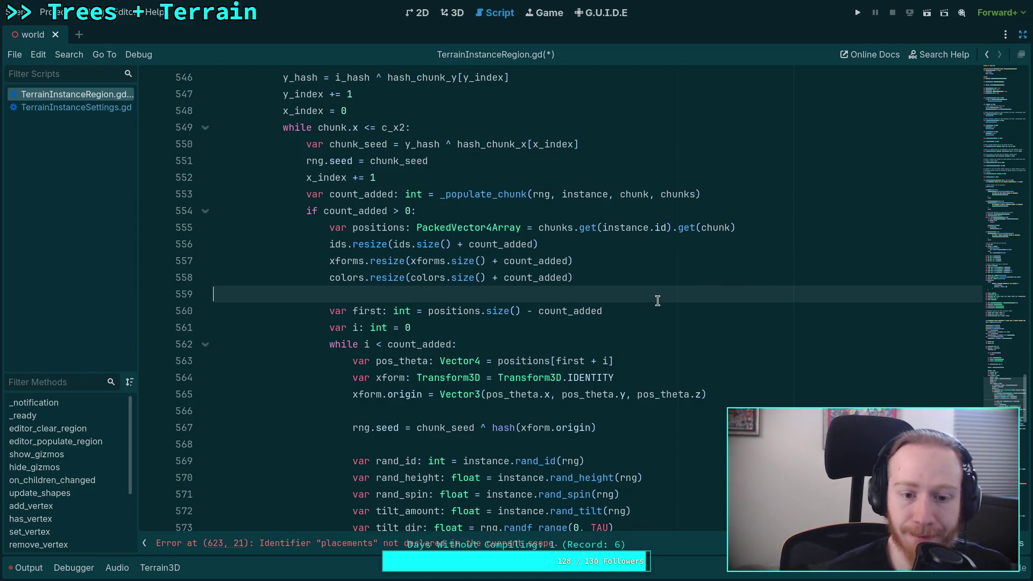
scroll(645, 300, "down", 2)
scroll(641, 309, "down", 2)
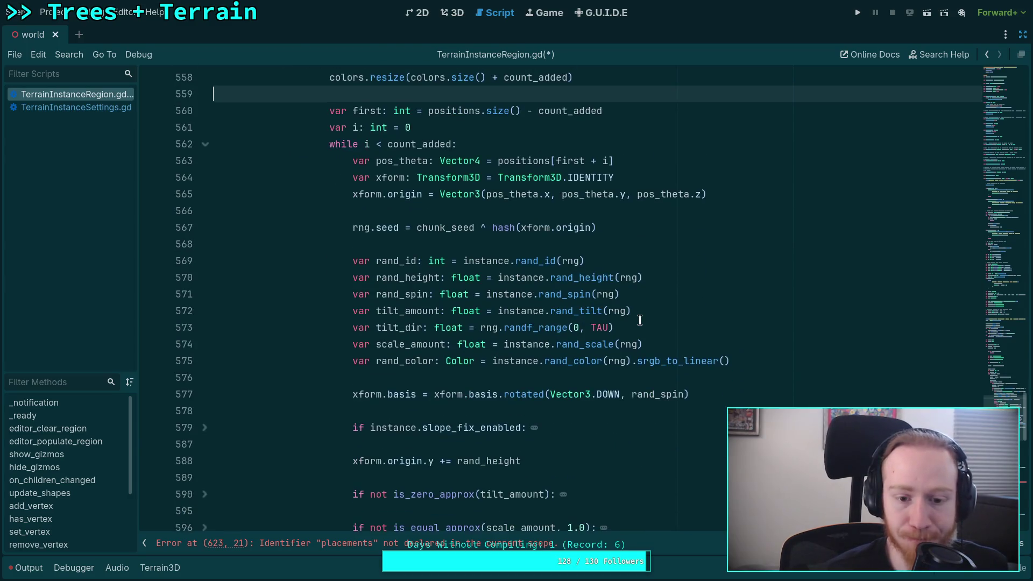
scroll(644, 316, "down", 3)
left_click(607, 399)
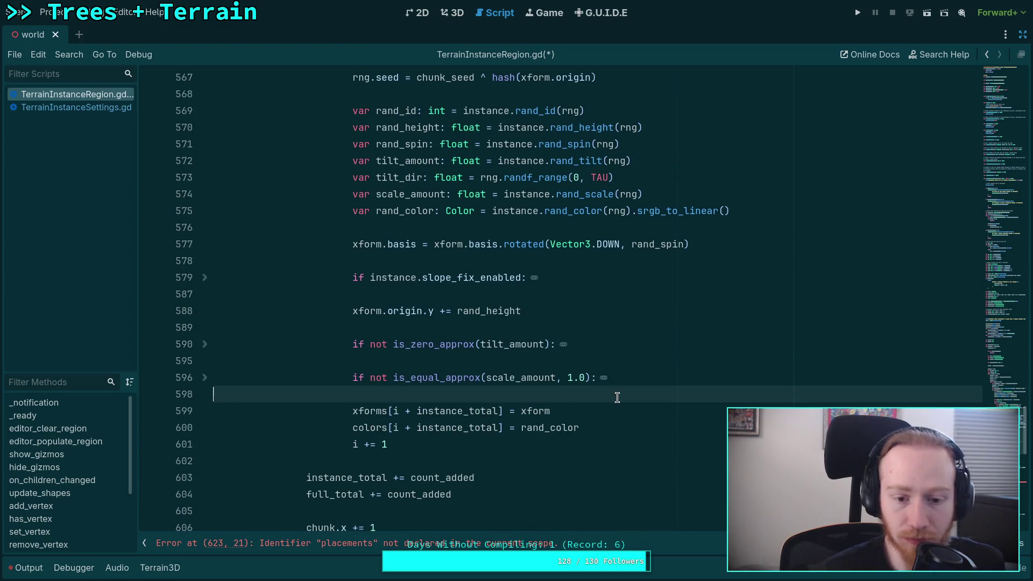
key("Down")
type("ids[i")
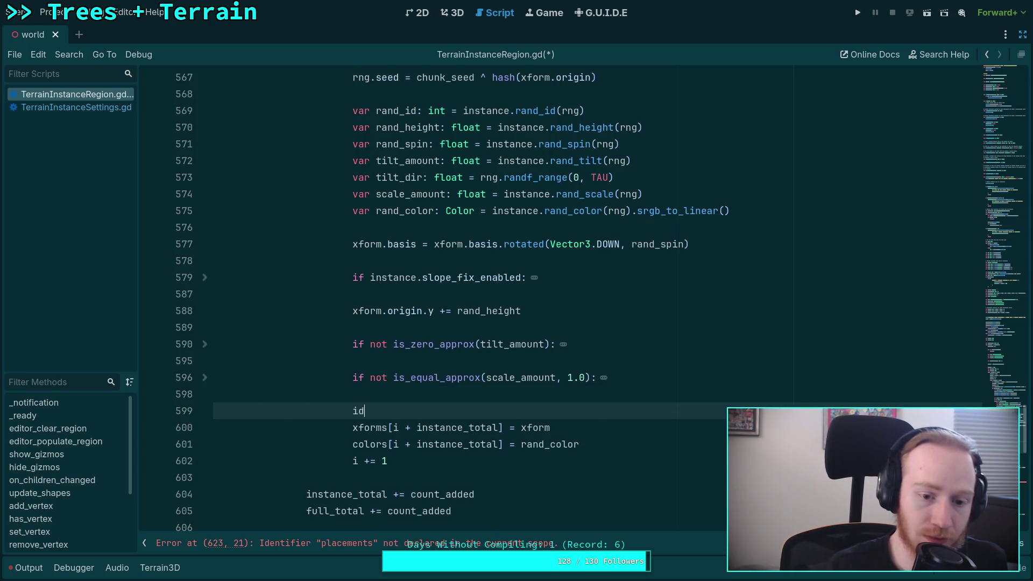
key("Escape")
type(" + inst")
type("ance_t")
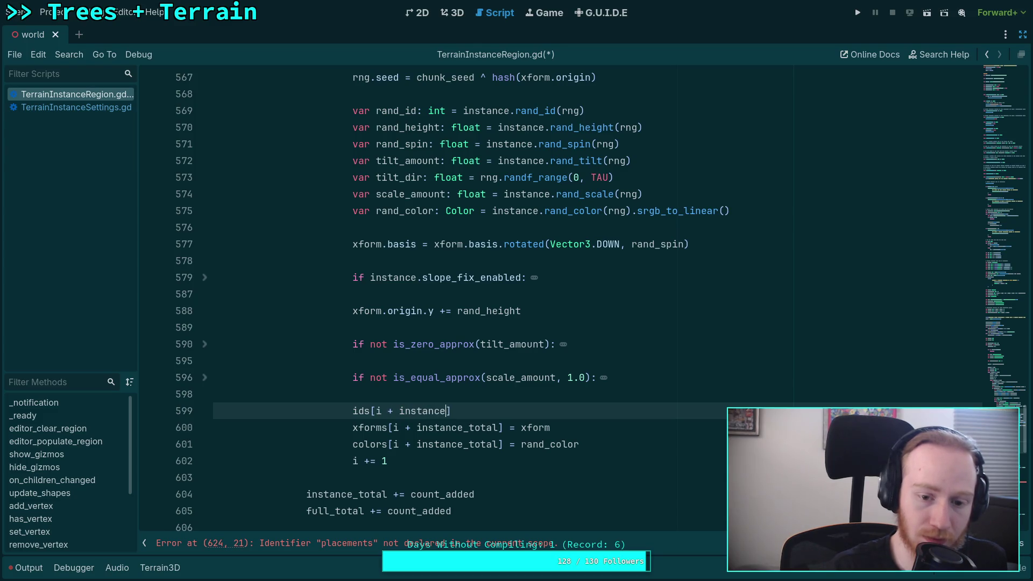
key("Return")
key("Right")
type("= id")
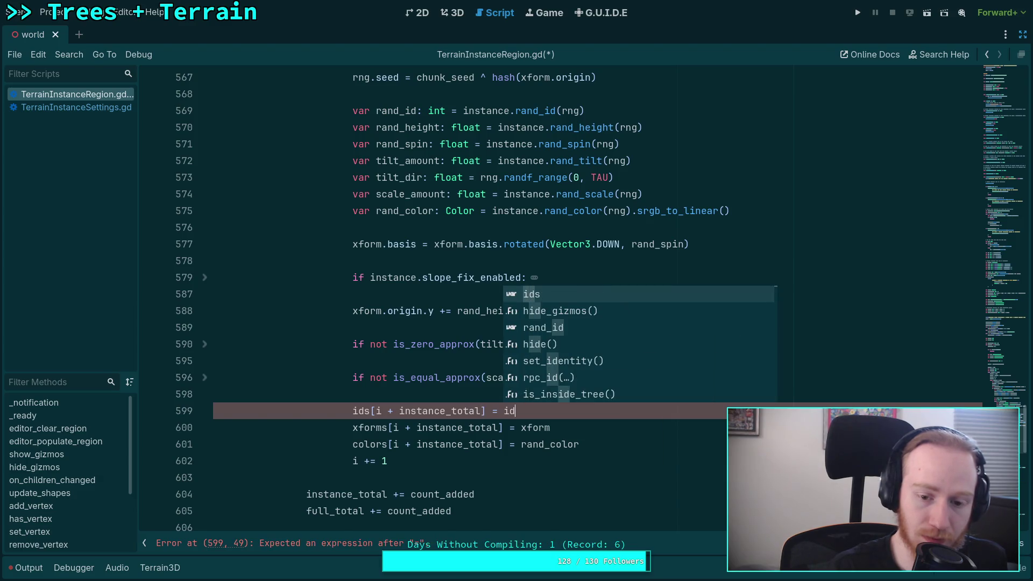
key("ctrl+s")
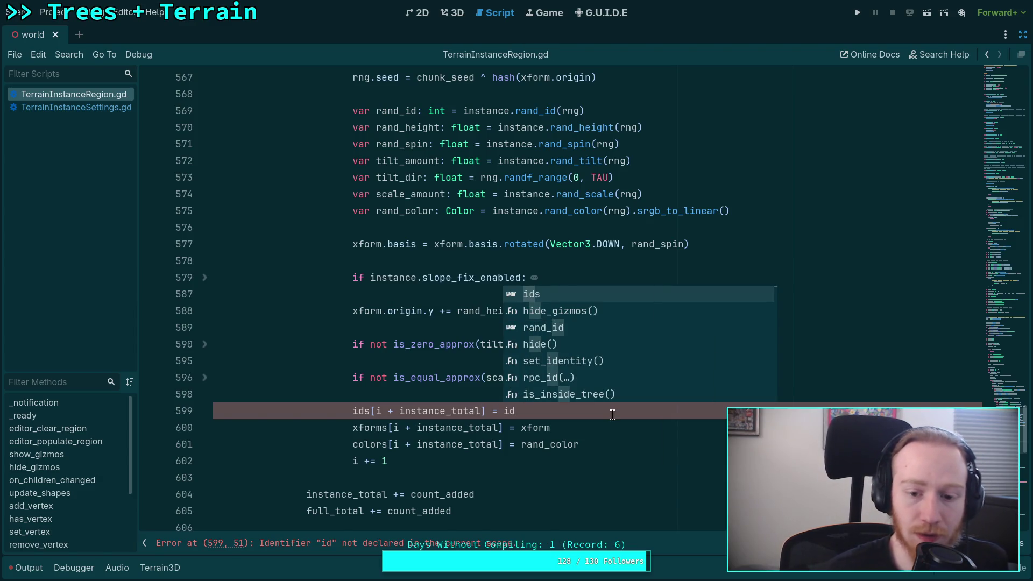
Change the stored value to rand_id and save the script.
key("BackSpace")
key("BackSpace")
type("re")
key("BackSpace")
type("an")
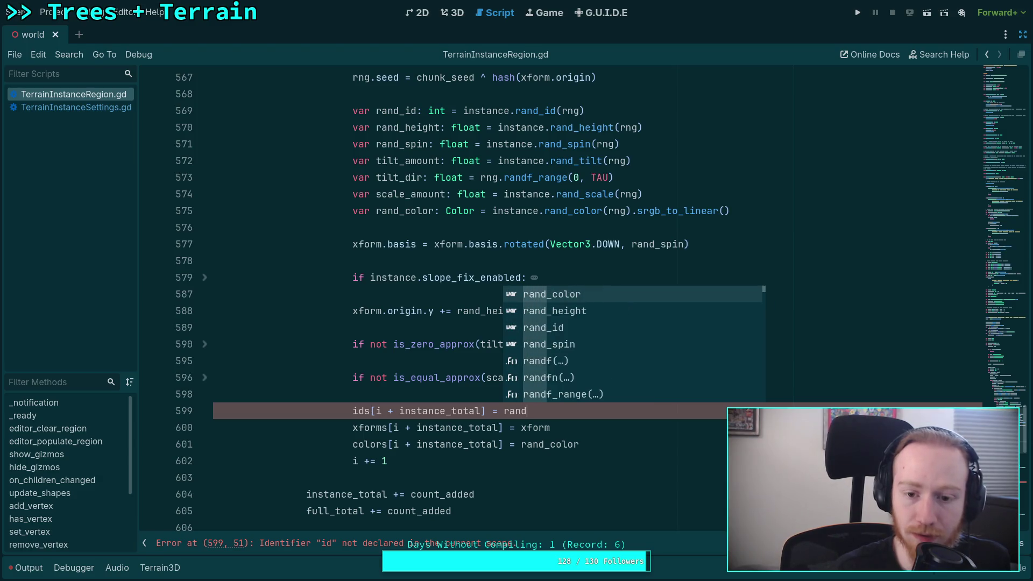
key("Down")
key("Down")
key("Return")
key("ctrl+s")
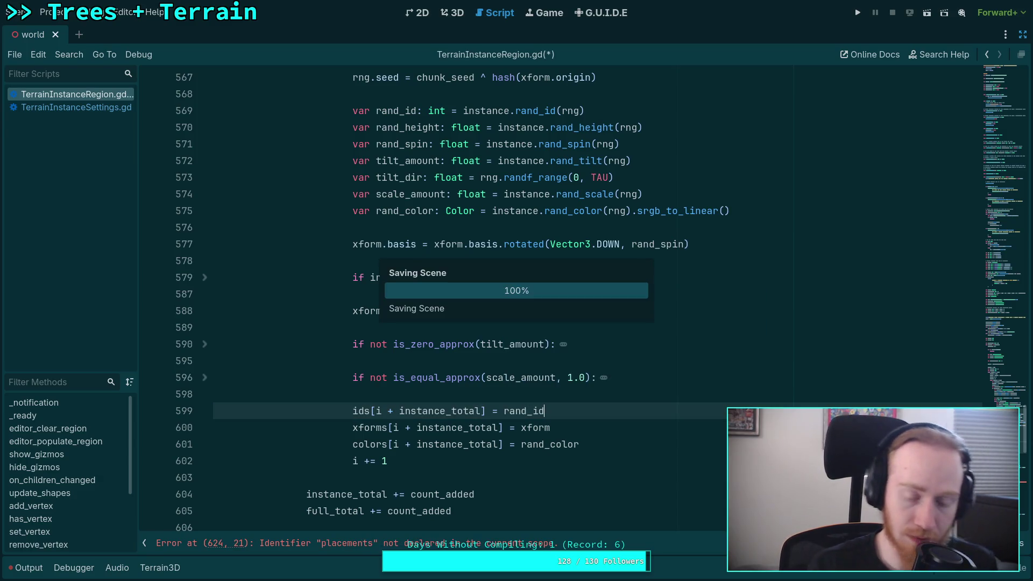
scroll(629, 405, "up", 2)
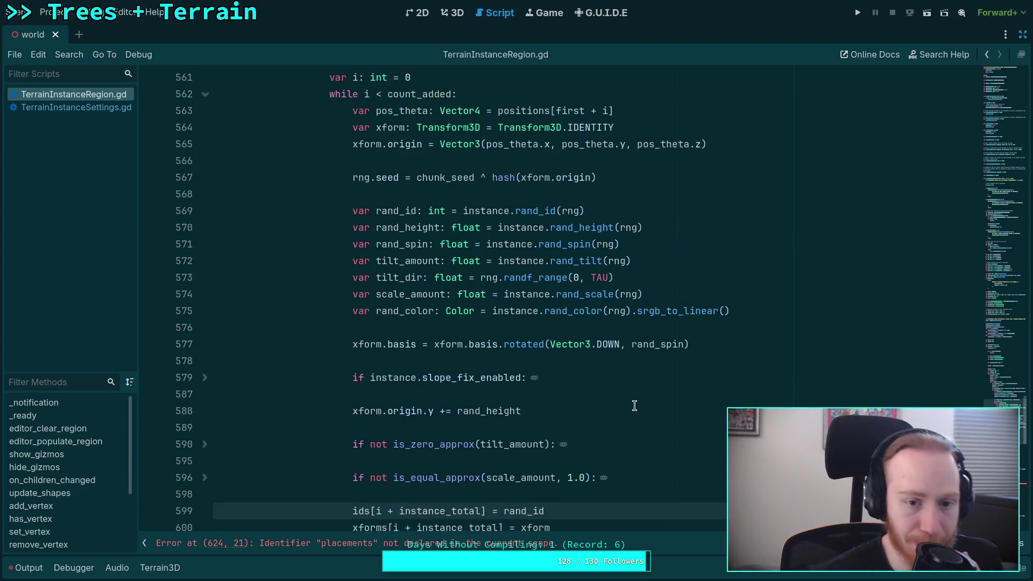
Collapse the chunk loop and add a '# Prepare data efficiently' comment below it.
scroll(620, 389, "up", 2)
scroll(431, 311, "up", 6)
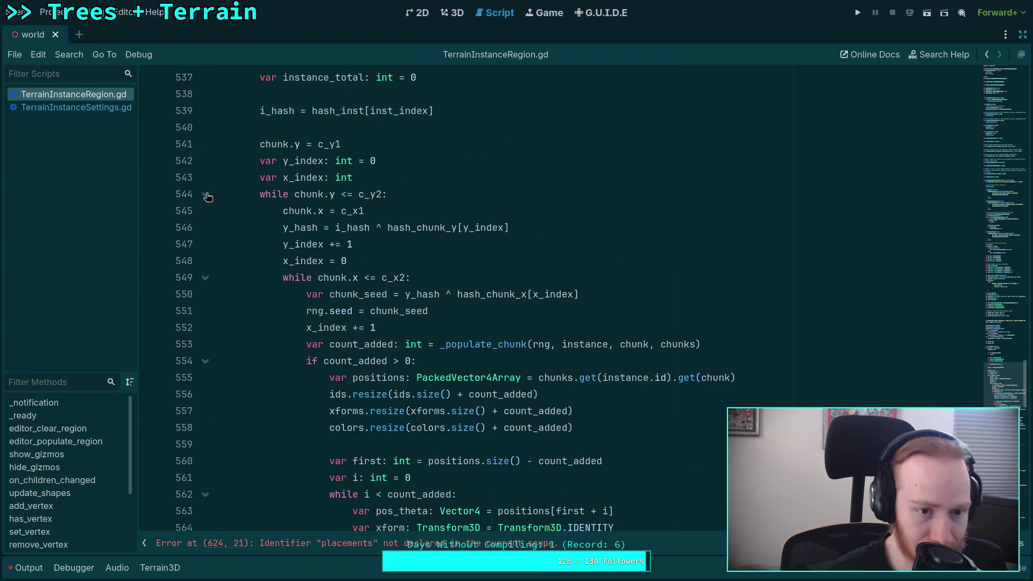
left_click(208, 197)
scroll(360, 294, "up", 2)
left_click(334, 315)
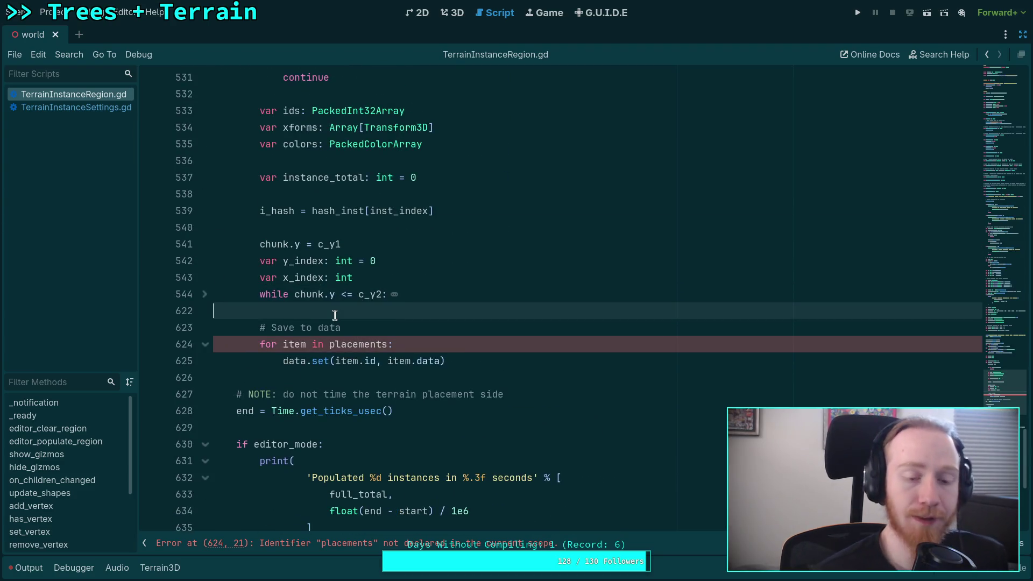
key("Return")
key("Return")
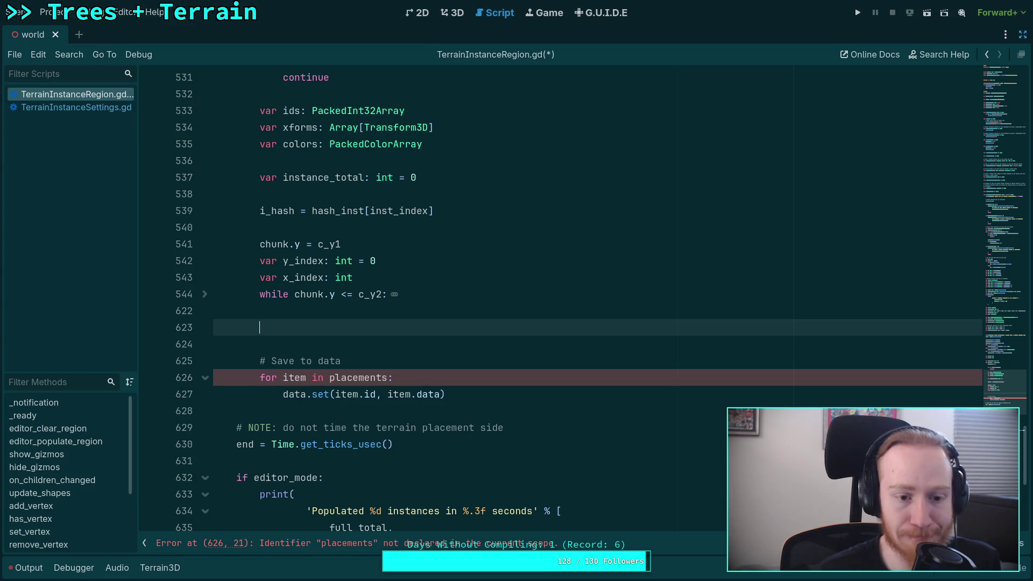
type("# ")
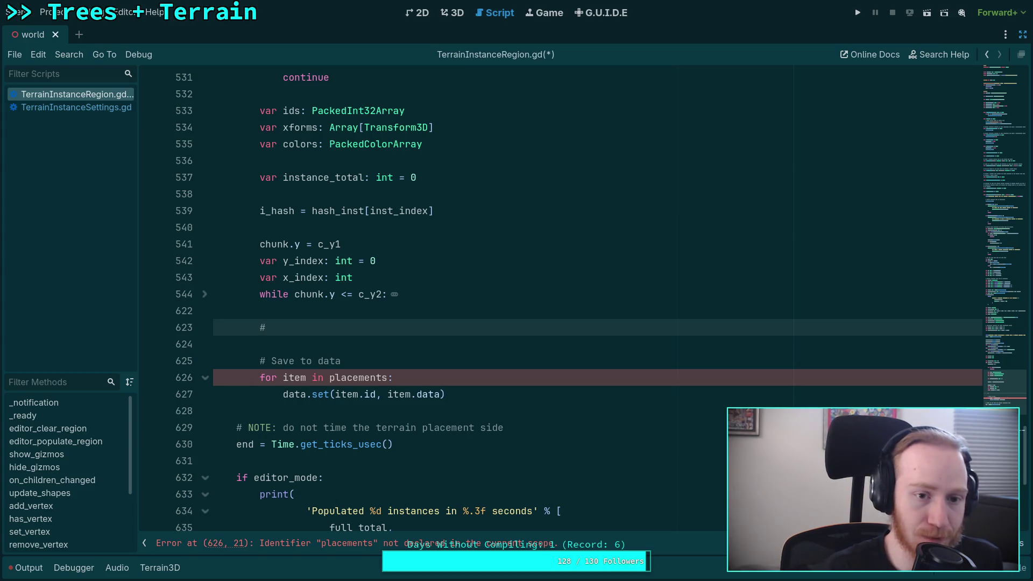
type("Prepar")
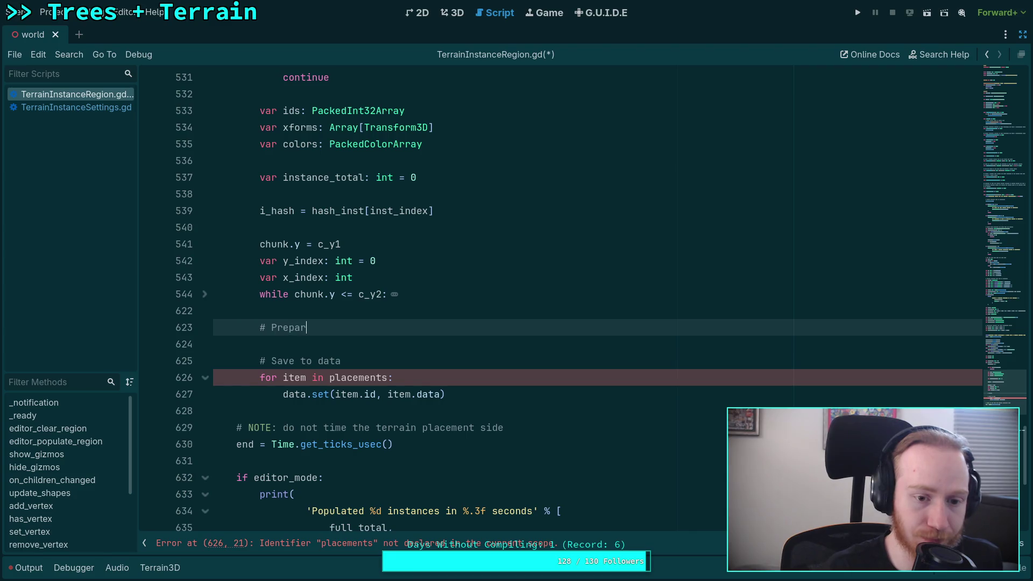
type("e")
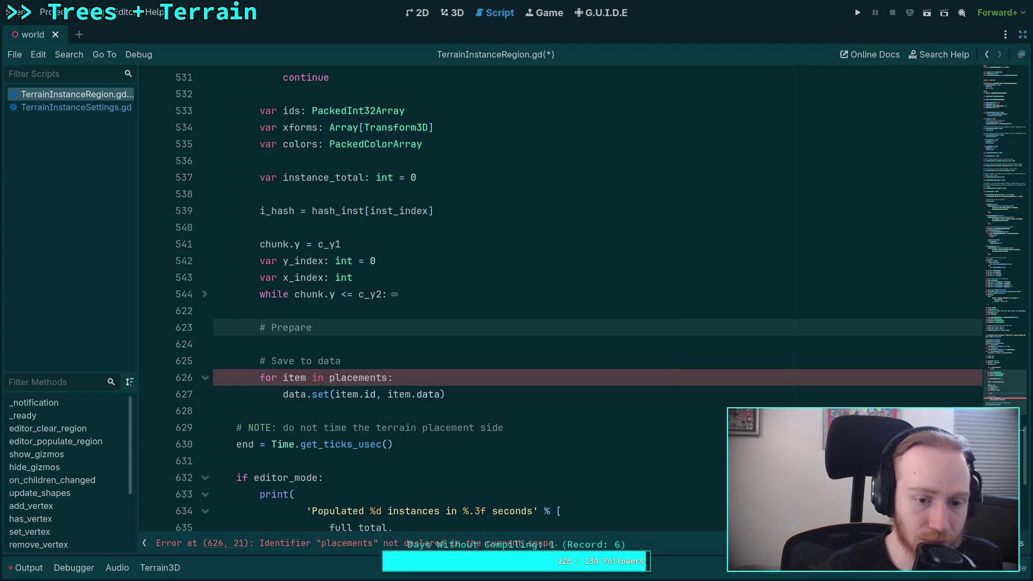
key("BackSpace")
key("BackSpace")
key("BackSpace")
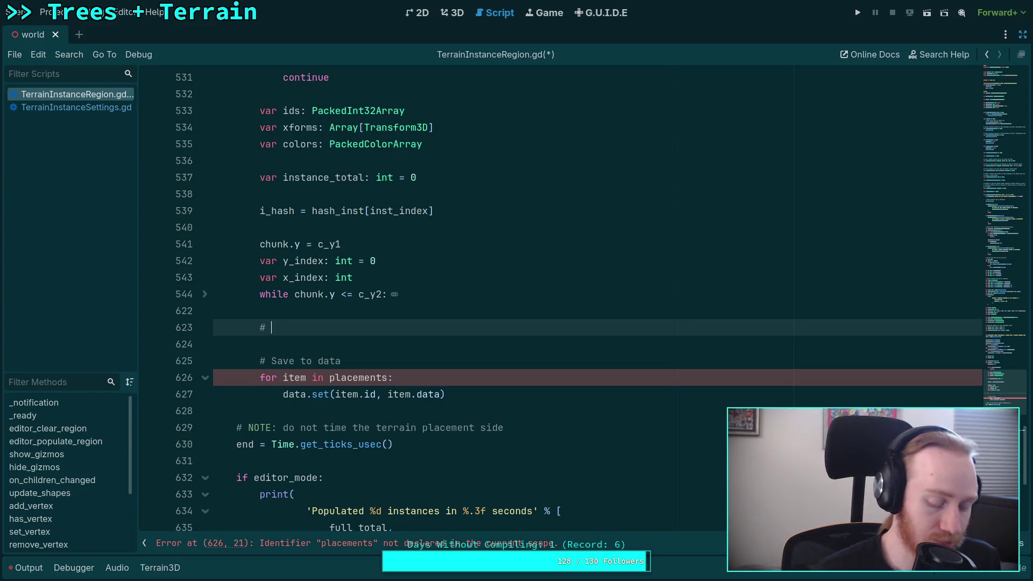
type("Prep")
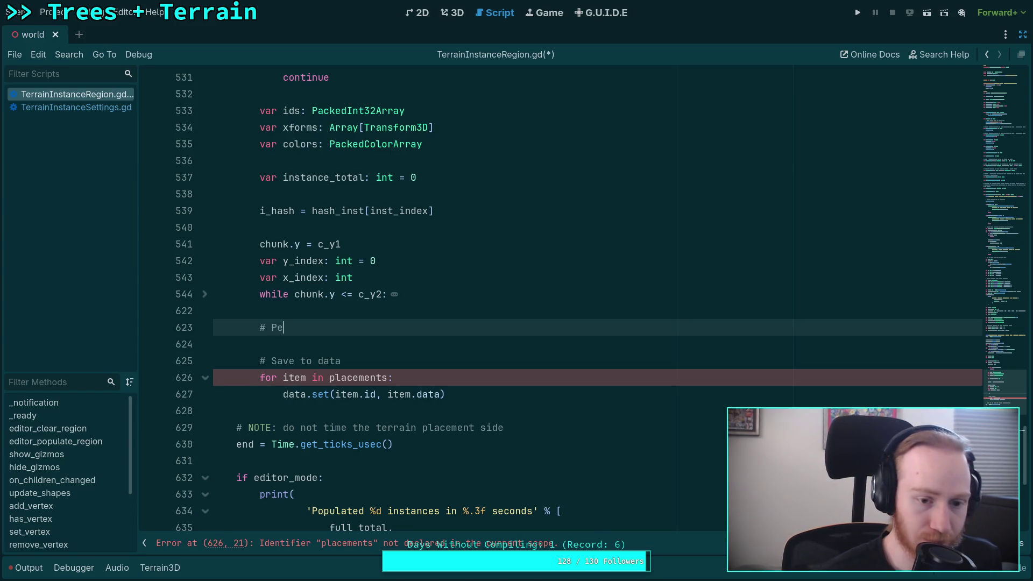
key("BackSpace")
key("BackSpace")
key("BackSpace")
type("repare ")
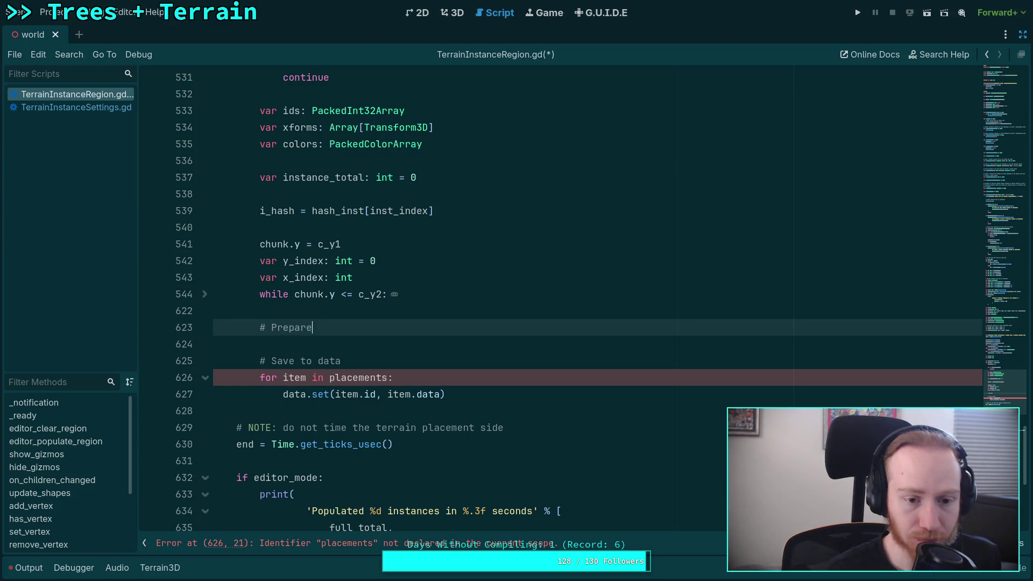
type("data ")
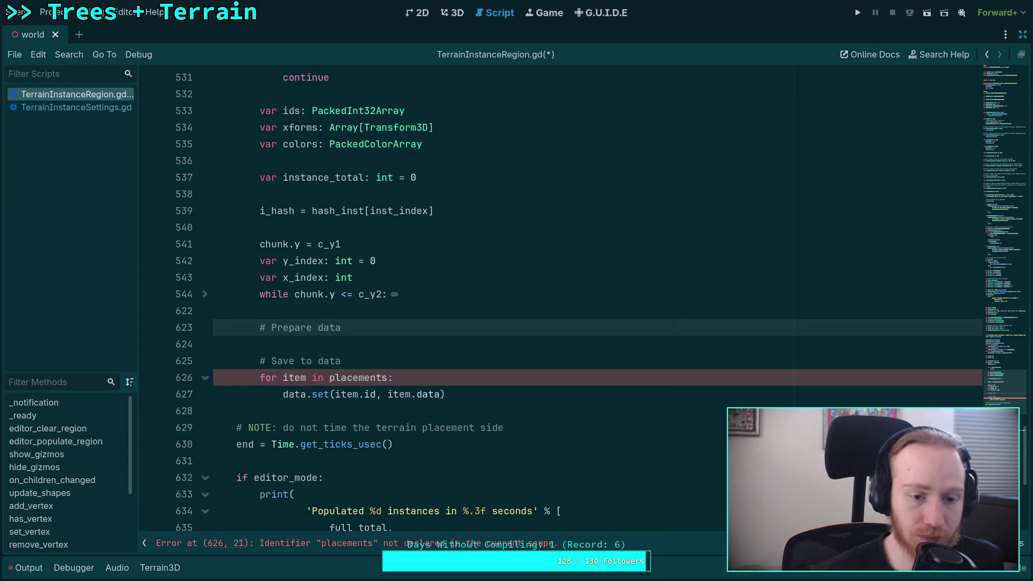
type("efficiently")
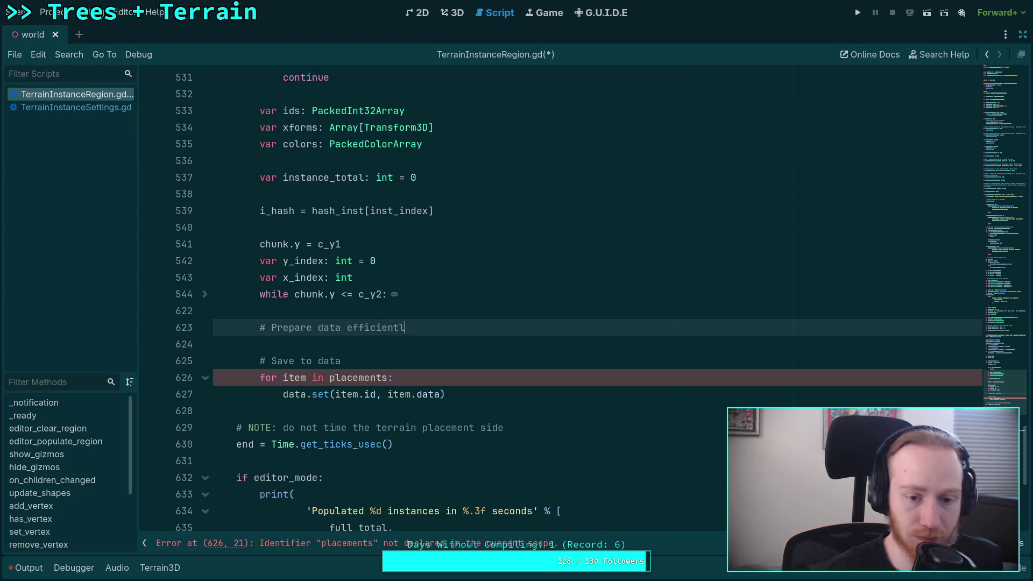
key("Return")
Declare var placements: Array[Dictionary] under the comment.
scroll(489, 438, "up", 2)
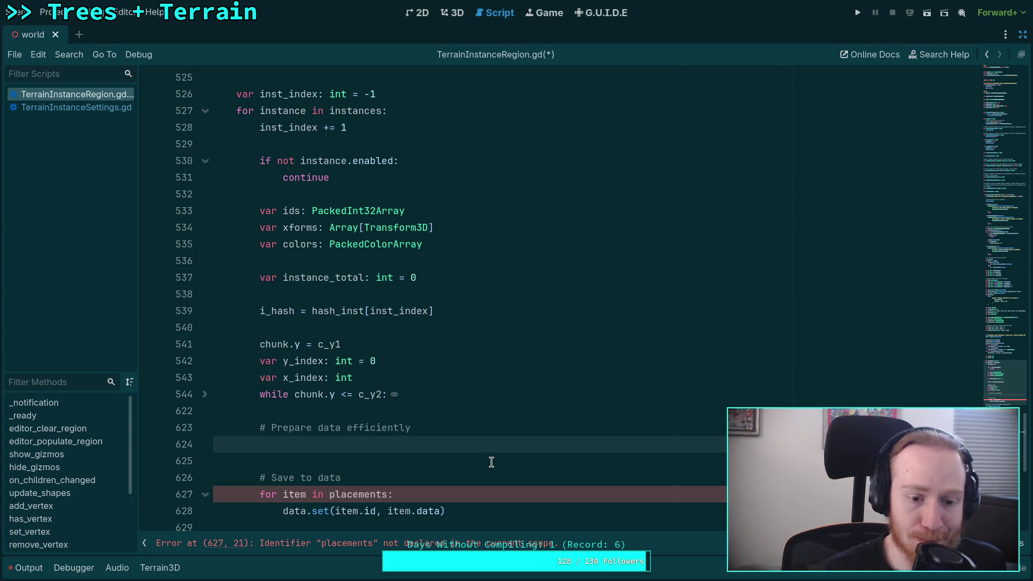
type("var place")
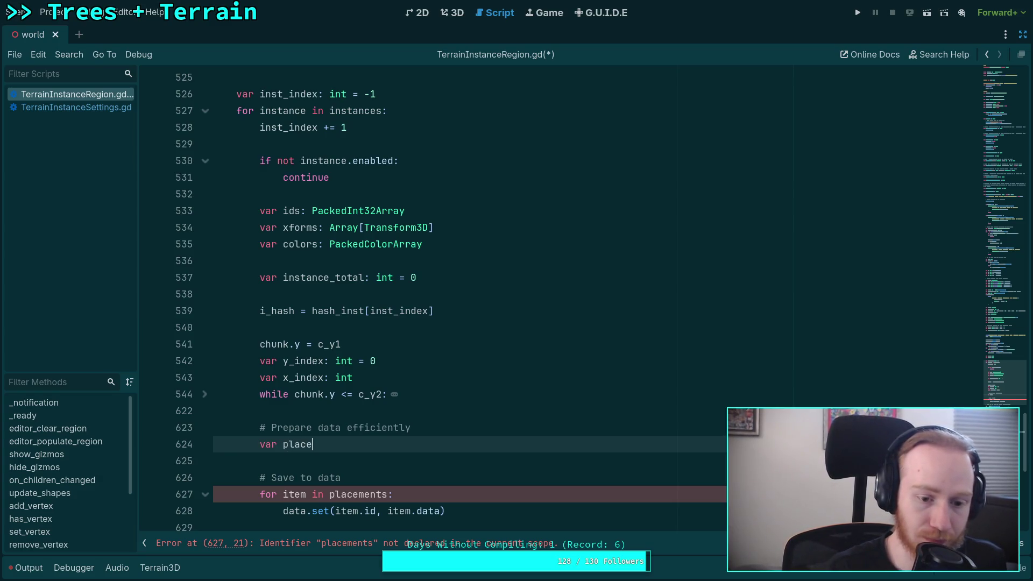
type("ments: rray")
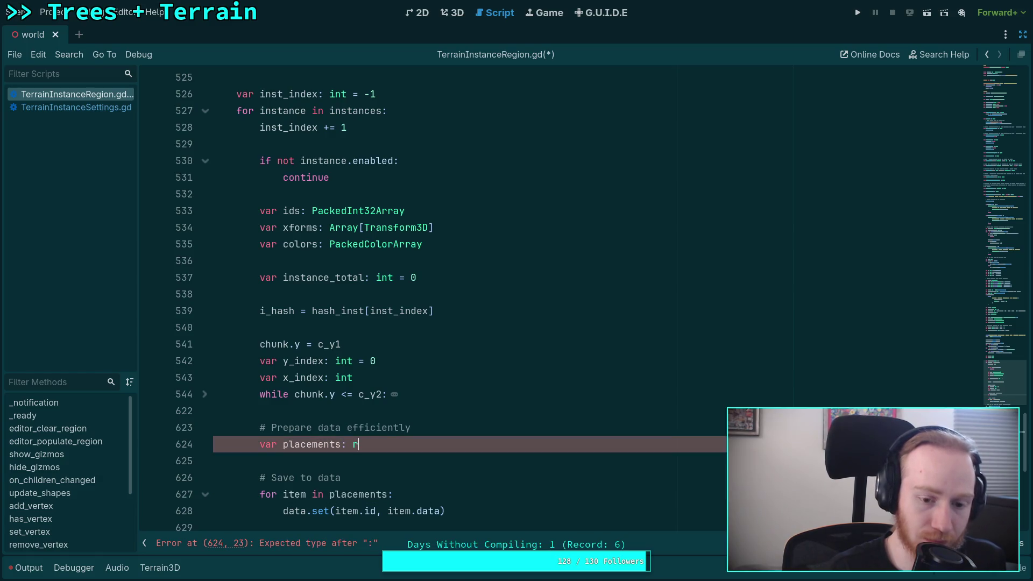
key("ctrl+BackSpace")
type("Array[I")
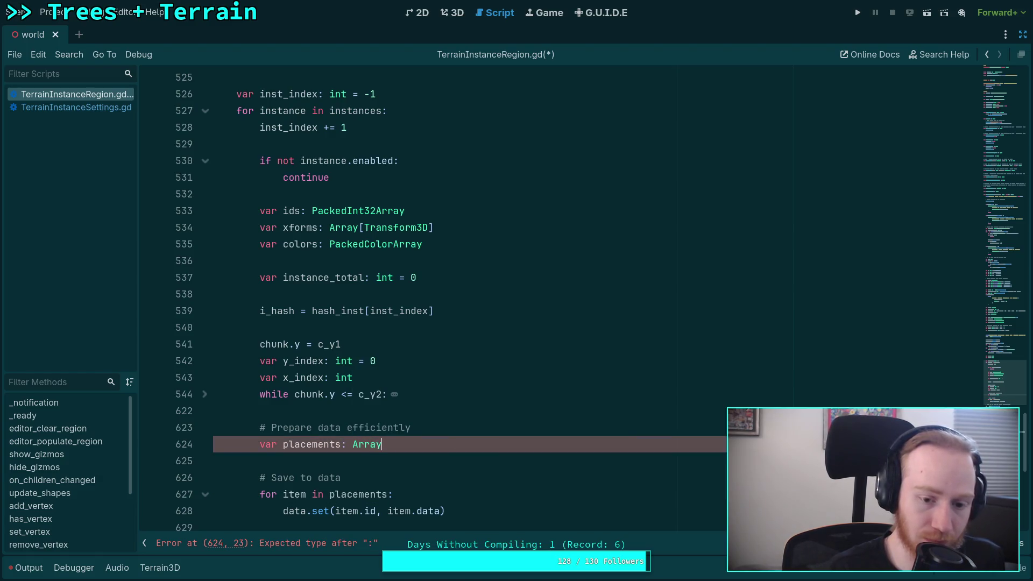
key("BackSpace")
type("Diciona")
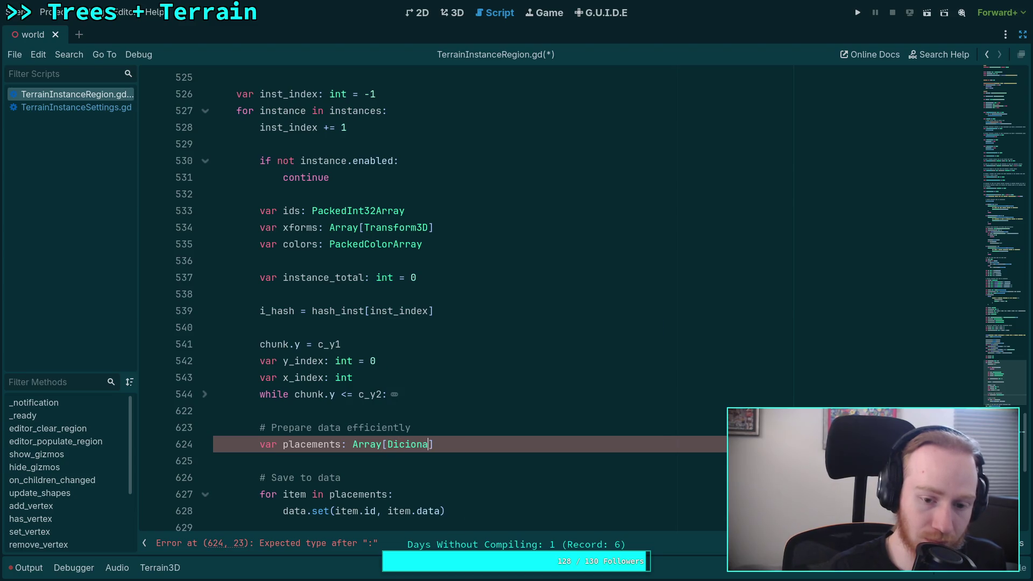
key("BackSpace")
key("BackSpace")
key("BackSpace")
key("BackSpace")
type("tionar")
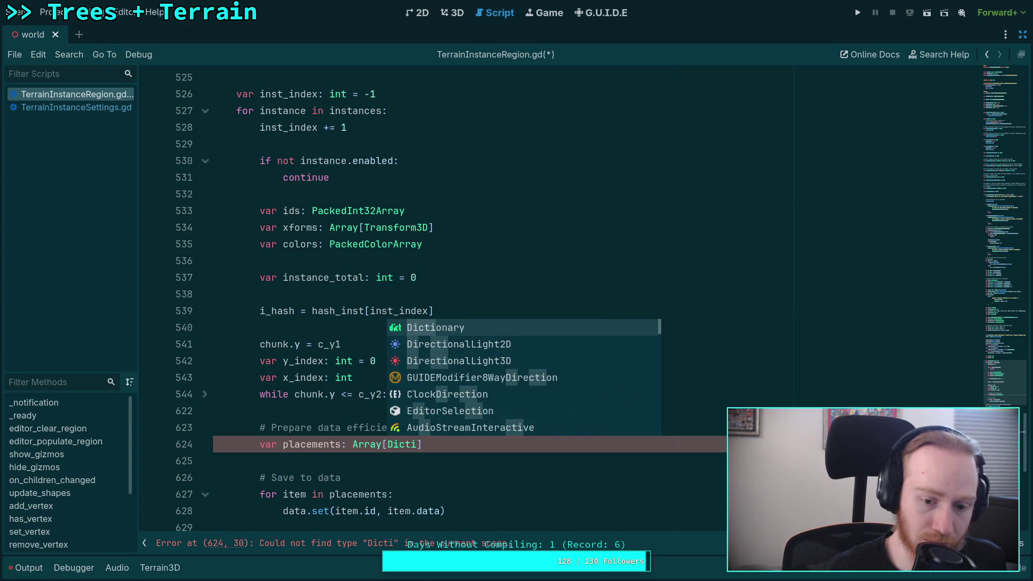
key("Return")
key("Return")
key("ctrl+v")
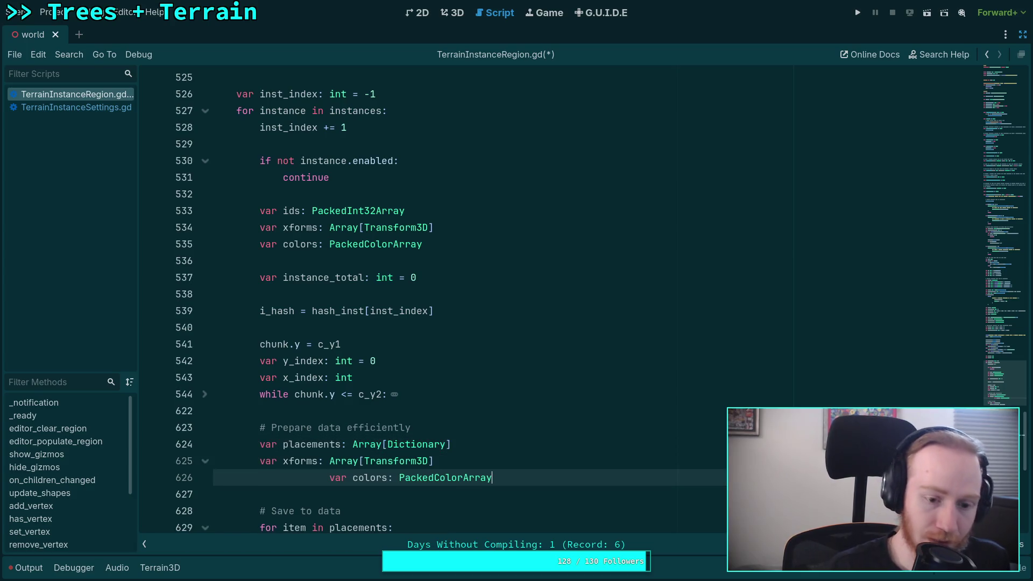
key("ctrl+z")
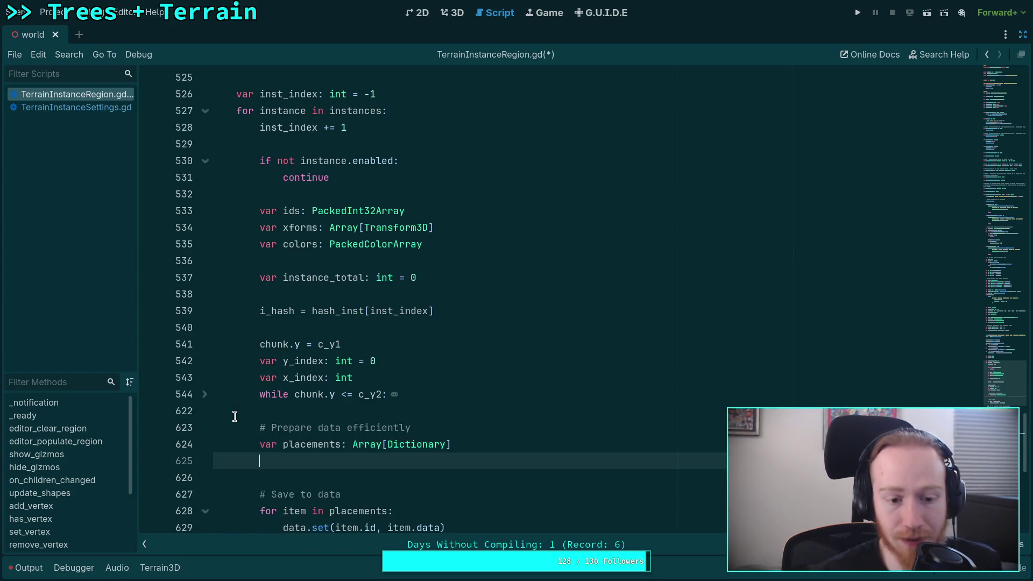
Add a {&'xforms', &'colors'} line below the placements declaration and save.
left_click(204, 394)
scroll(410, 377, "down", 10)
scroll(410, 377, "up", 10)
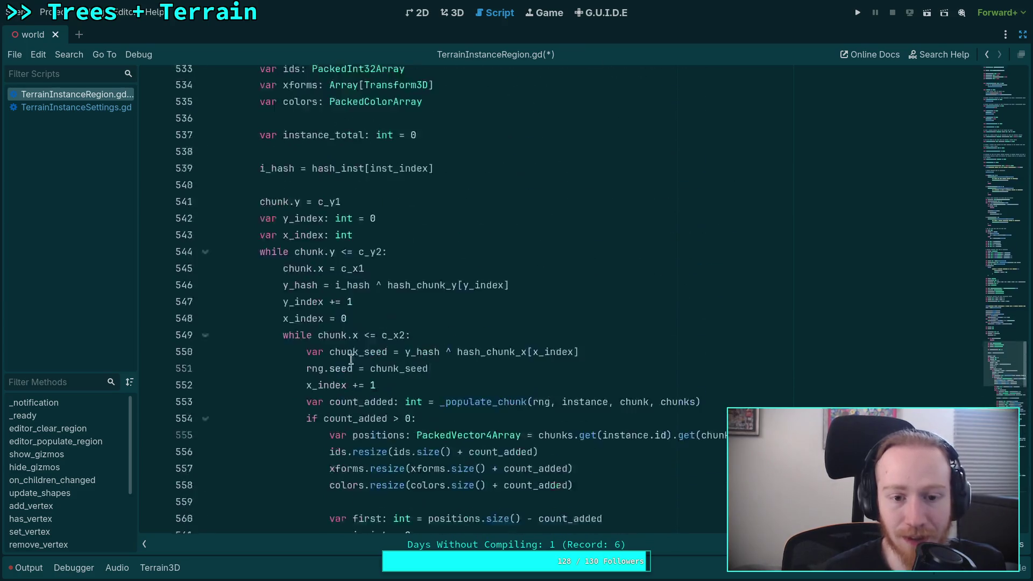
left_click(205, 294)
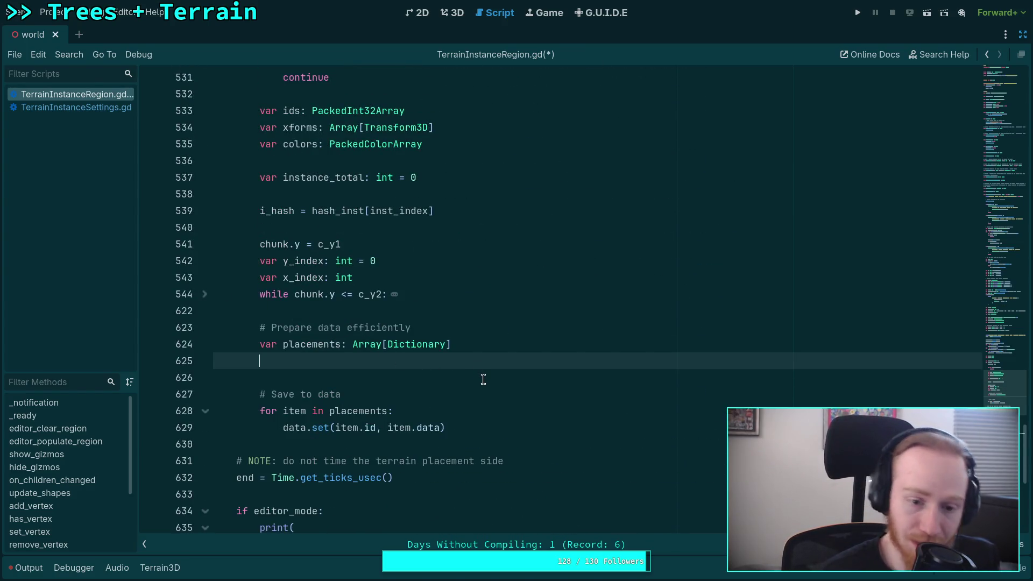
type("{&'xk")
key("BackSpace")
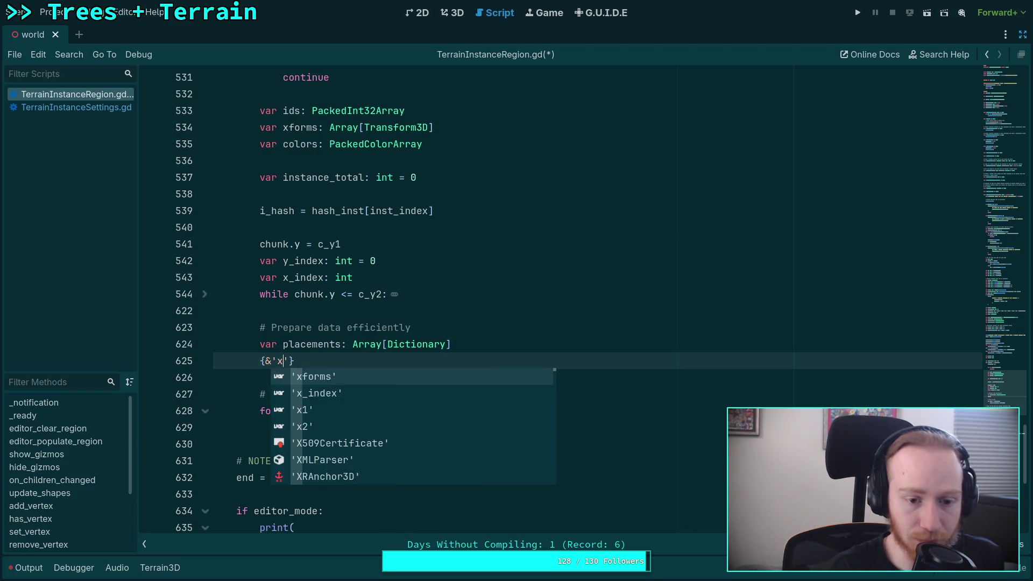
type("forms'")
type(", *'")
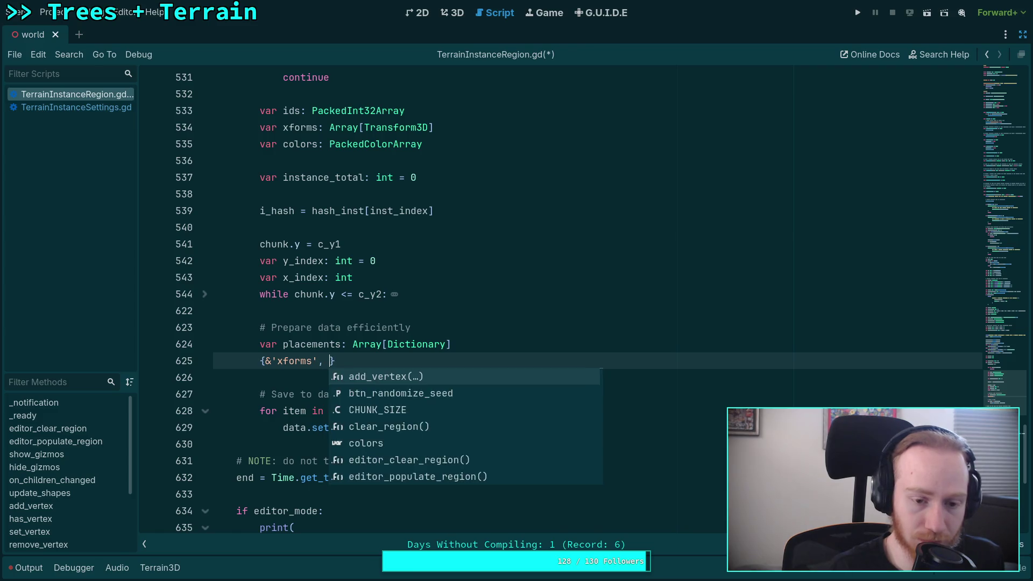
key("BackSpace")
key("BackSpace")
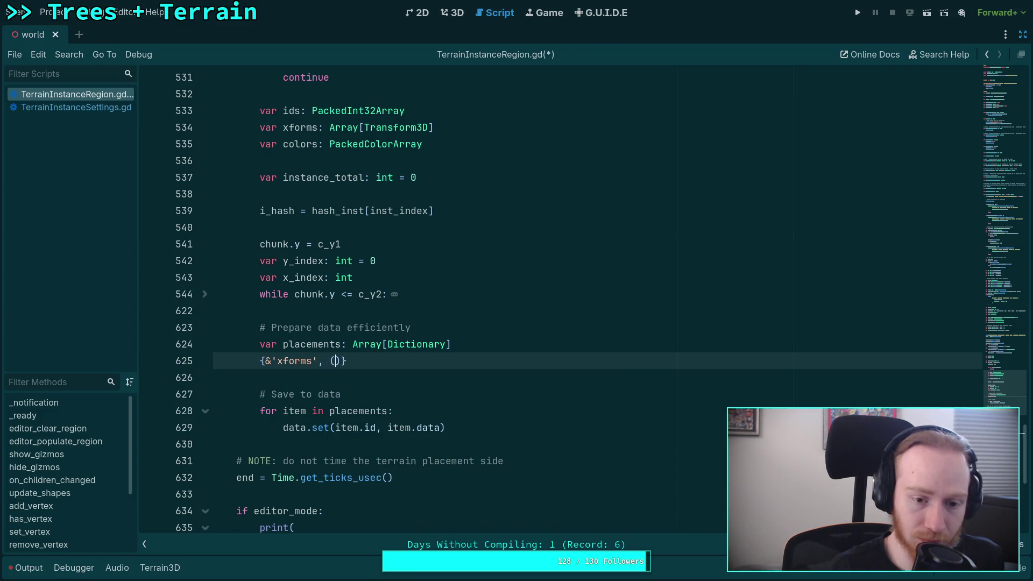
type("&'")
type("colors")
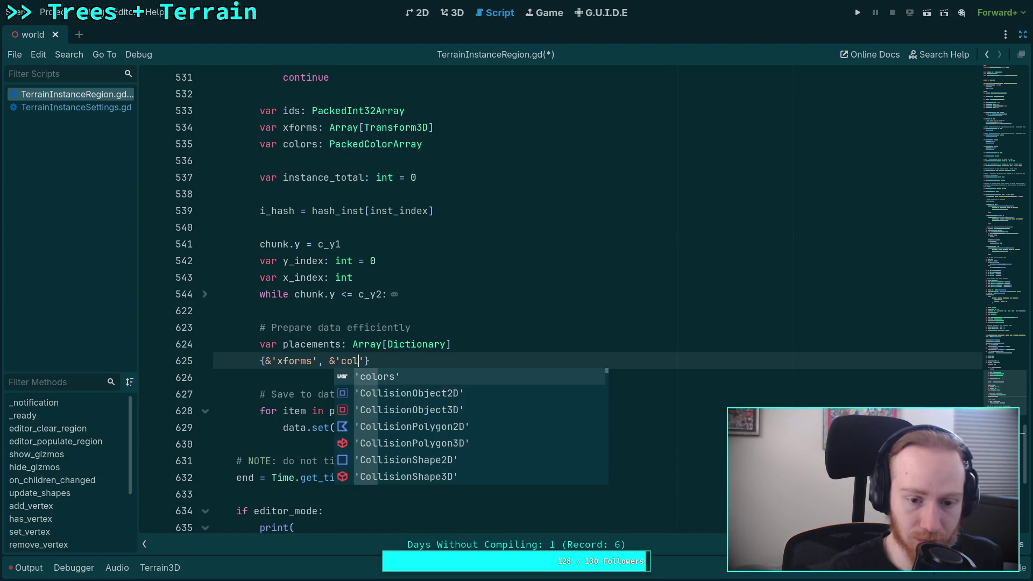
key("ctrl+s")
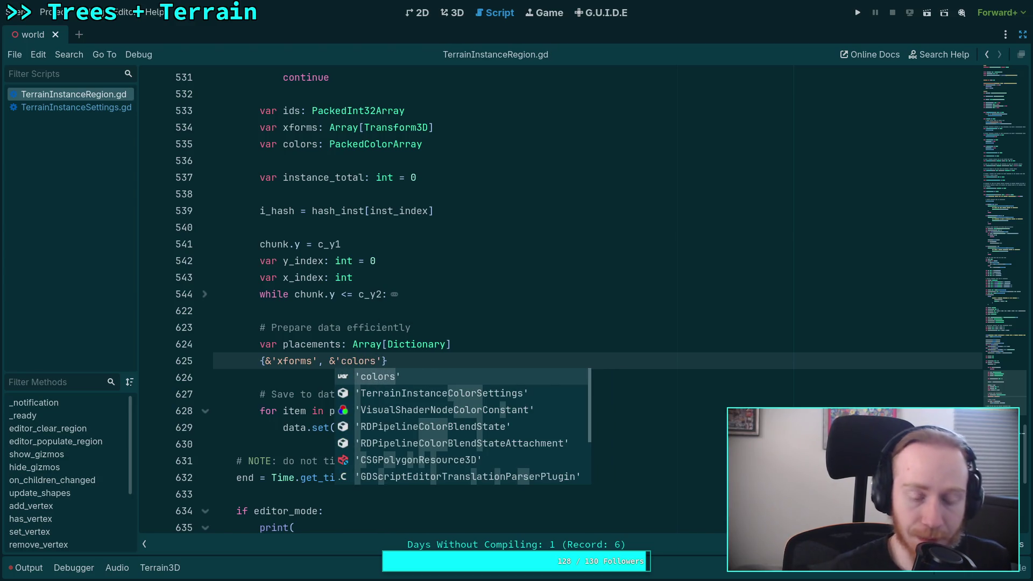
key("super+3")
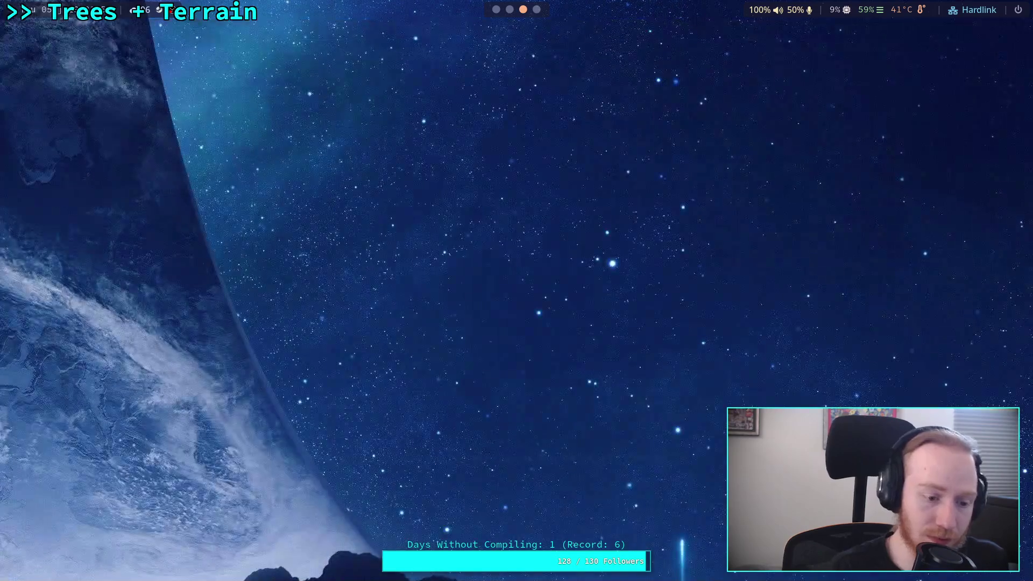
Rerun git diff on addons/terrain_instancer/, page through it, then select line 625's dictionary literal.
key("super+2")
type("q")
key("BackSpace")
key("Up")
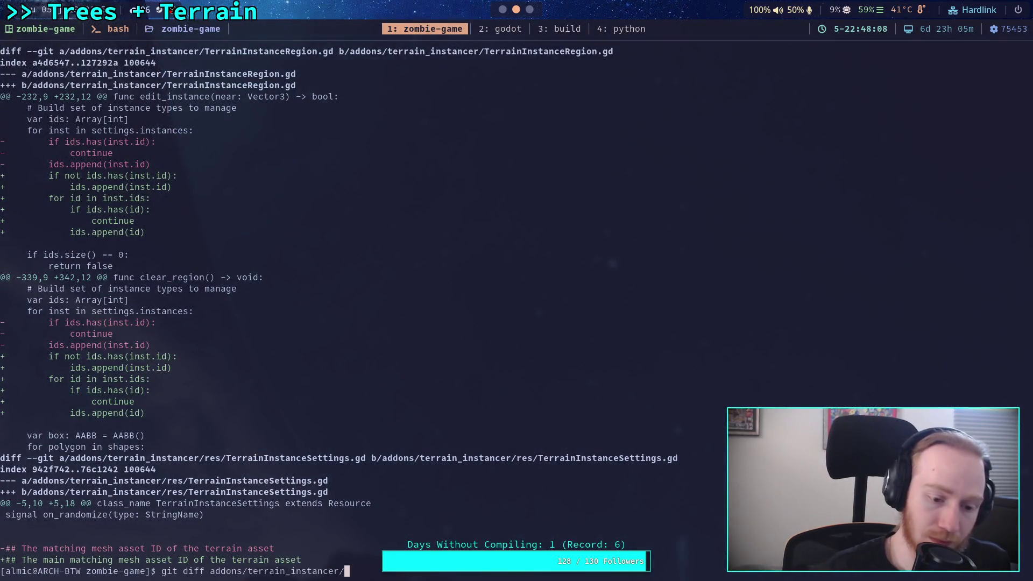
key("Return")
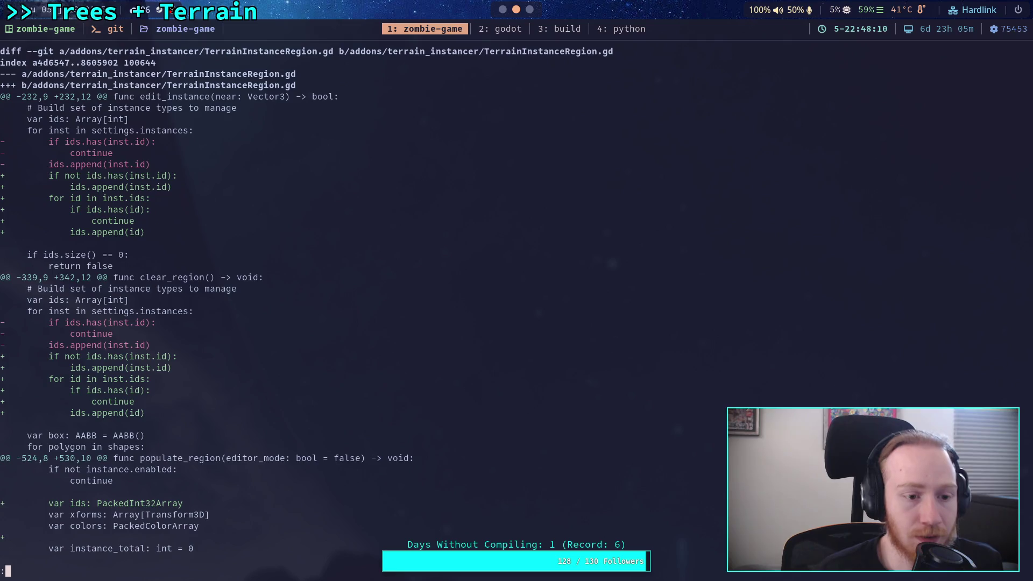
key("space")
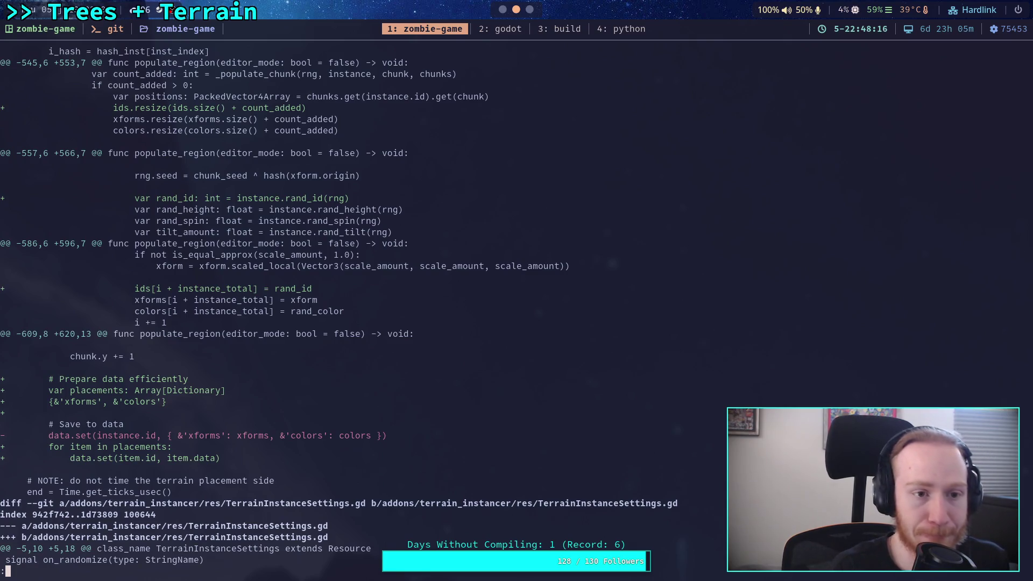
key("super+2")
left_click_drag(388, 360, 260, 360)
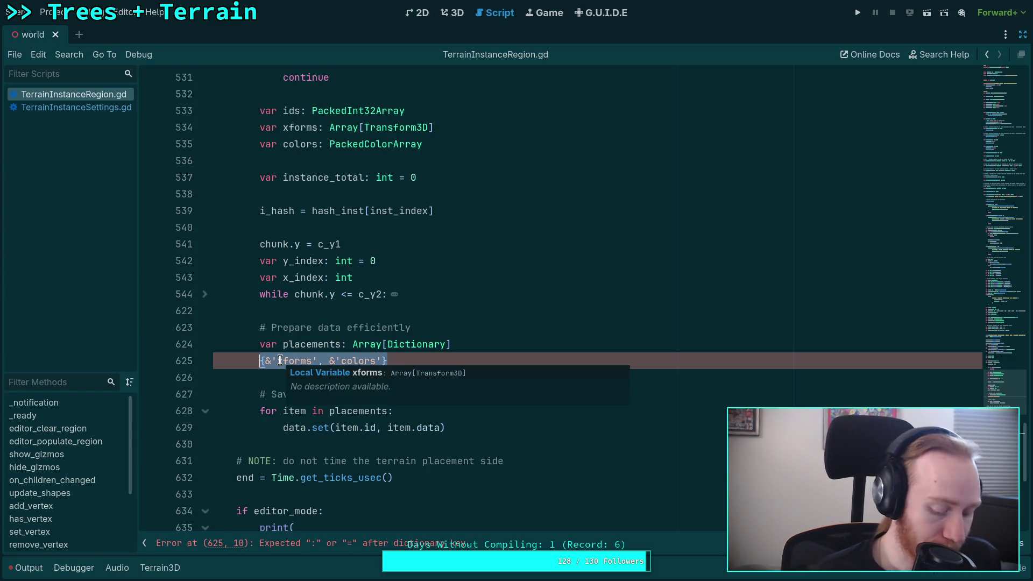
Replace line 625 with var id_totals: Dictionary[int, int] and start a 'for id in ids' loop.
key("BackSpace")
type("var id")
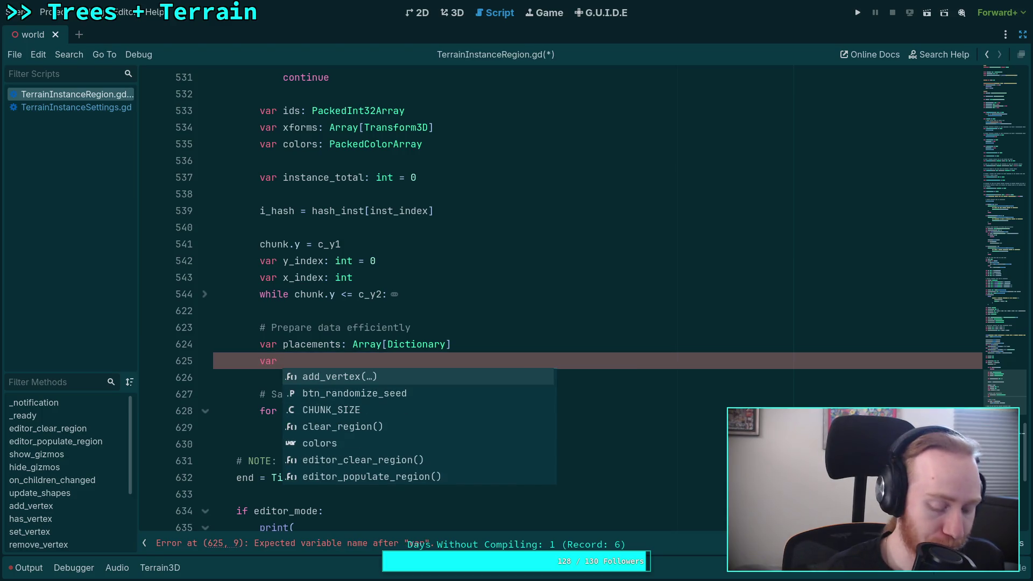
key("Escape")
type("_total")
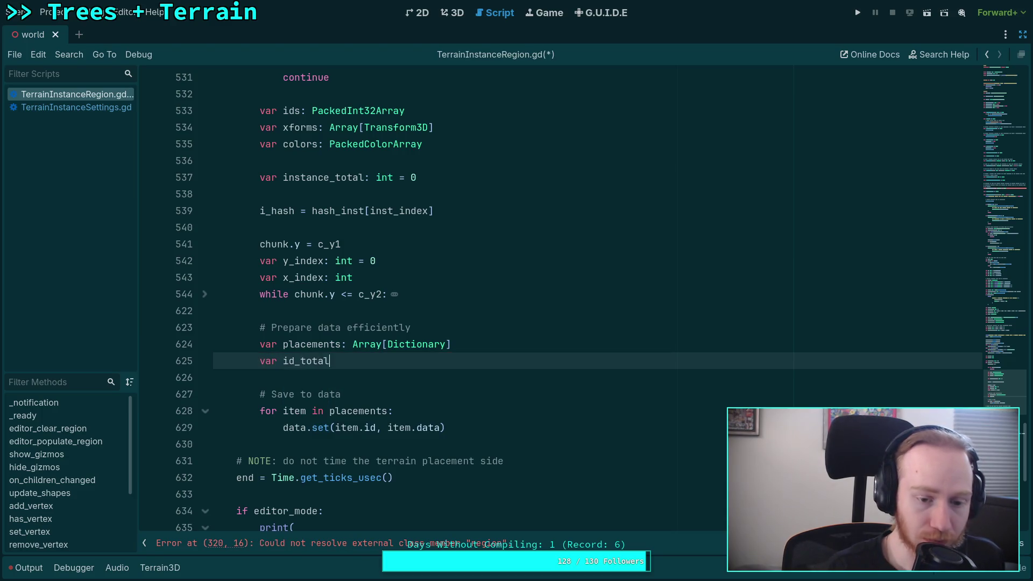
type("s: Dictionar")
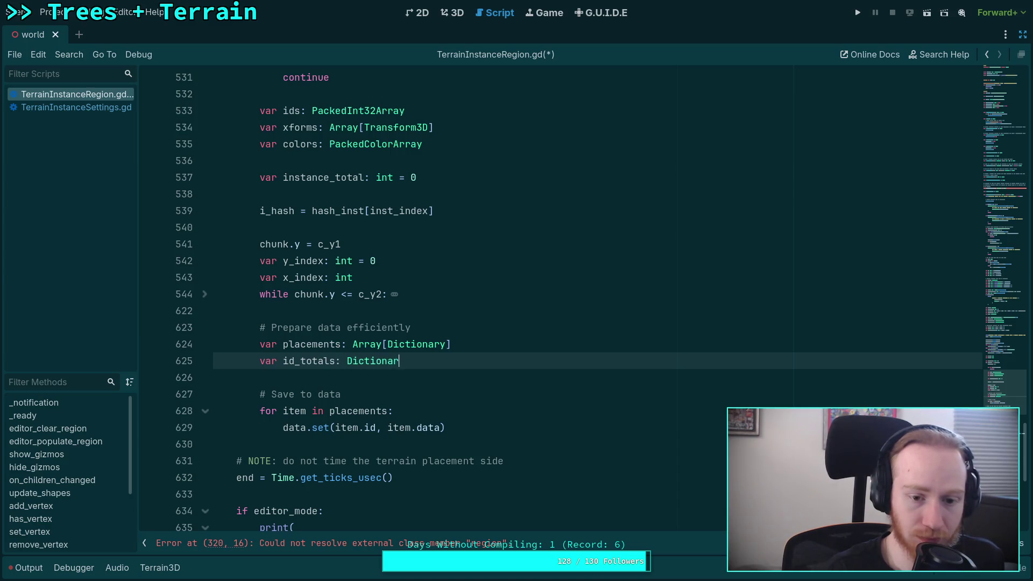
type("y[int, int")
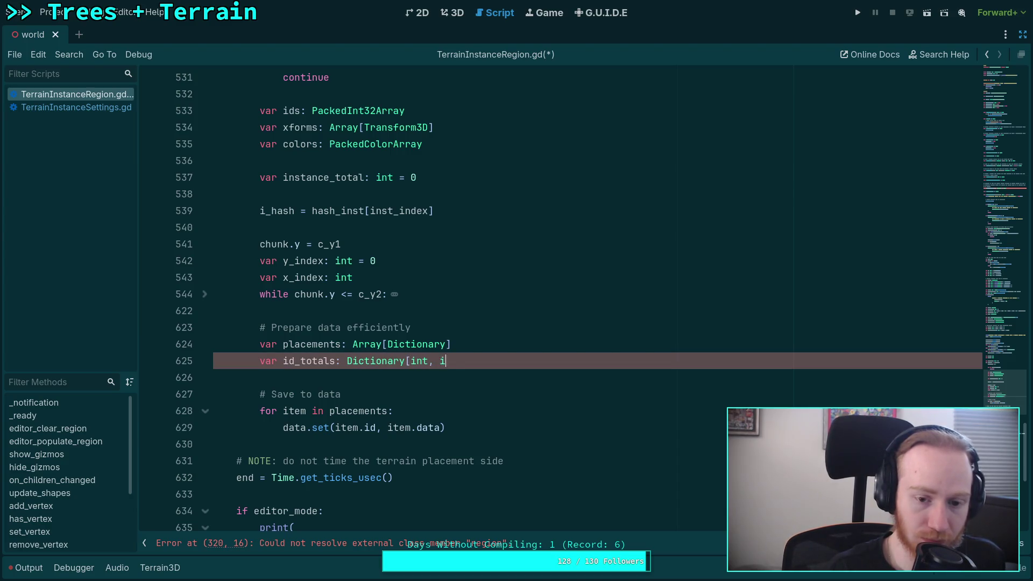
key("Return")
type("for")
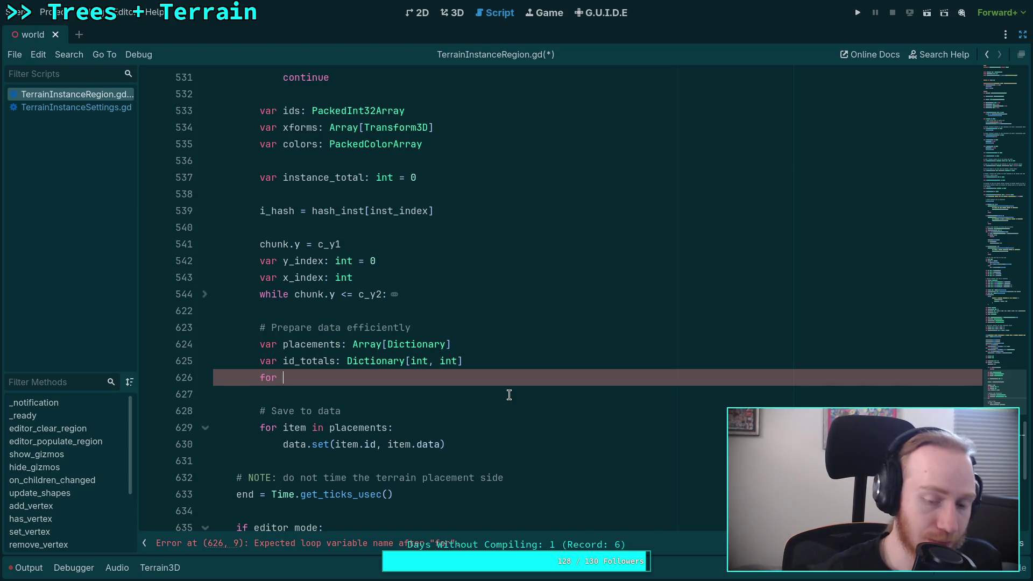
type("id in ids:")
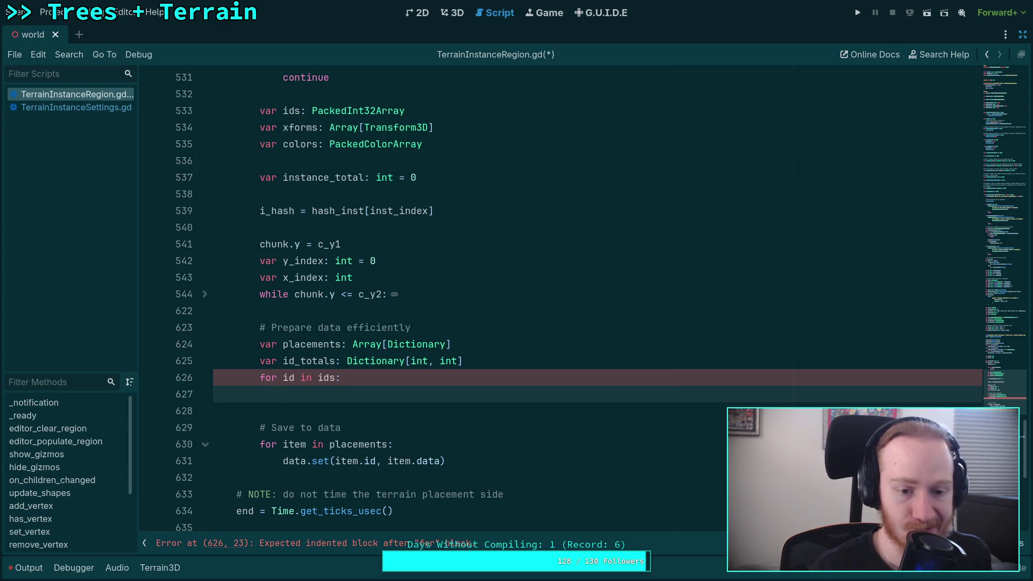
type("if n")
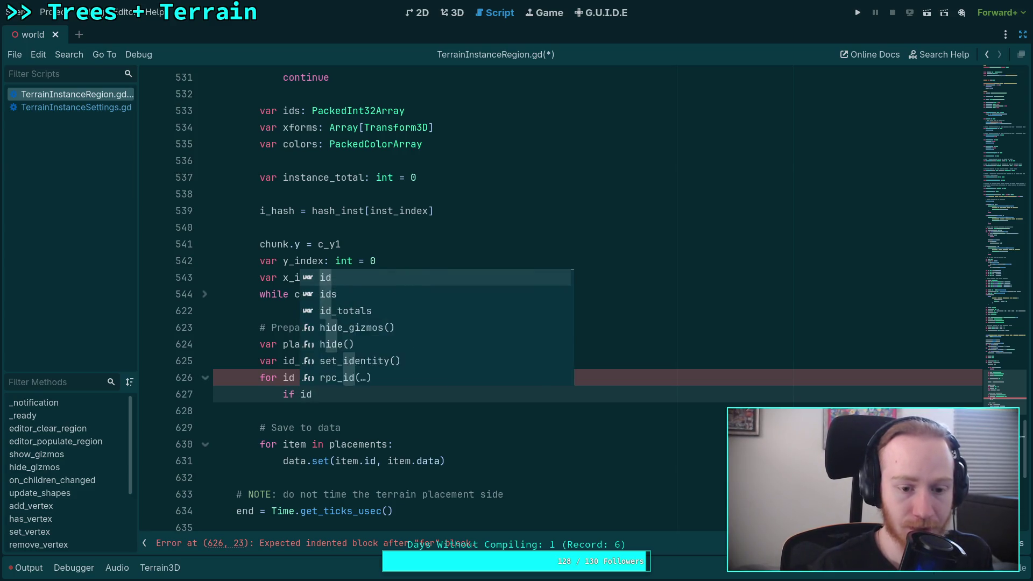
type("ot id_tot")
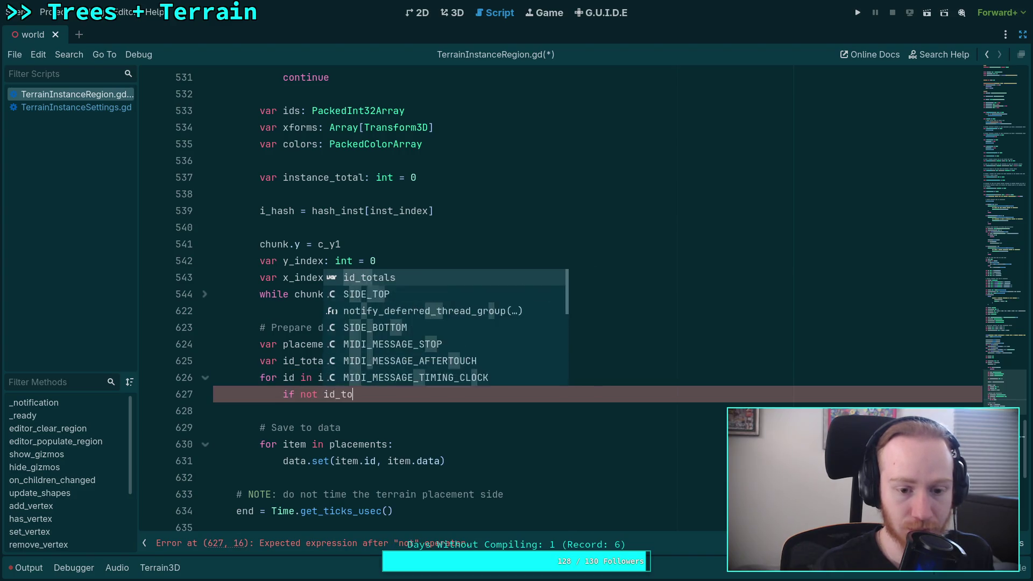
Write 'if not id_totals.has(id):' setting id_totals.set(id, 1) inside the loop.
key("Return")
type(".has(id)")
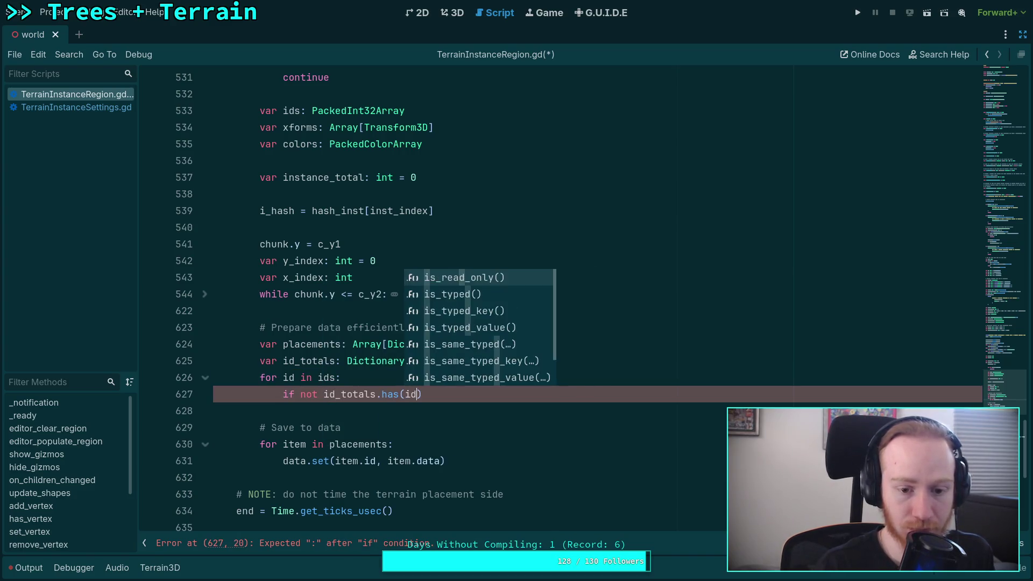
type(":")
key("Return")
type("id_to")
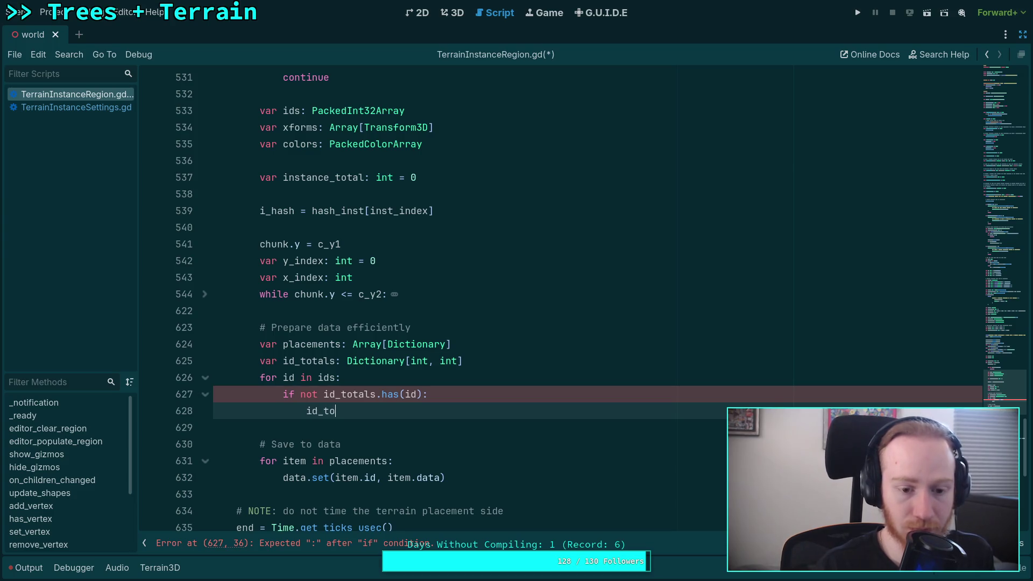
type("tals.set")
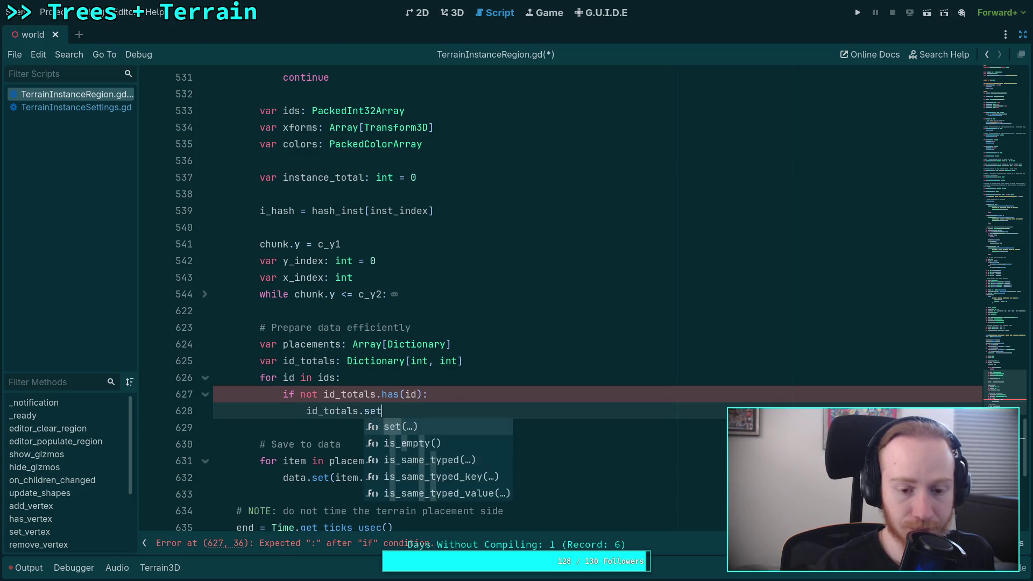
key("Return")
type("id, 1)")
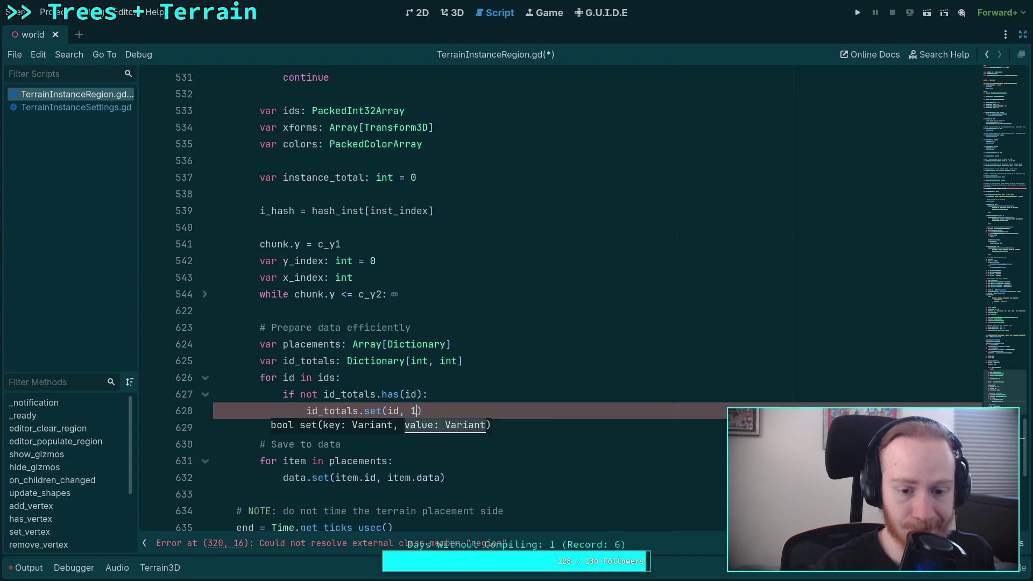
Add an else branch doing id_totals.set(id, id_totals.get(id) + 1).
key("Return")
type("cos")
key("BackSpace")
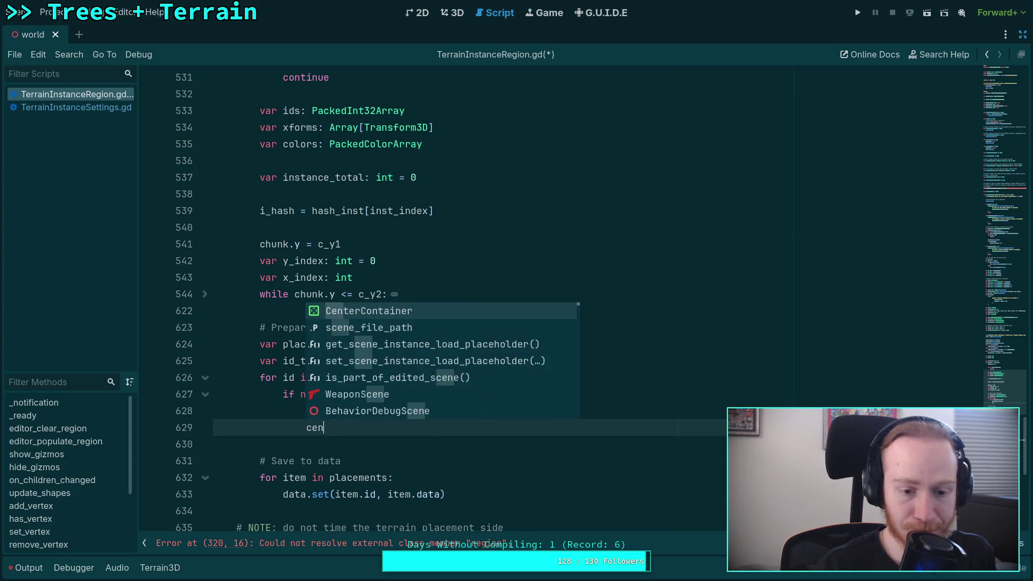
type("n")
key("BackSpace")
key("BackSpace")
key("BackSpace")
type("else:")
key("Return")
type("id_t")
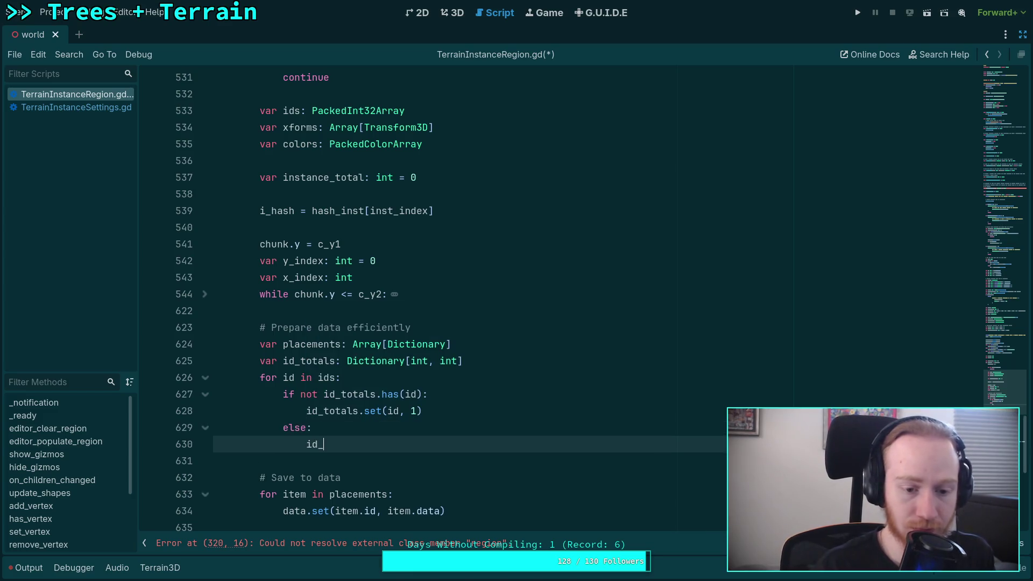
key("Return")
type(".s")
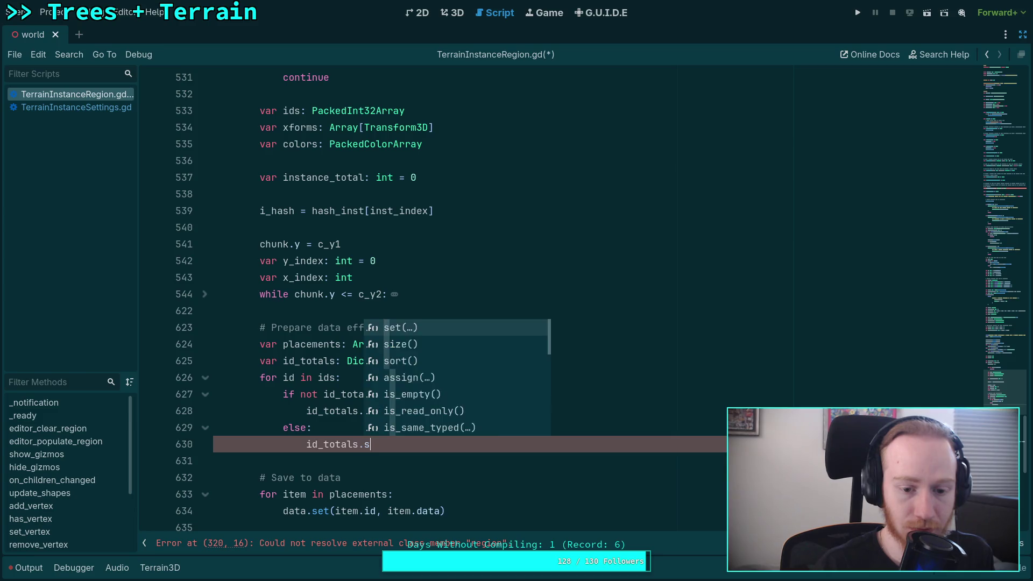
type("et(id, id_total")
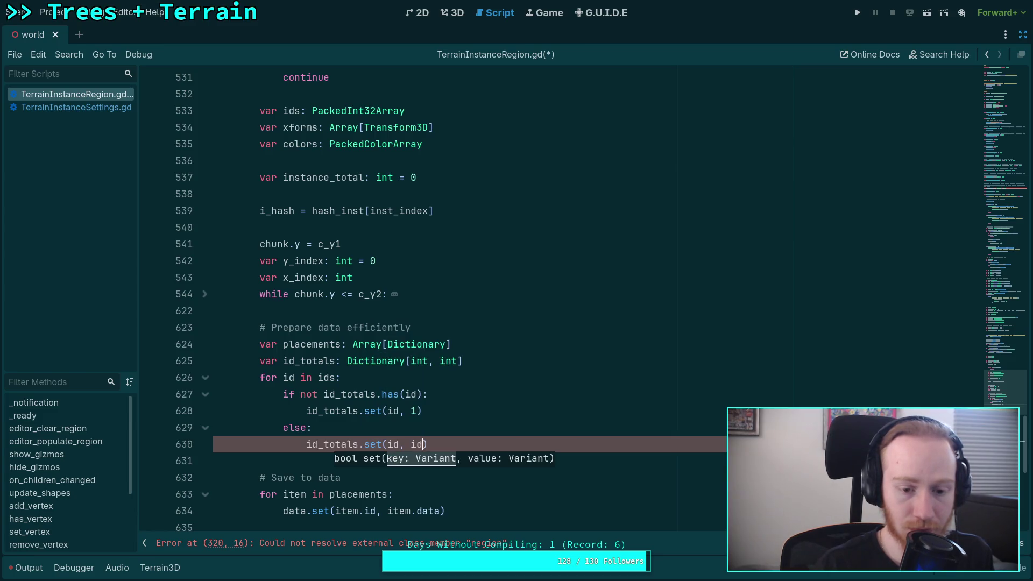
type("s.ge")
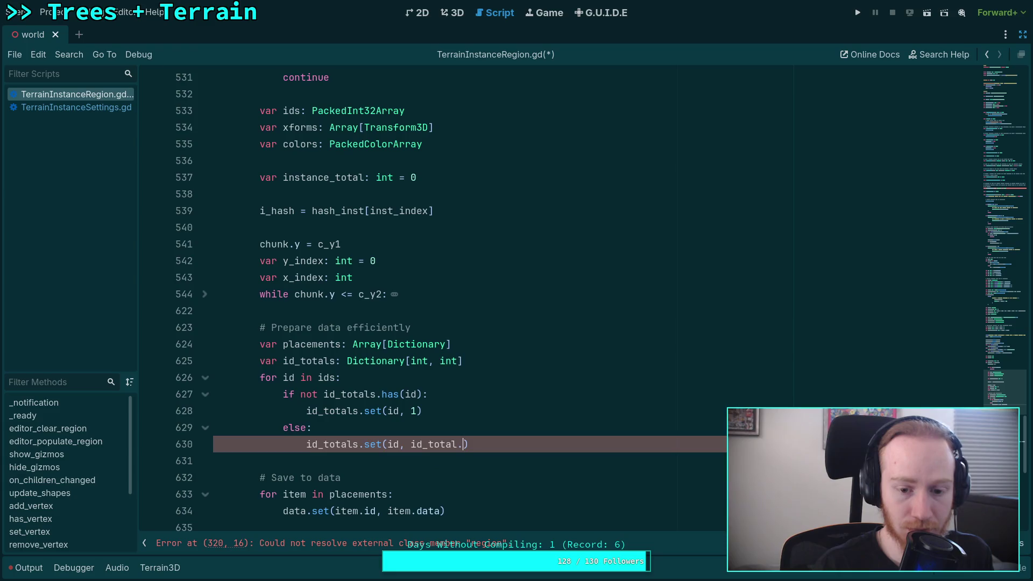
type("t(id)")
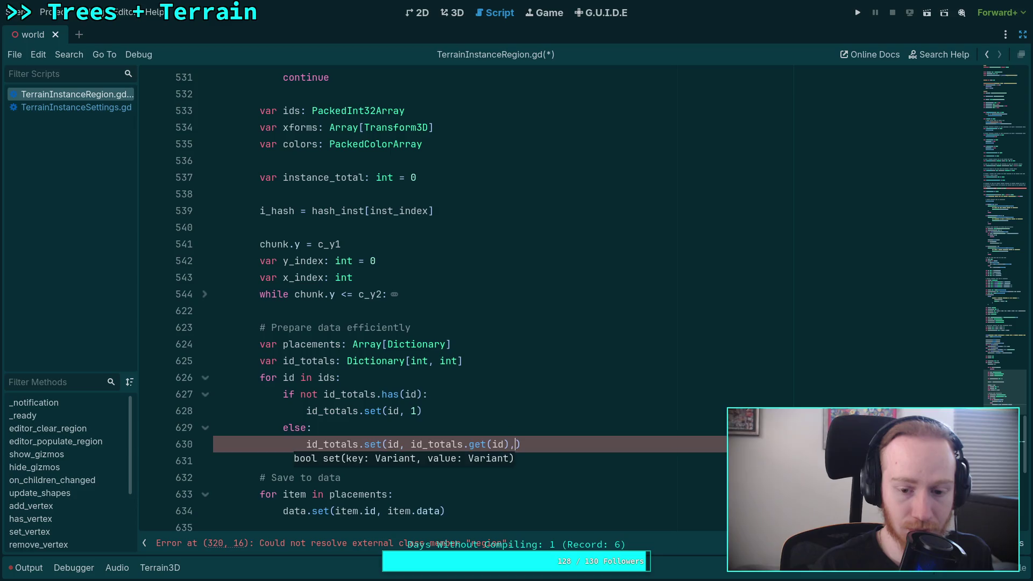
type(" + 1")
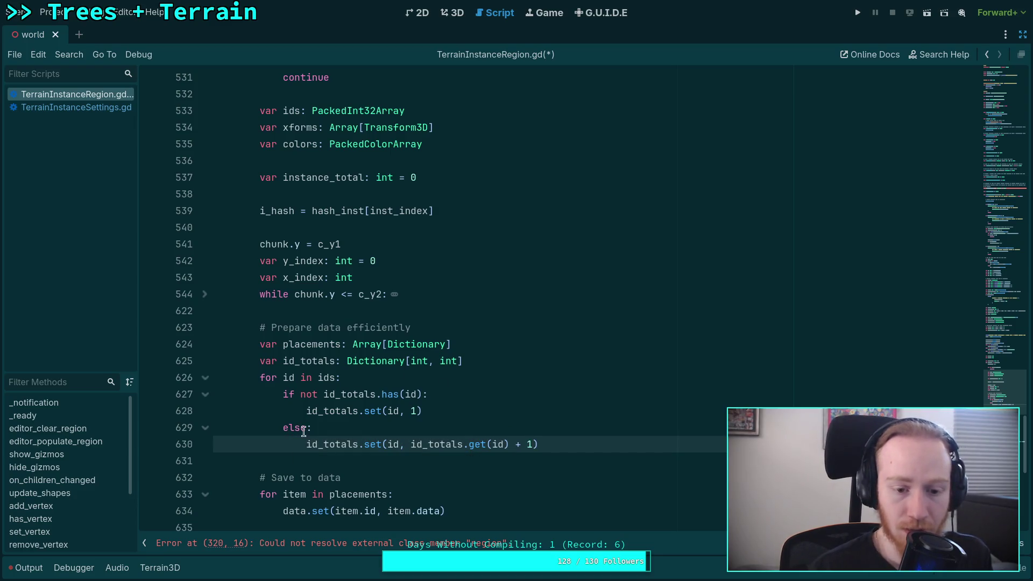
Replace the if/else with the single line id_totals.set(id, id_totals.get(id, 0) + 1).
left_click_drag(306, 444, 283, 394)
key("BackSpace")
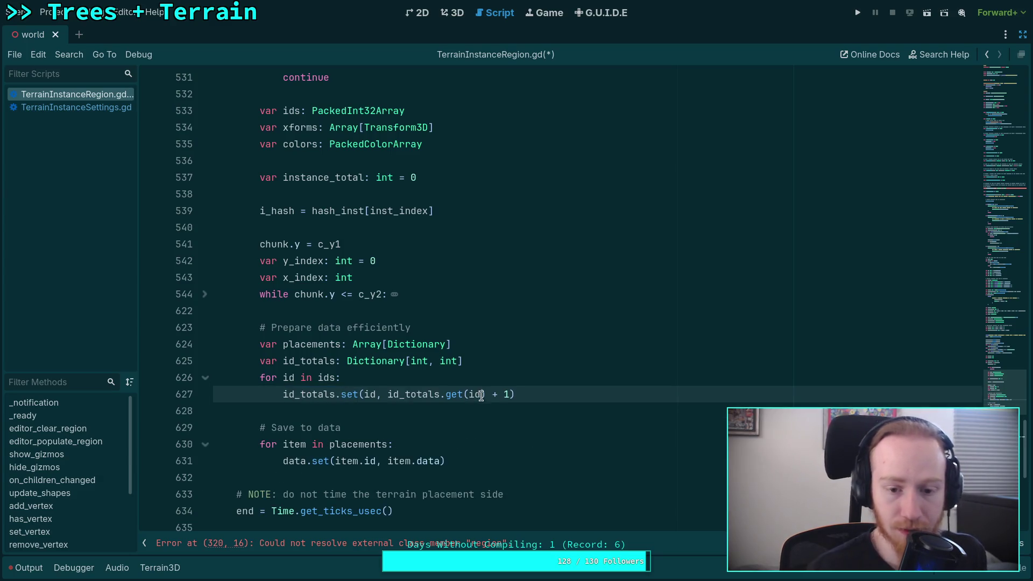
left_click(481, 396)
type(", 0")
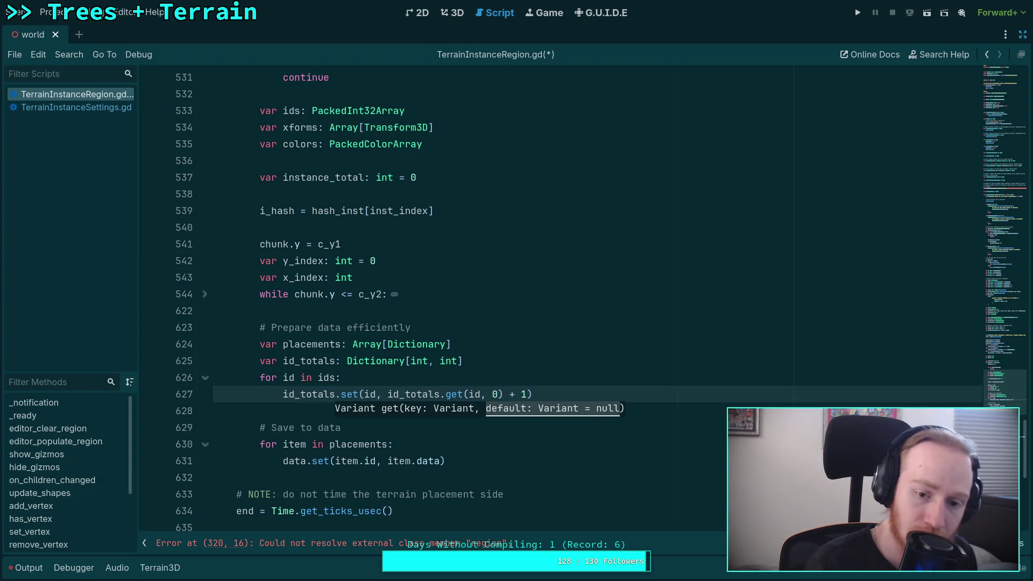
Try a get_or_add line in the loop, remove it, and add a blank line after the loop.
left_click(428, 378)
key("Return")
type("id_totals.")
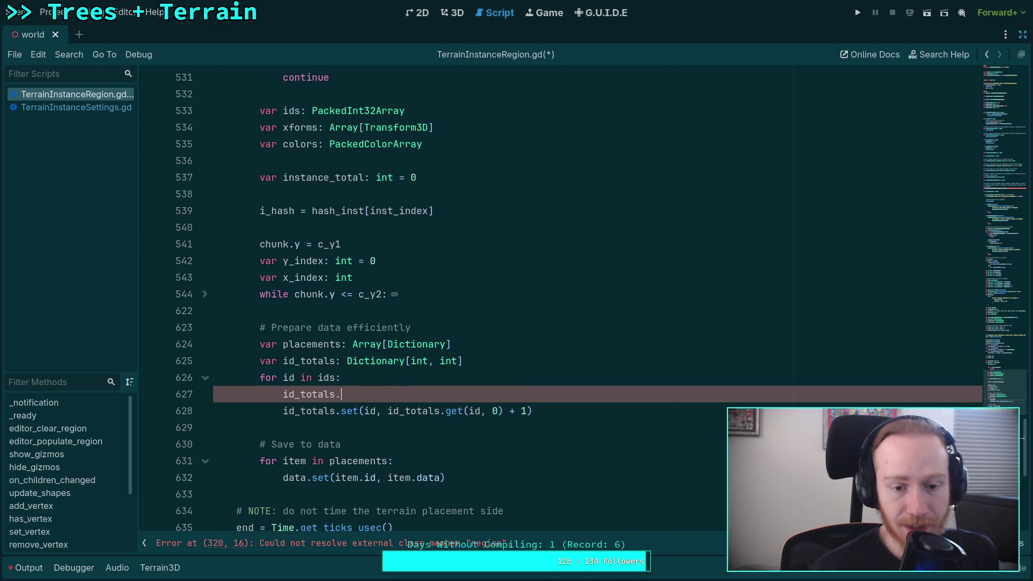
key("Down")
key("Down")
key("Down")
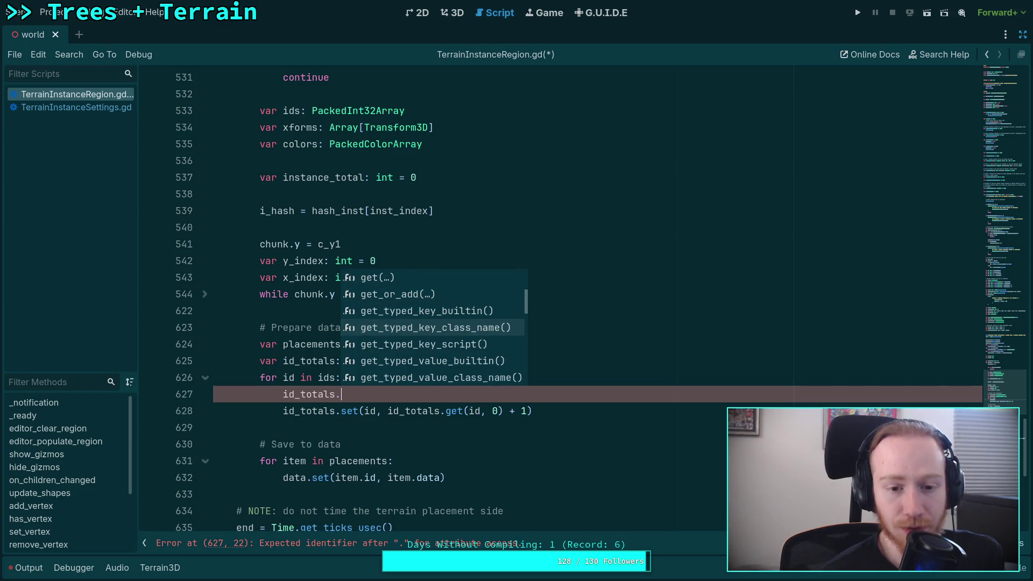
key("Up")
key("Up")
key("Return")
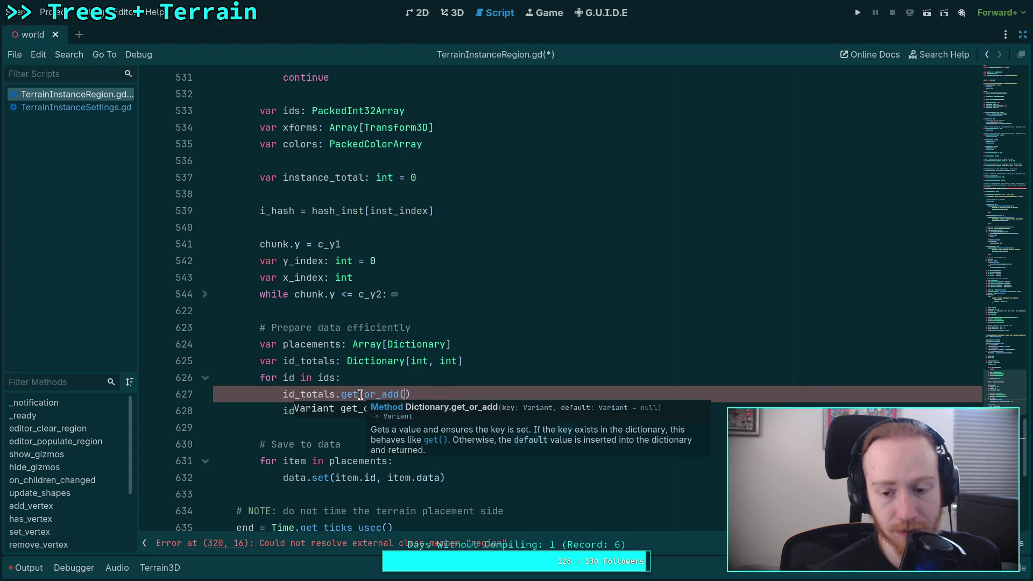
key("End")
key("shift+Up")
key("BackSpace")
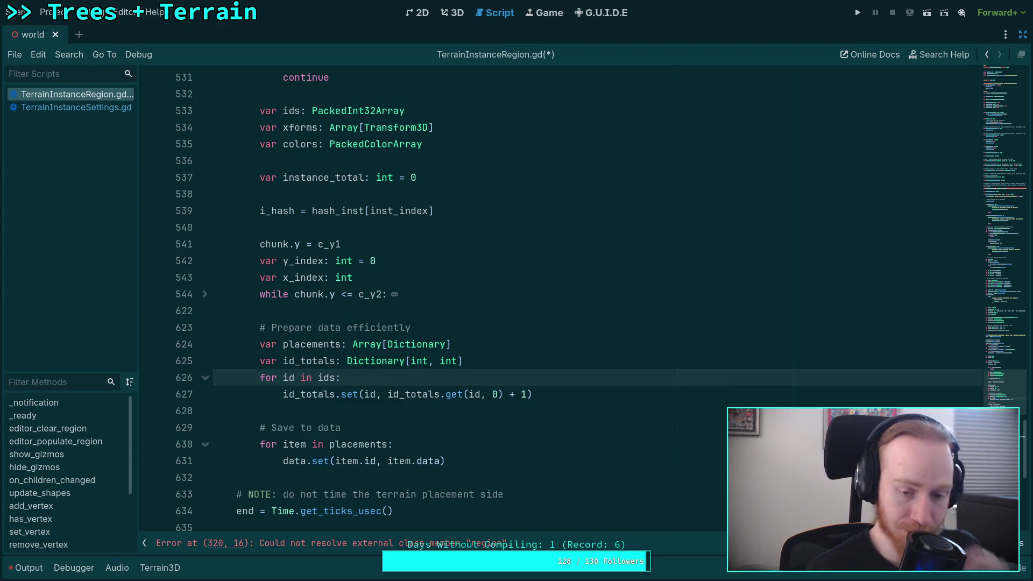
left_click(500, 409)
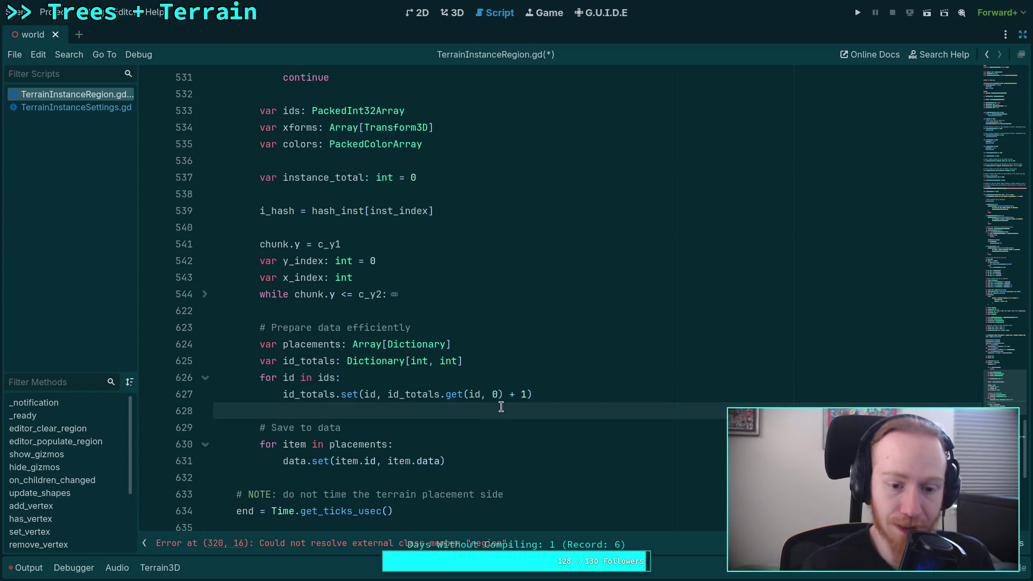
left_click(568, 398)
key("Return")
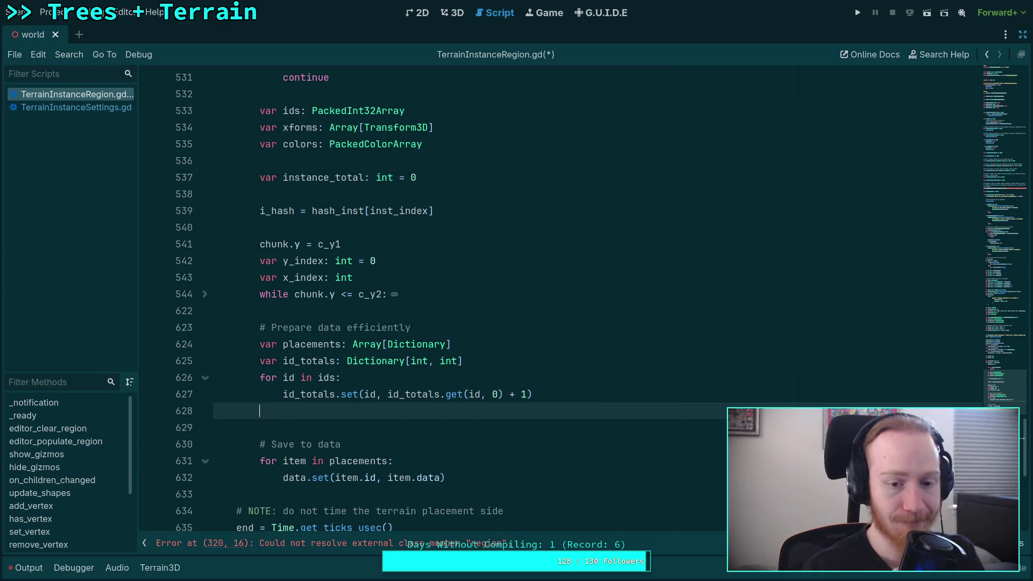
Add a second `for id in id_totals:` loop whose body calls placements.set(id).
key("Return")
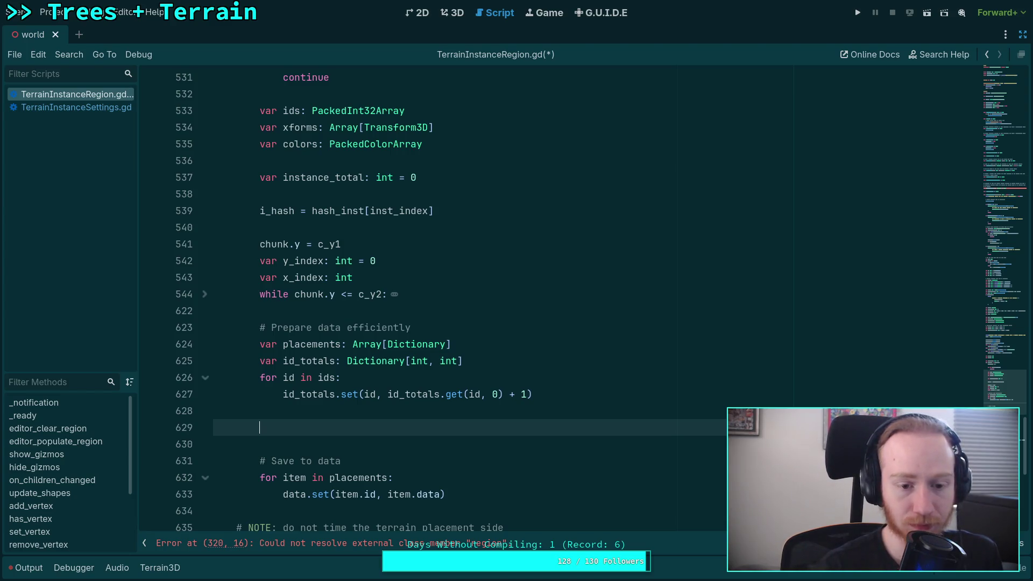
type("for id")
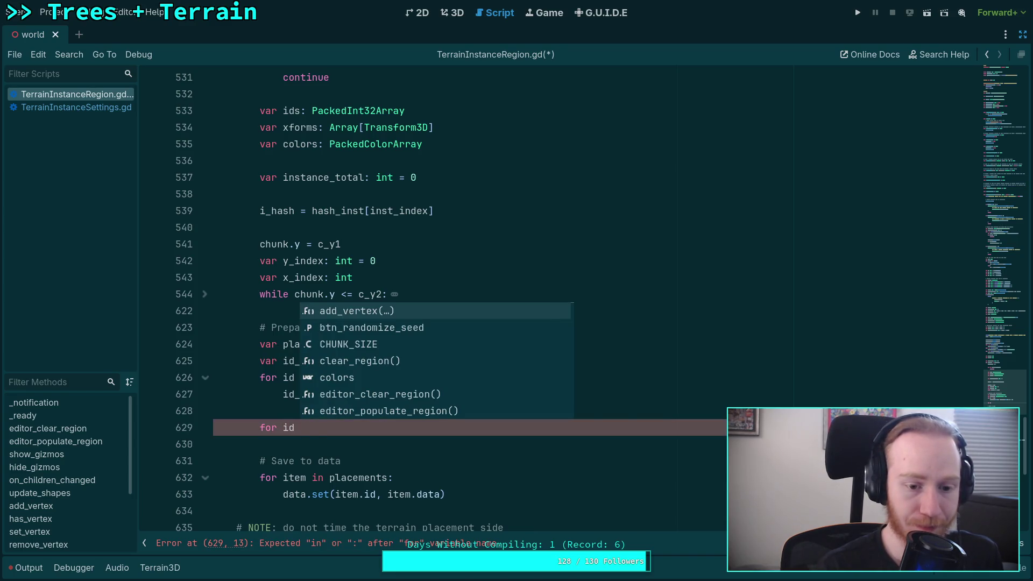
key("BackSpace")
key("BackSpace")
key("BackSpace")
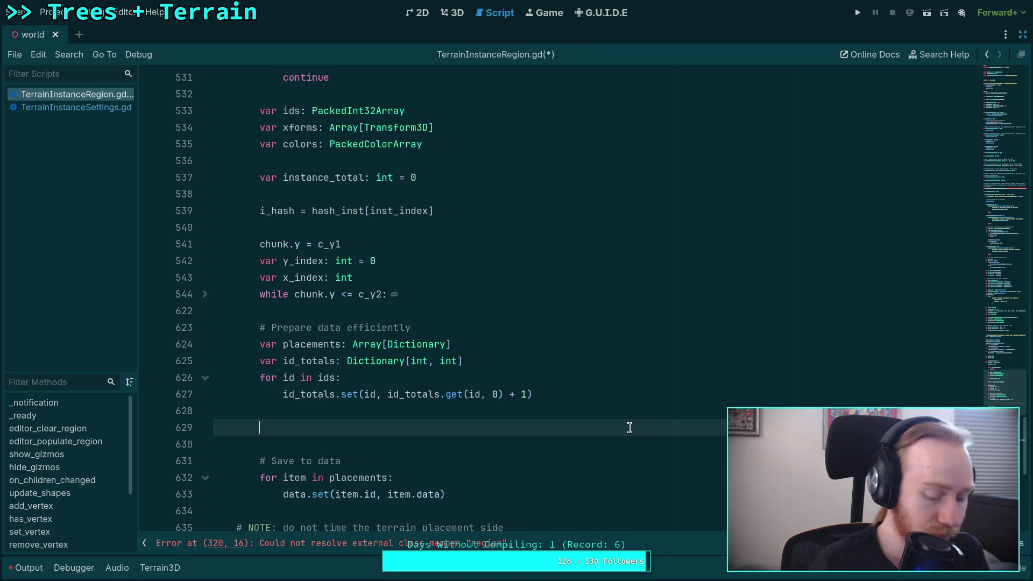
type("for id")
type(" int")
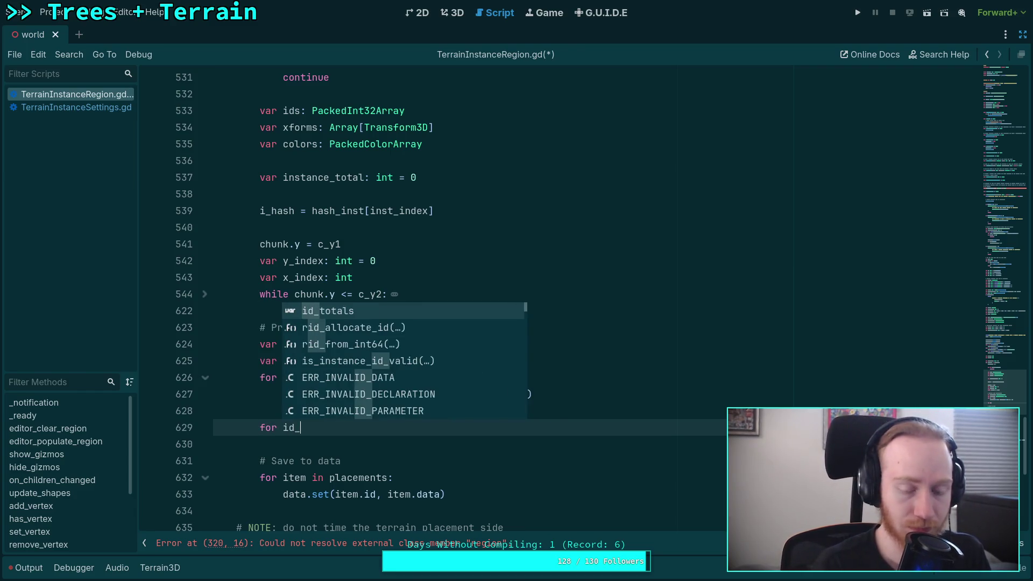
key("BackSpace")
type("id")
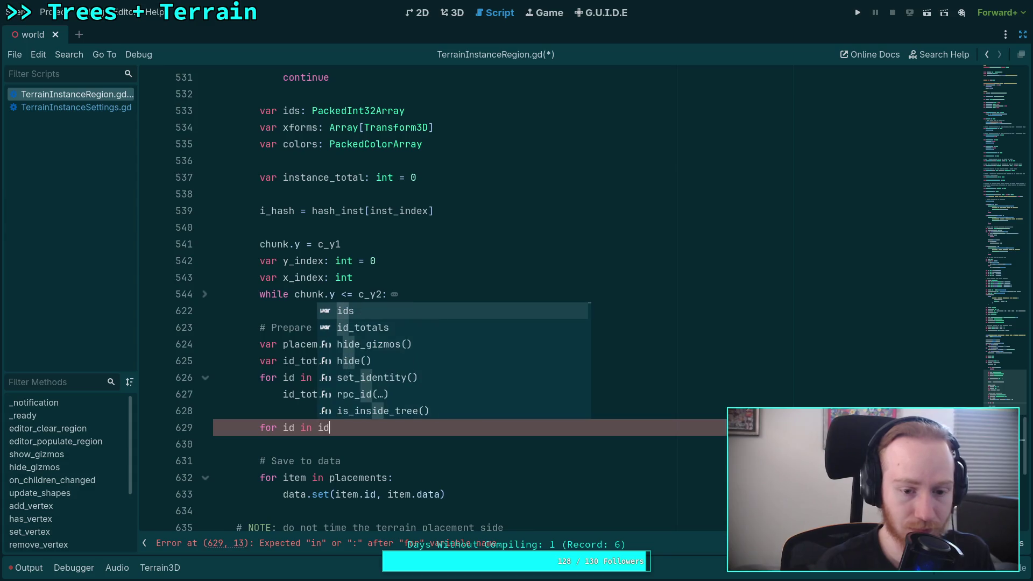
type("_totals:")
key("Return")
type("placements.")
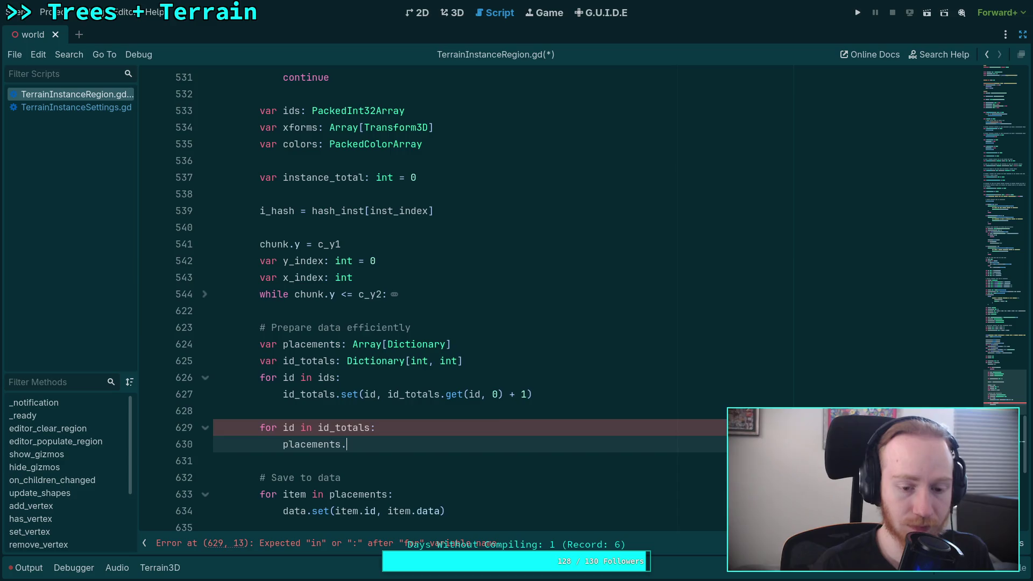
type("set(id")
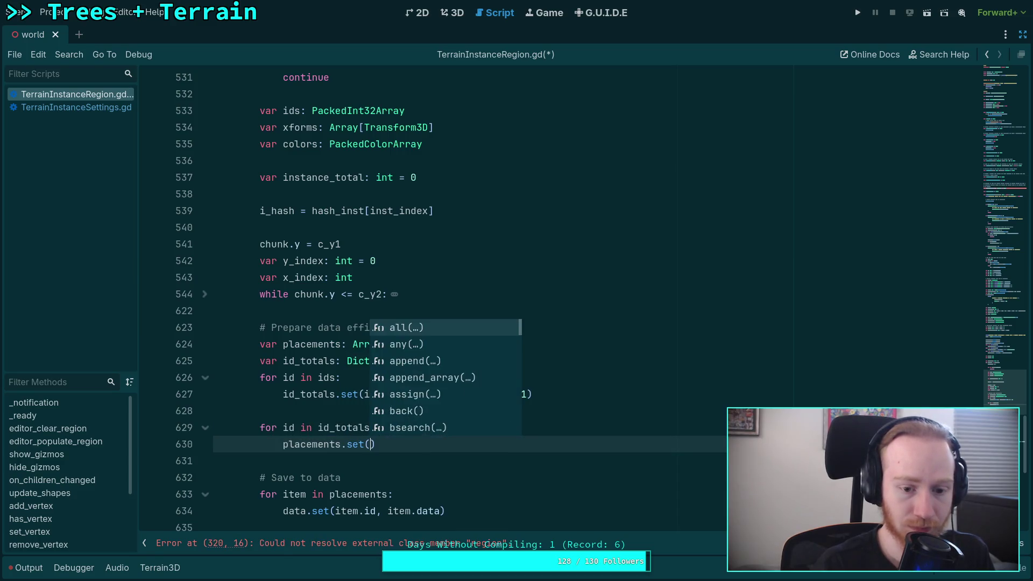
type(",")
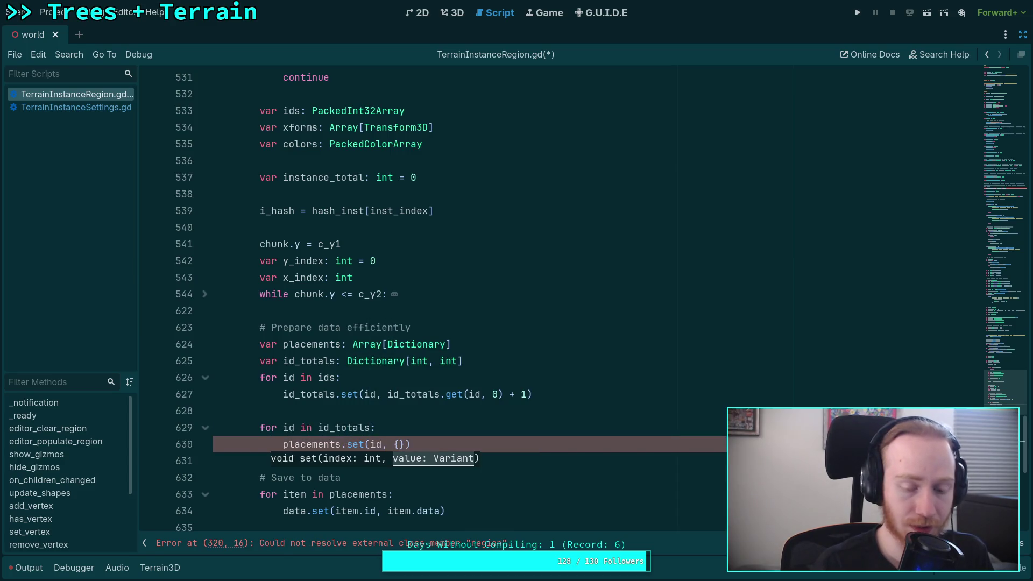
key("BackSpace")
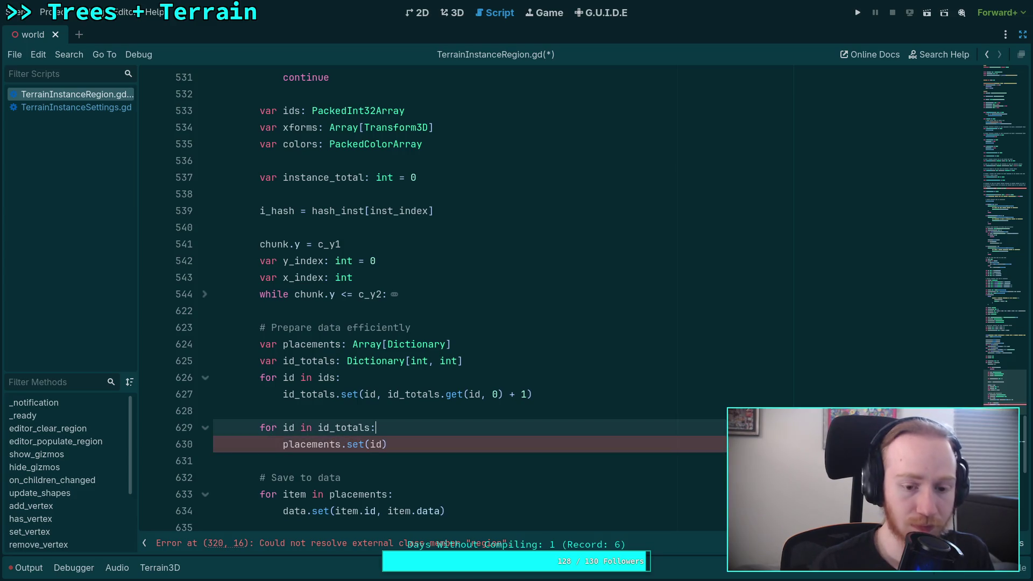
Declare `var id_xforms: Array[Transform3D]` on a new line above the placements.set call.
key("Home")
key("Return")
key("Up")
type("var xforms")
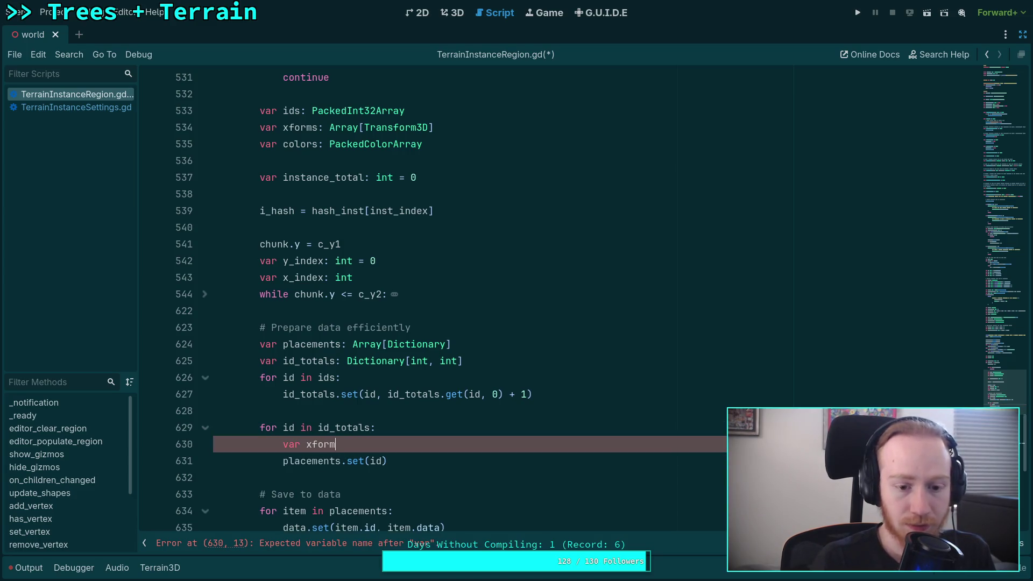
scroll(533, 373, "up", 15)
scroll(533, 372, "down", 16)
scroll(534, 372, "down", 3)
double_click(339, 244)
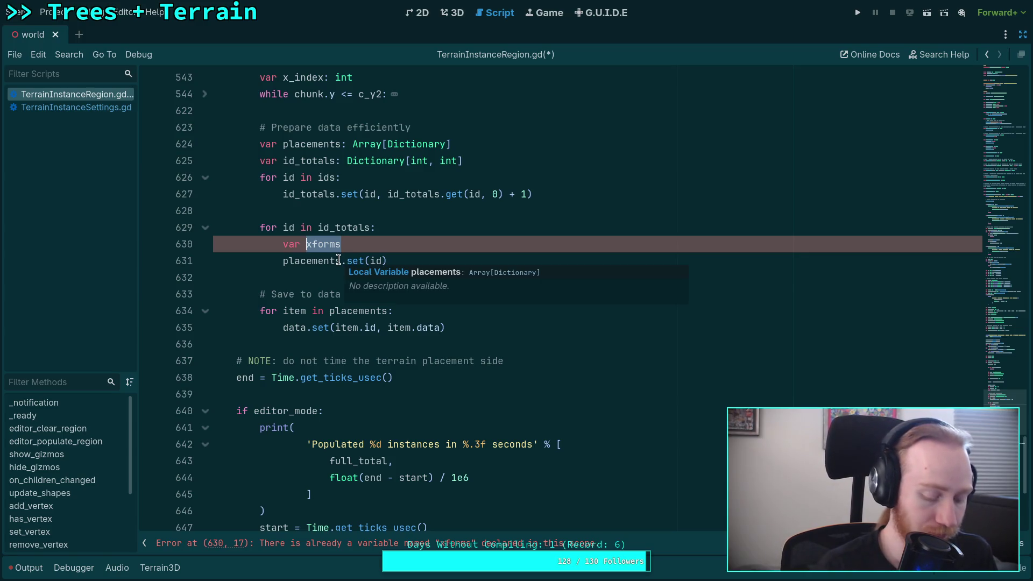
type("id_xforms:")
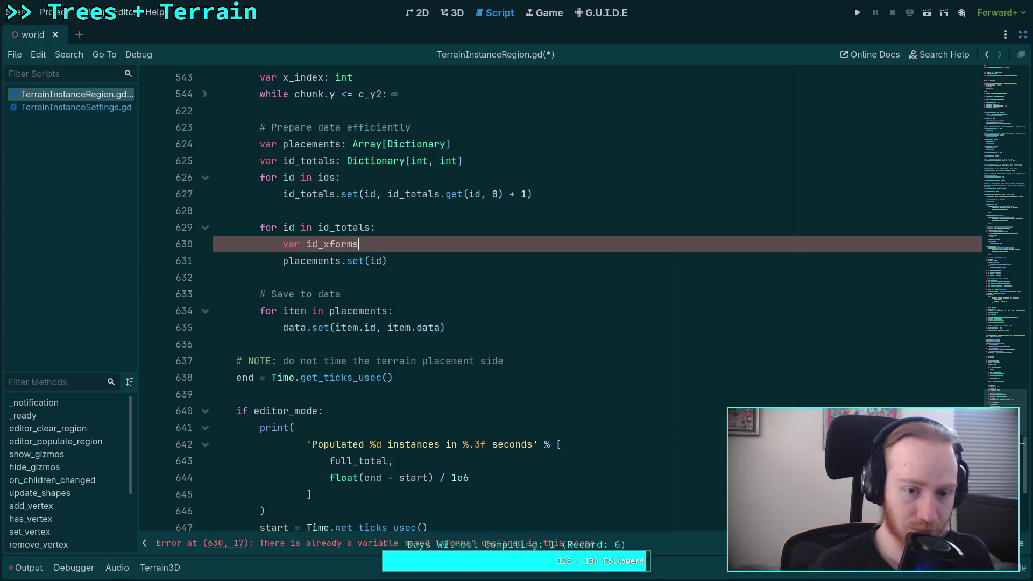
type(" A")
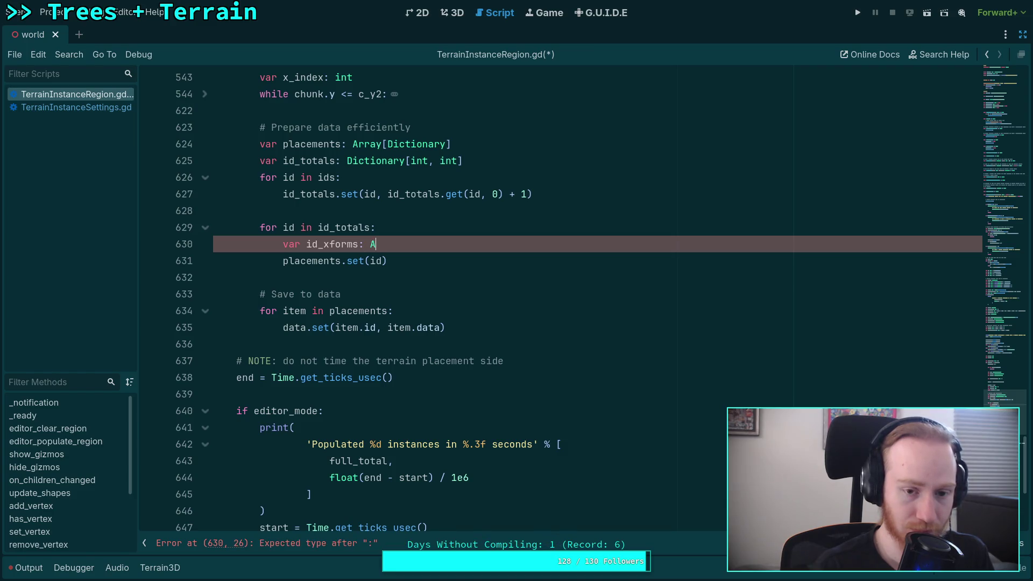
type("rray[Transform")
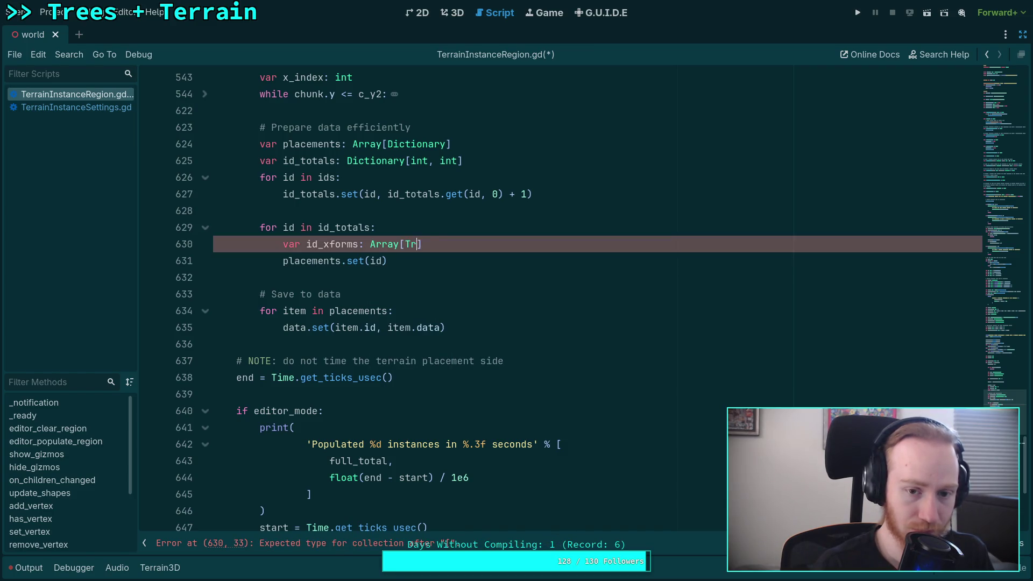
type("3D")
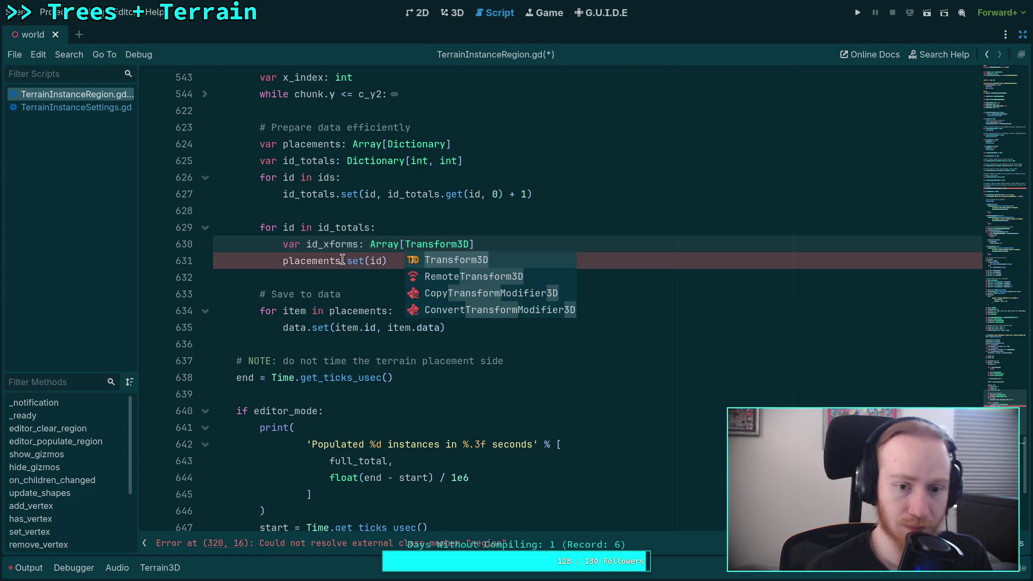
scroll(404, 299, "up", 13)
scroll(414, 325, "down", 6)
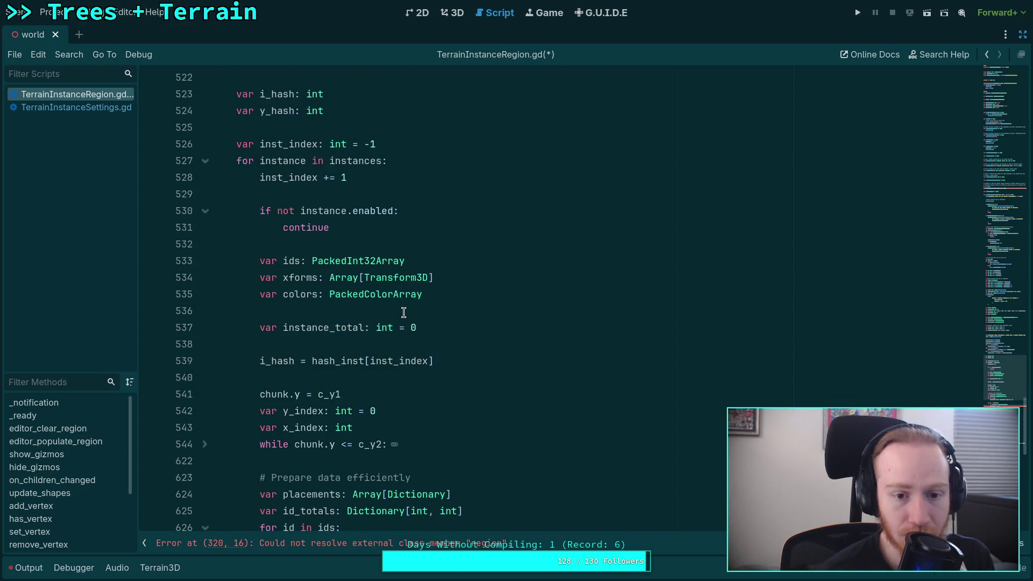
scroll(468, 312, "down", 5)
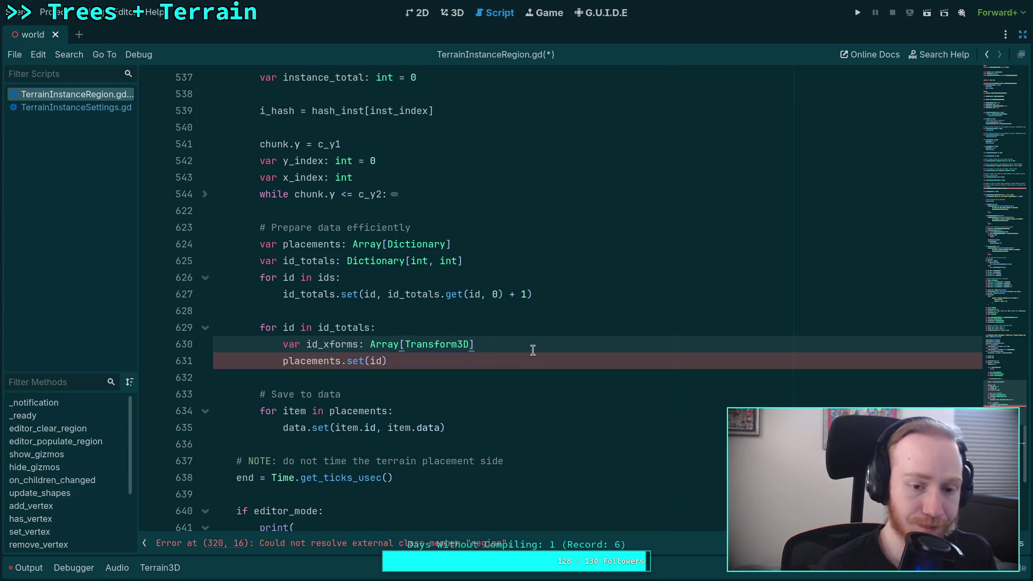
Declare `var id_colors: PackedColorArray` below it, then start a new id_xforms line.
key("Return")
type("var id_colors:")
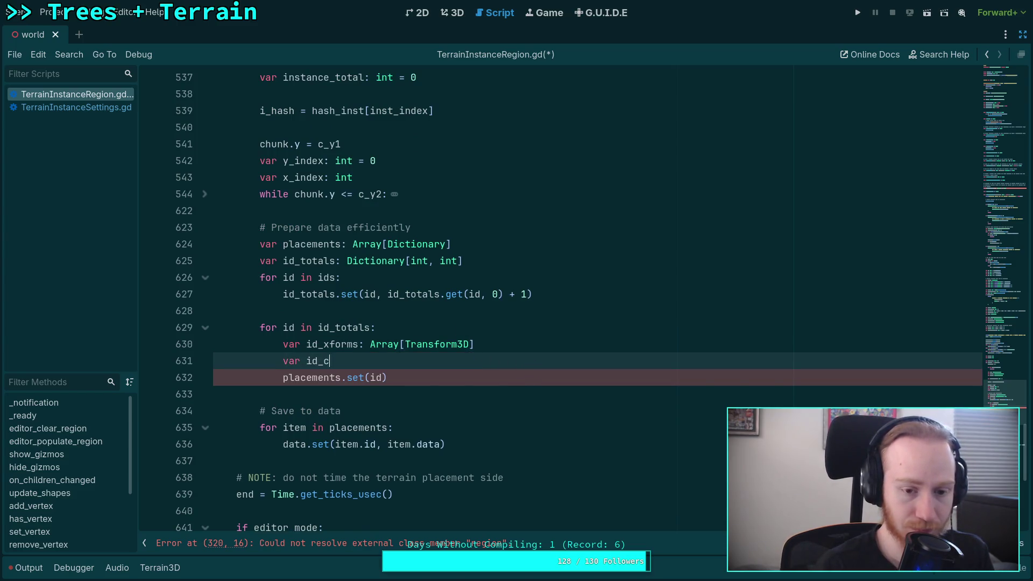
type("ckC")
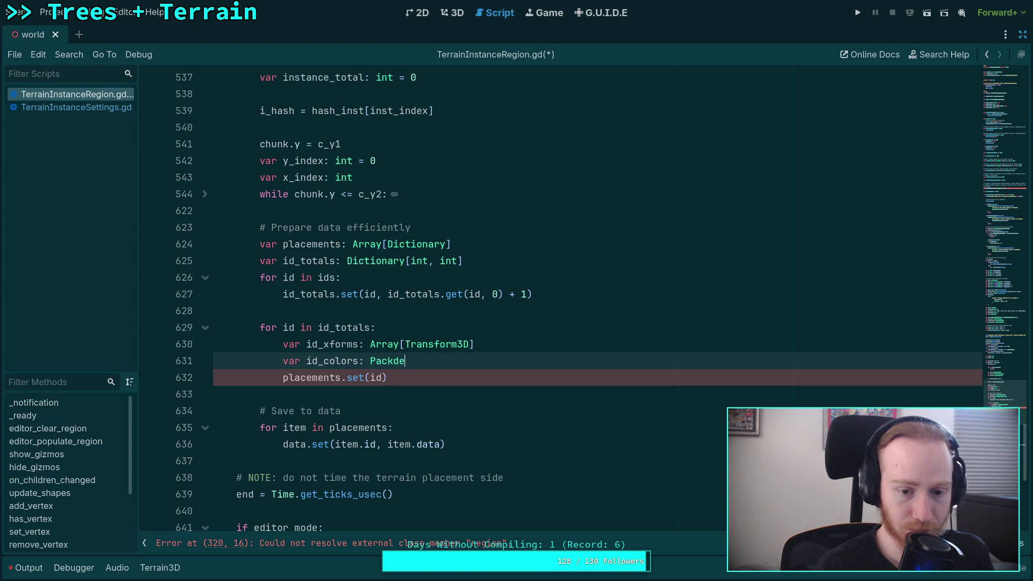
key("Return")
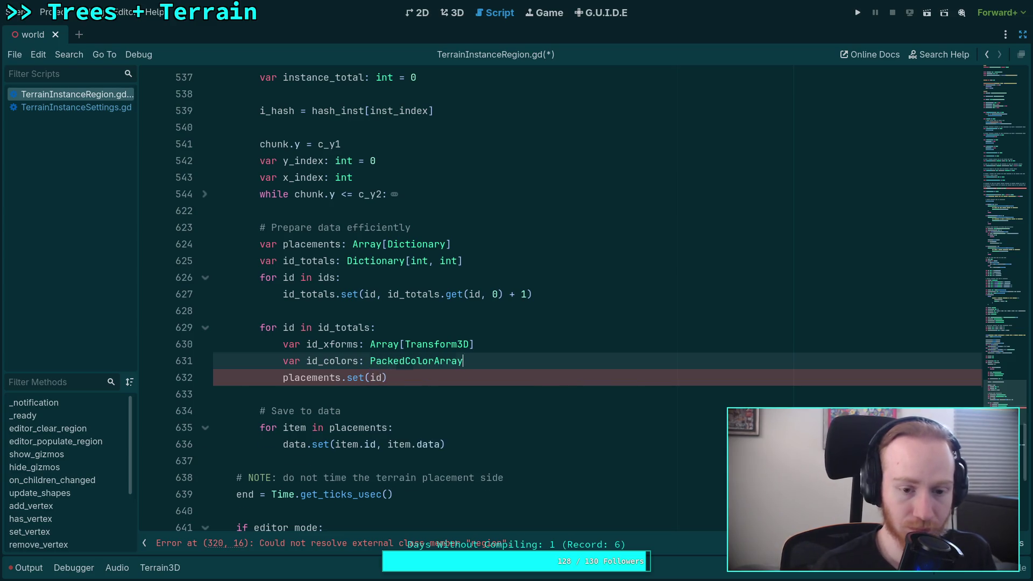
key("Return")
type("id_xf")
key("Return")
Resize both id_xforms and id_colors to id_totals.get(id).
type(".res")
key("Return")
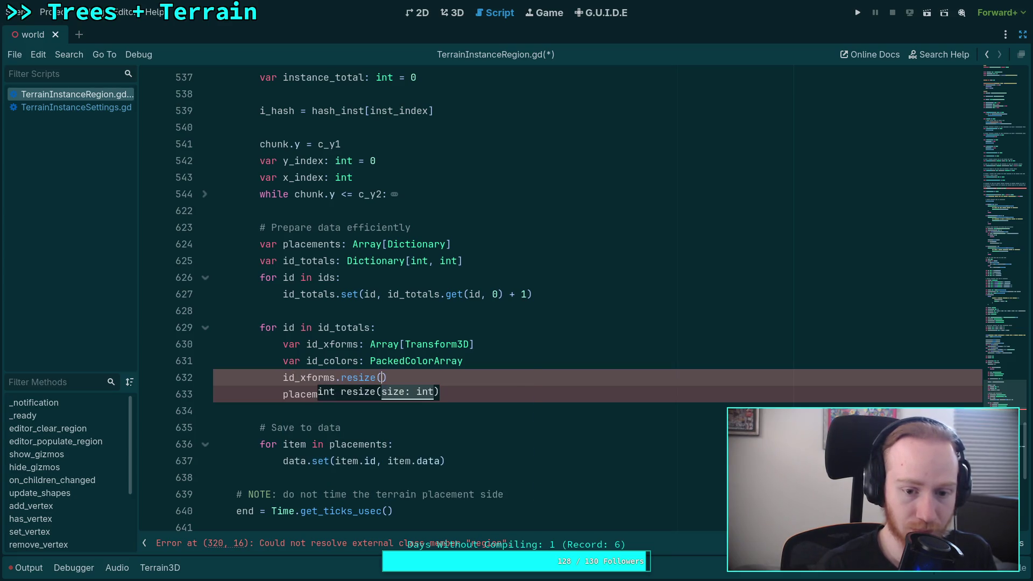
type("id_totals.s")
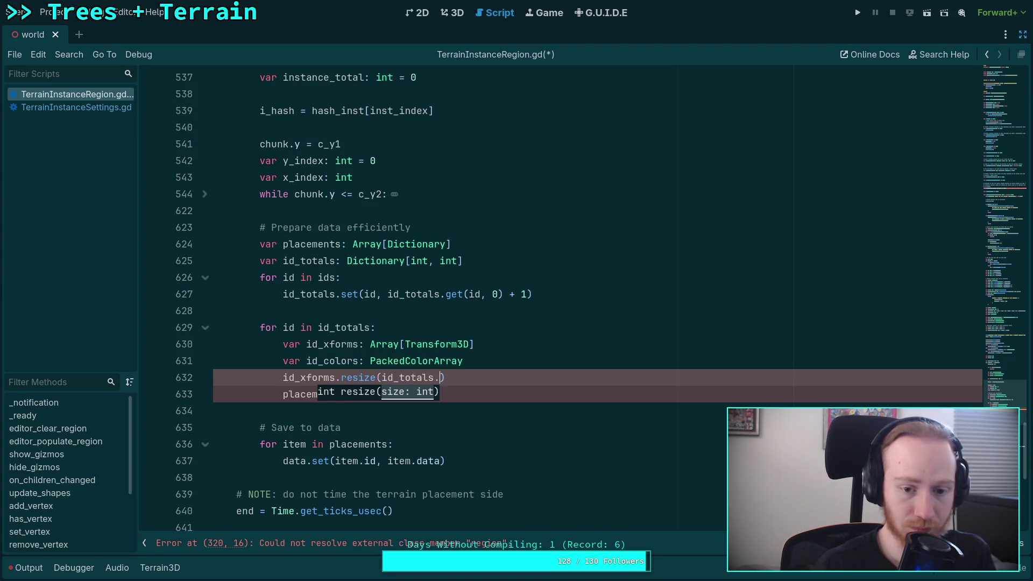
key("BackSpace")
type("get(id")
key("End")
key("Return")
type("id_cg")
key("BackSpace")
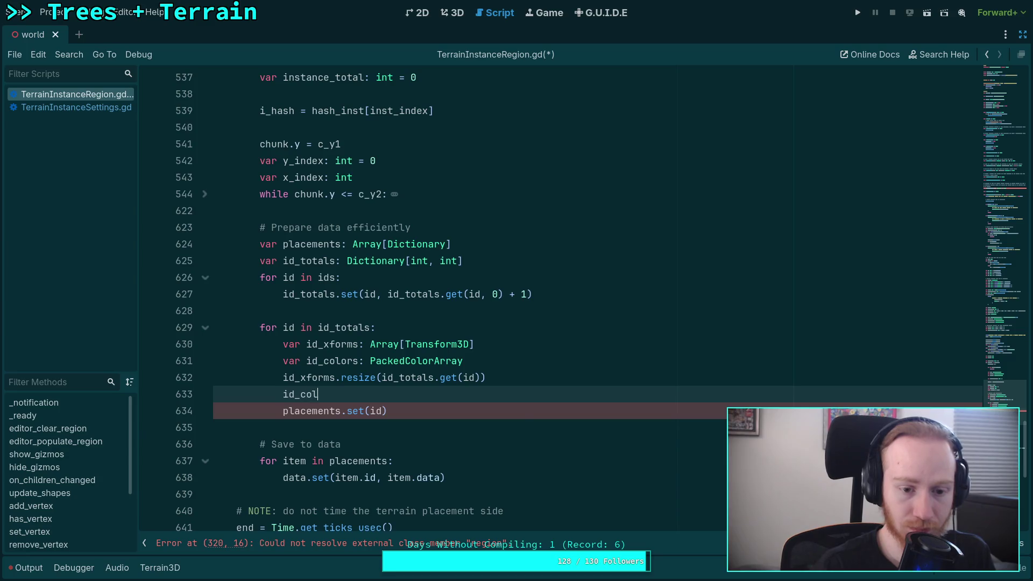
type("olors.resize(id_")
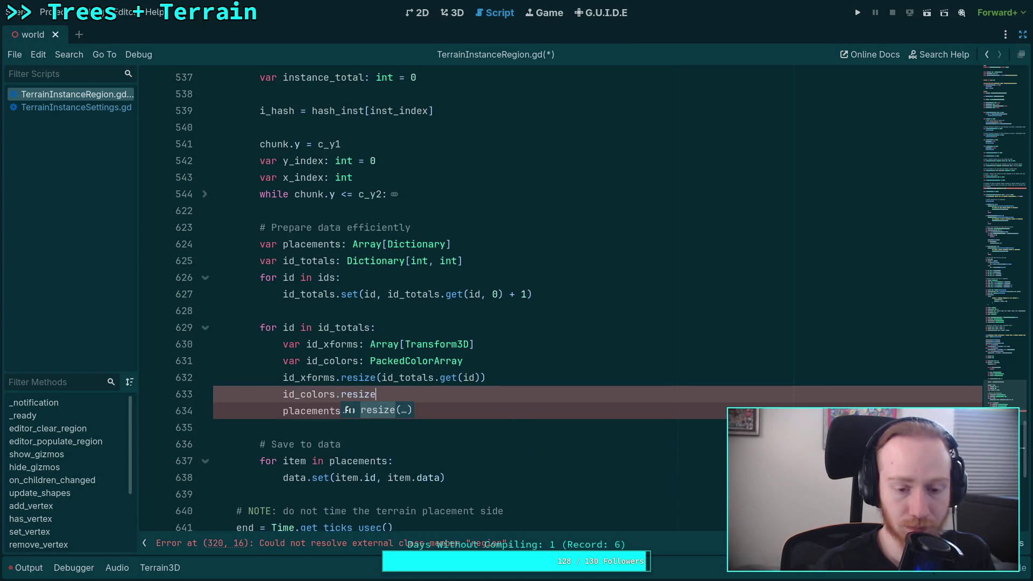
type("totals.get(i")
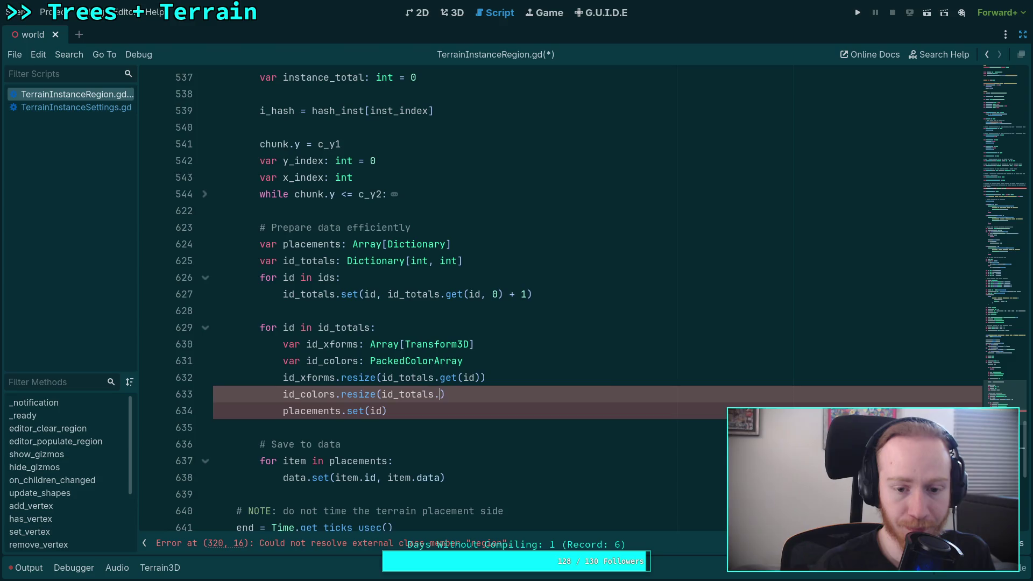
type("d")
key("End")
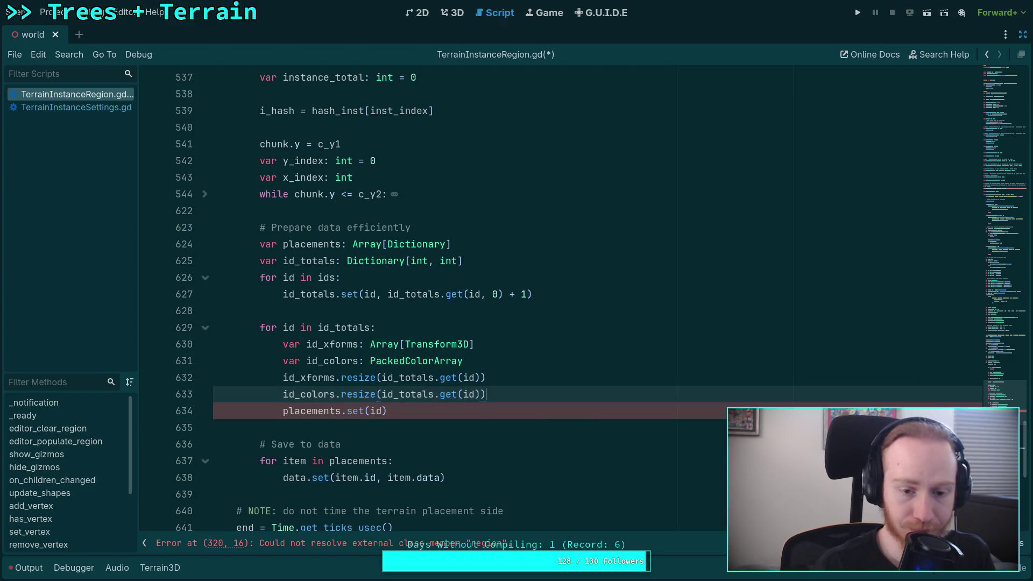
Add `var size: int = id_totals.get(id)` at the loop top and resize id_xforms to size.
left_click(464, 361)
key("Return")
type("a")
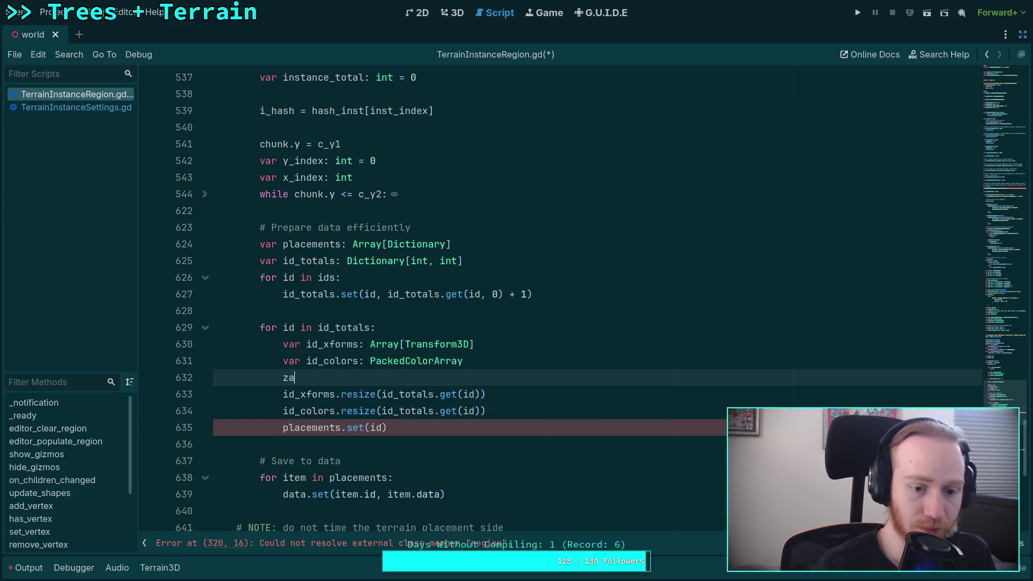
key("BackSpace")
key("BackSpace")
type("var ")
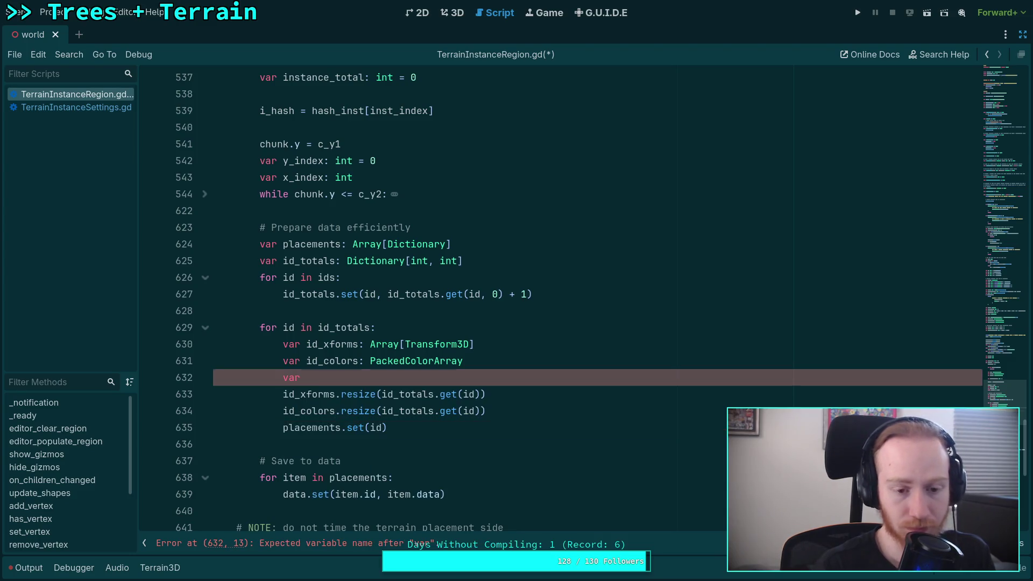
type("size: int = id")
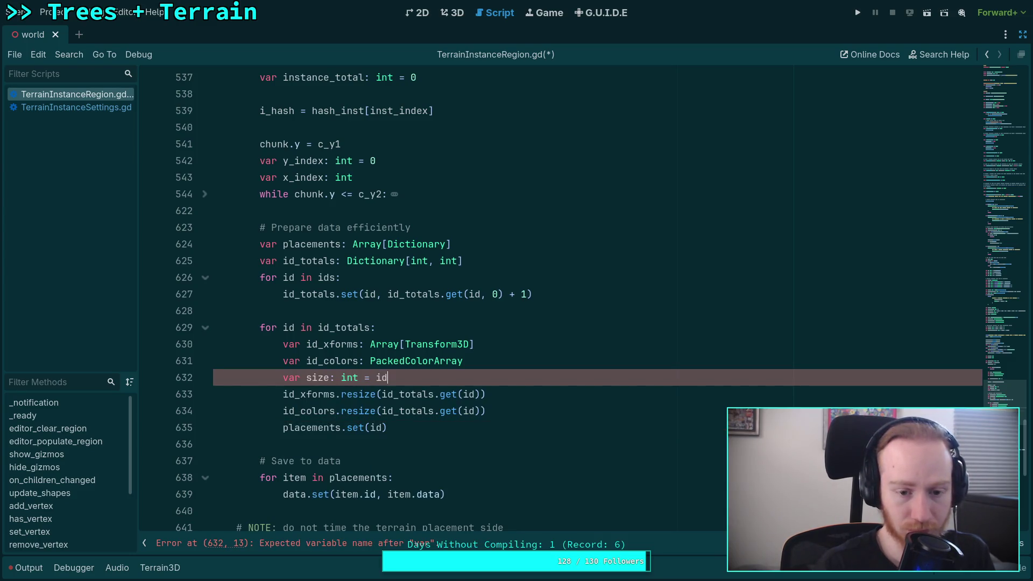
type("_totals.get(id)")
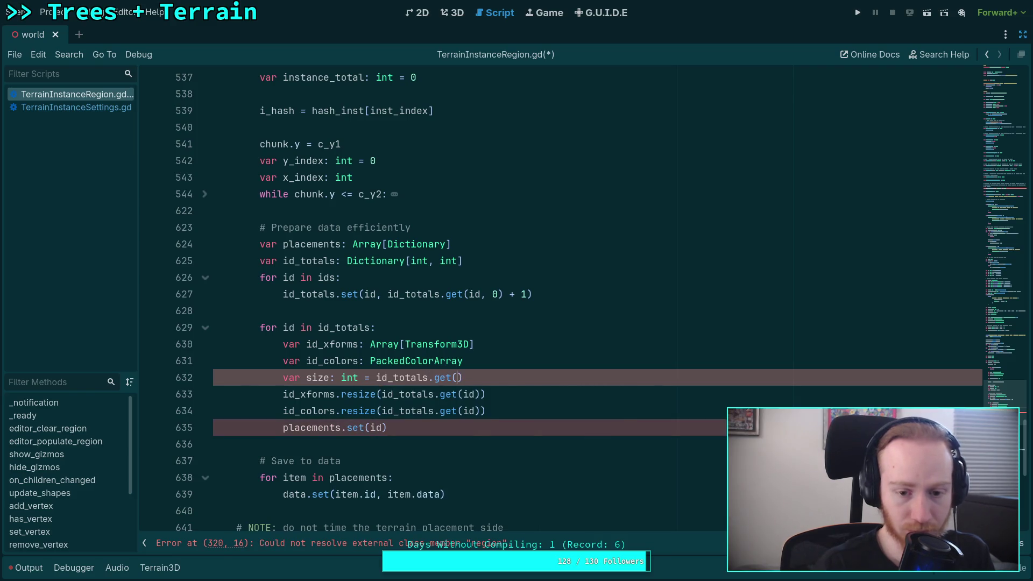
key("alt+Up")
key("alt+Up")
key("Down")
key("Down")
key("BackSpace")
key("BackSpace")
key("BackSpace")
key("BackSpace")
key("BackSpace")
key("BackSpace")
type("size)")
Resize id_colors to size as well, and add blank separator lines after the declarations and resizes.
left_click(399, 411)
key("Delete")
key("Delete")
key("Delete")
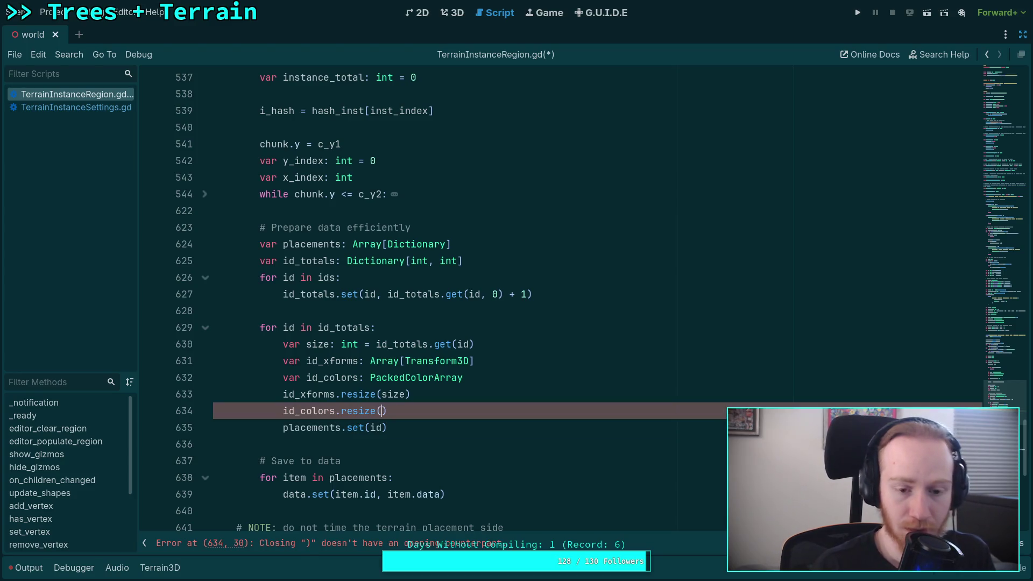
type("size")
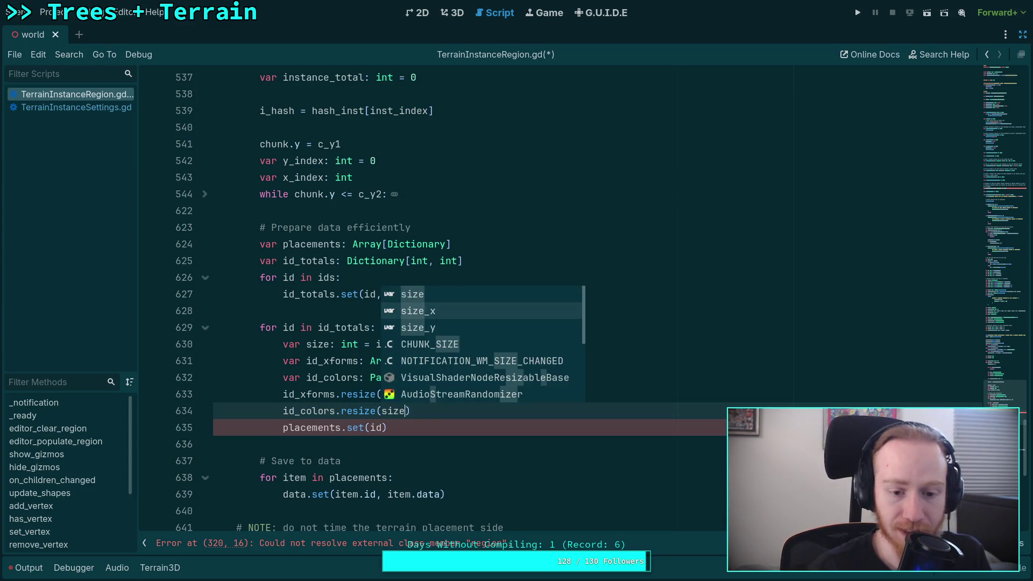
key("Escape")
key("Up")
key("Up")
key("Up")
key("End")
key("Return")
key("Down")
left_click(283, 427)
key("End")
key("Return")
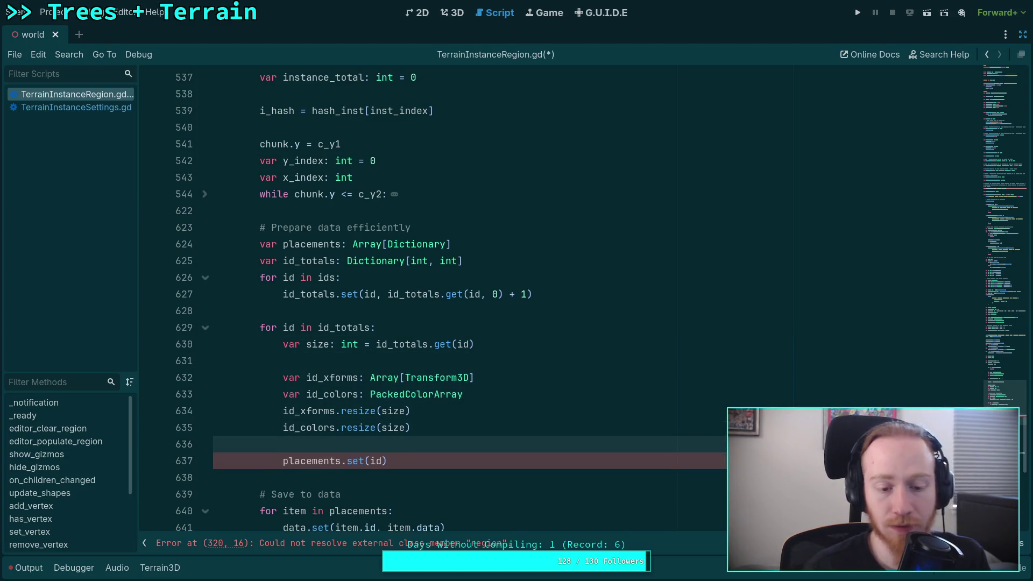
key("Down")
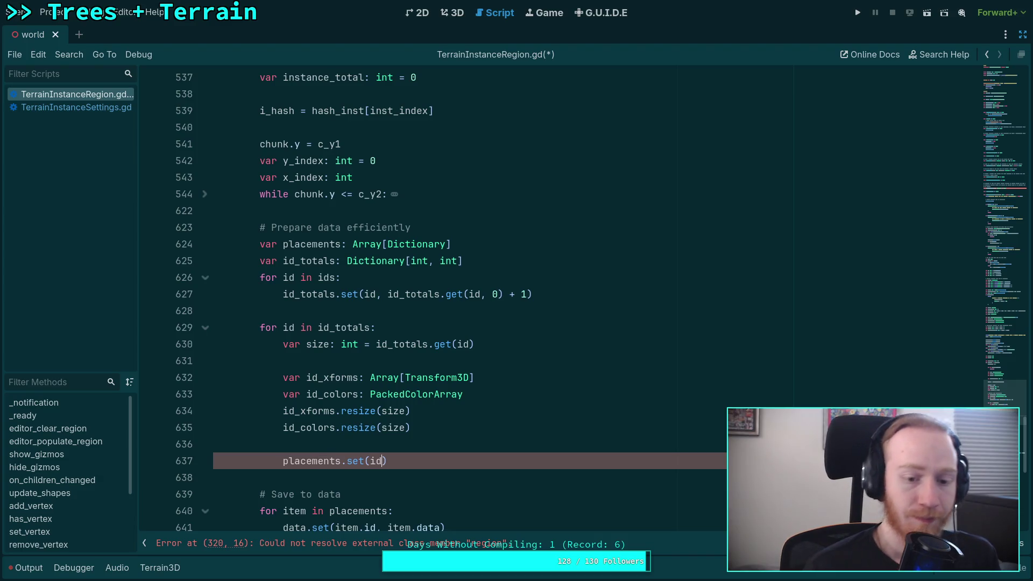
Pass placements.set a dictionary whose &'xforms' key maps to id_xforms.
key("Right")
type(",")
key("Delete")
type("{&")
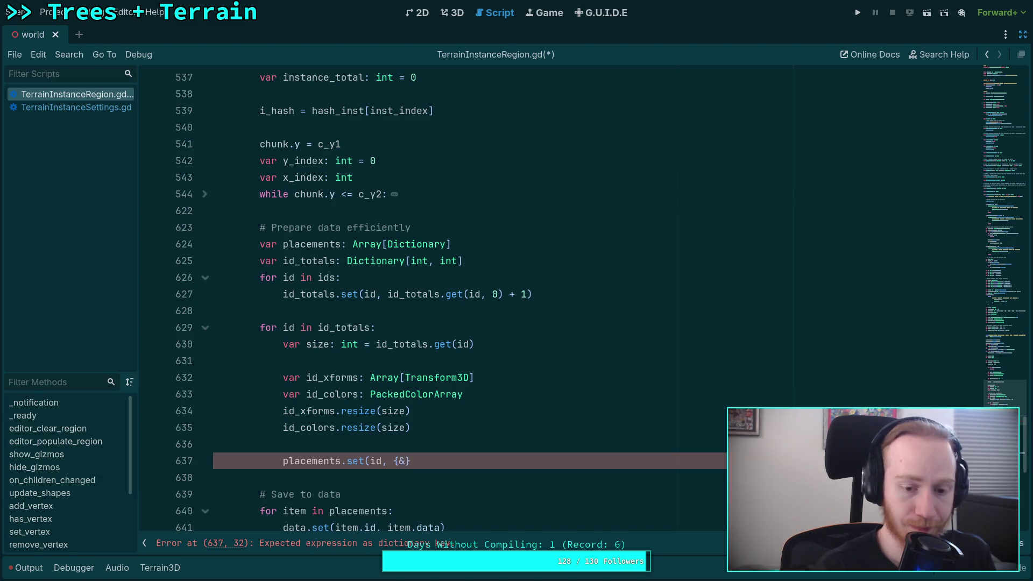
type("'k")
key("BackSpace")
type("xforms'")
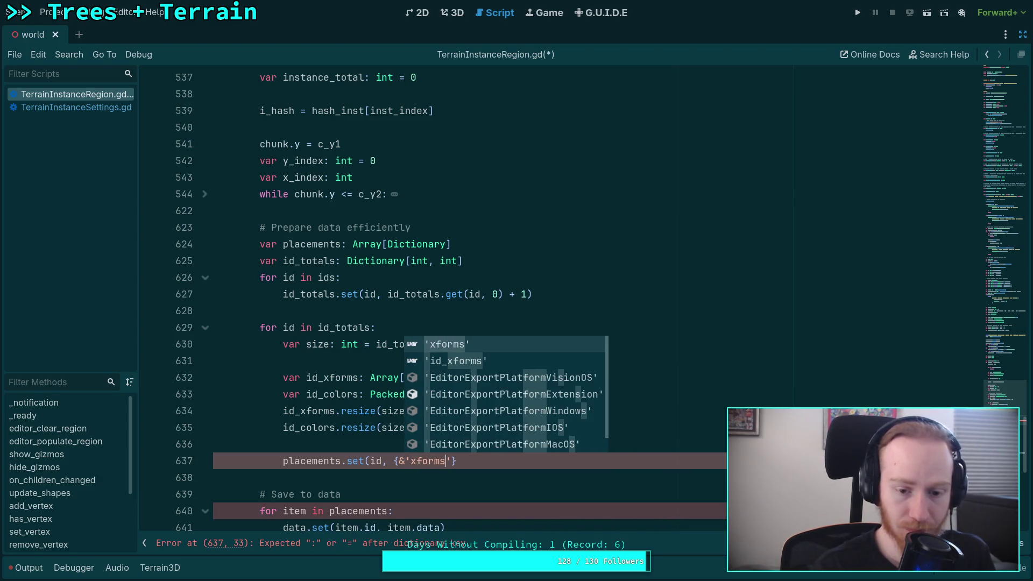
key("Return")
type(",")
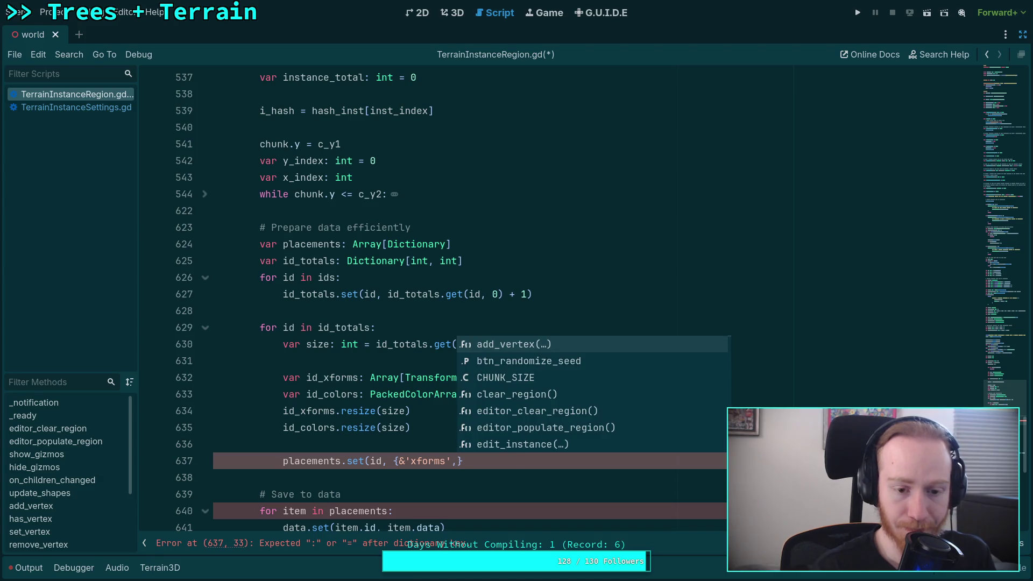
key("BackSpace")
key("BackSpace")
type(": id_")
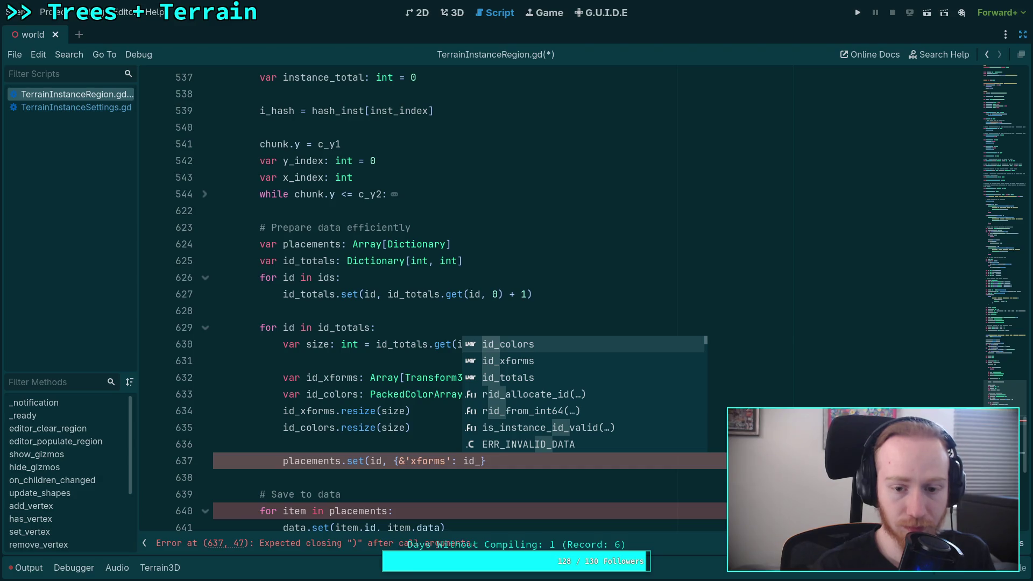
type("x")
key("Return")
type(",")
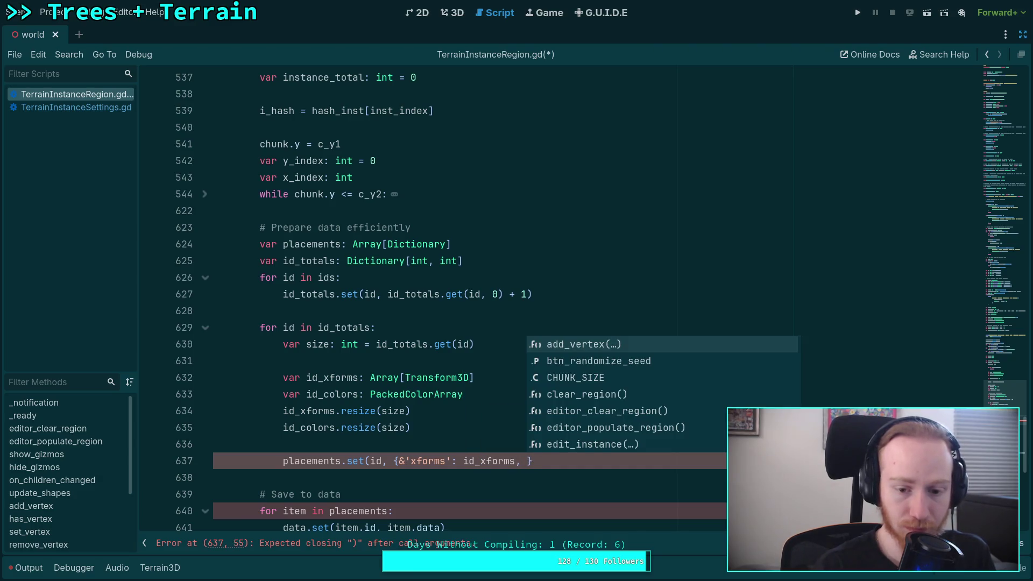
key("Escape")
Add the &'colors': id_colors entry, close the call, and tidy spacing inside the braces.
scroll(438, 333, "down", 2)
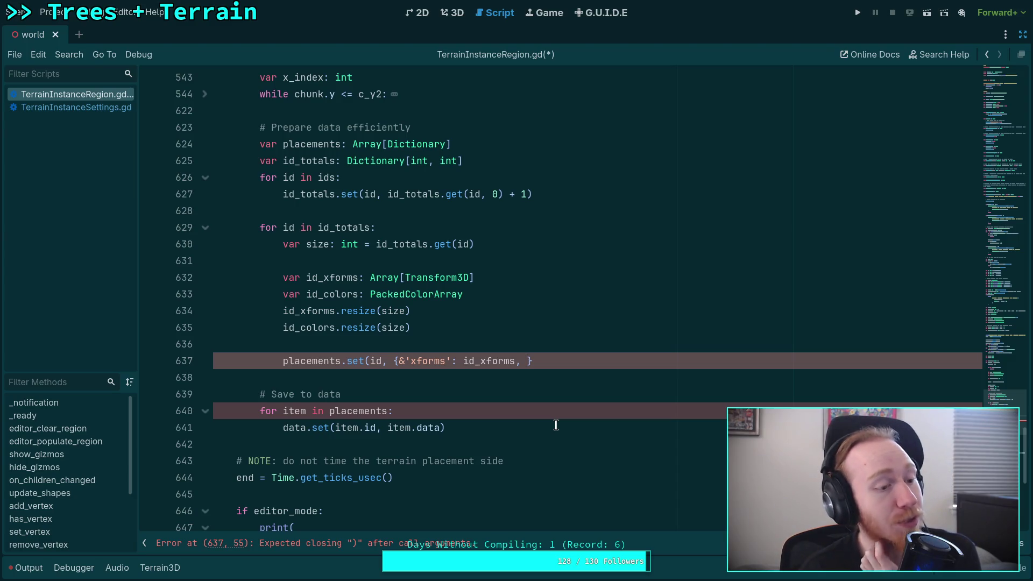
type("&")
type("'colors',:")
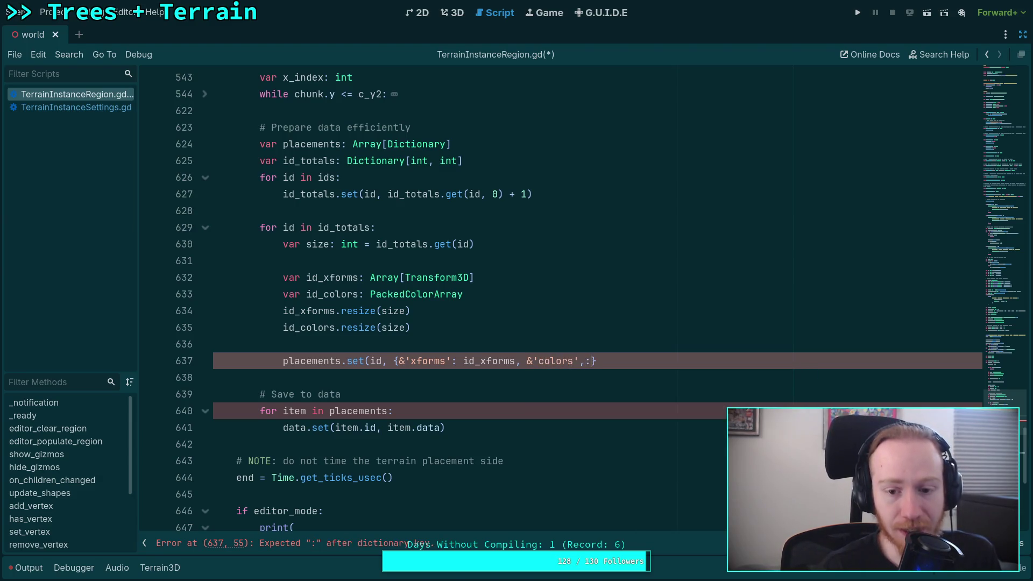
key("BackSpace")
type(": id_co")
key("Return")
type(")")
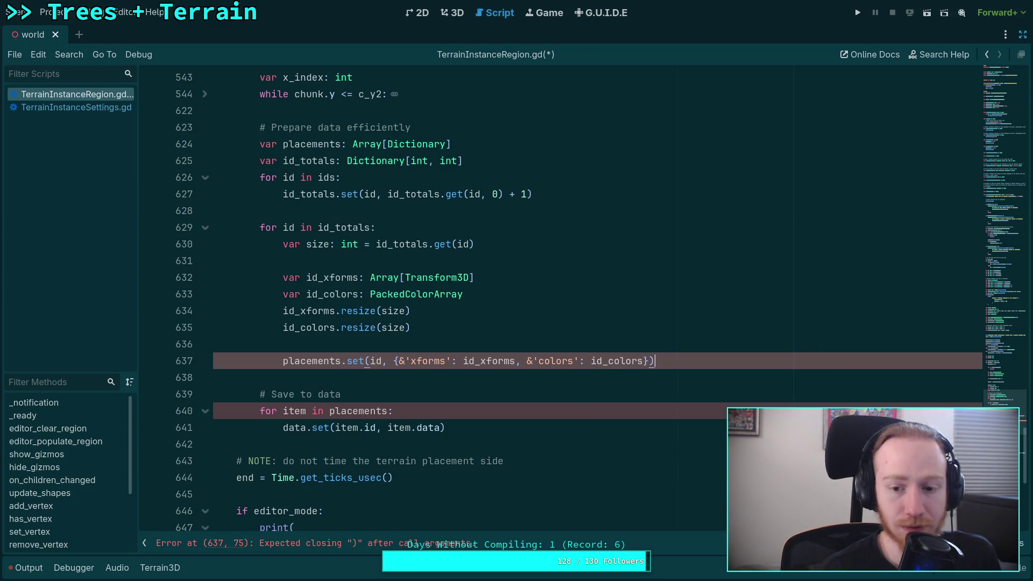
left_click(399, 360)
left_click(649, 361)
left_click(666, 361)
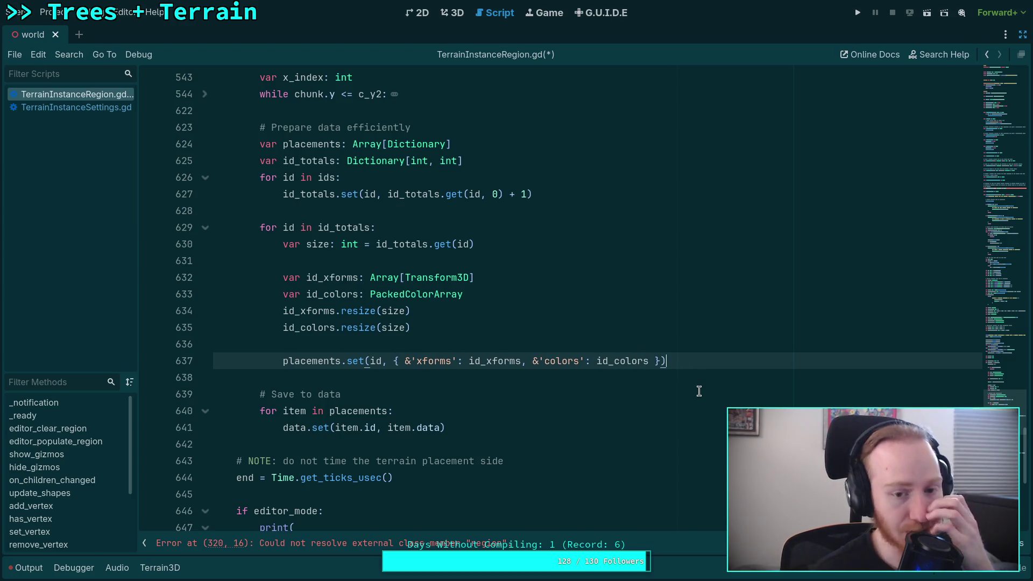
double_click(409, 295)
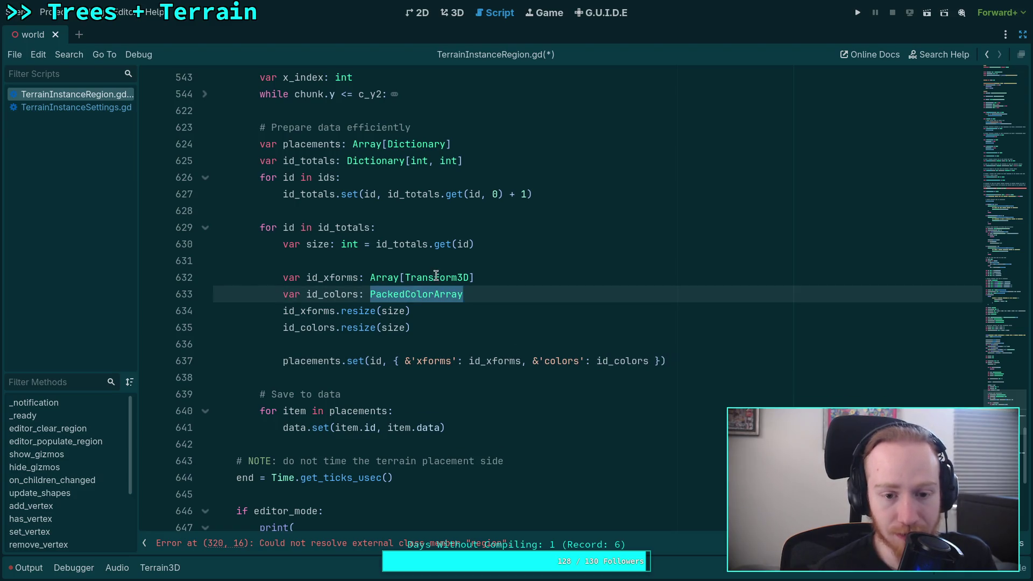
left_click(685, 361)
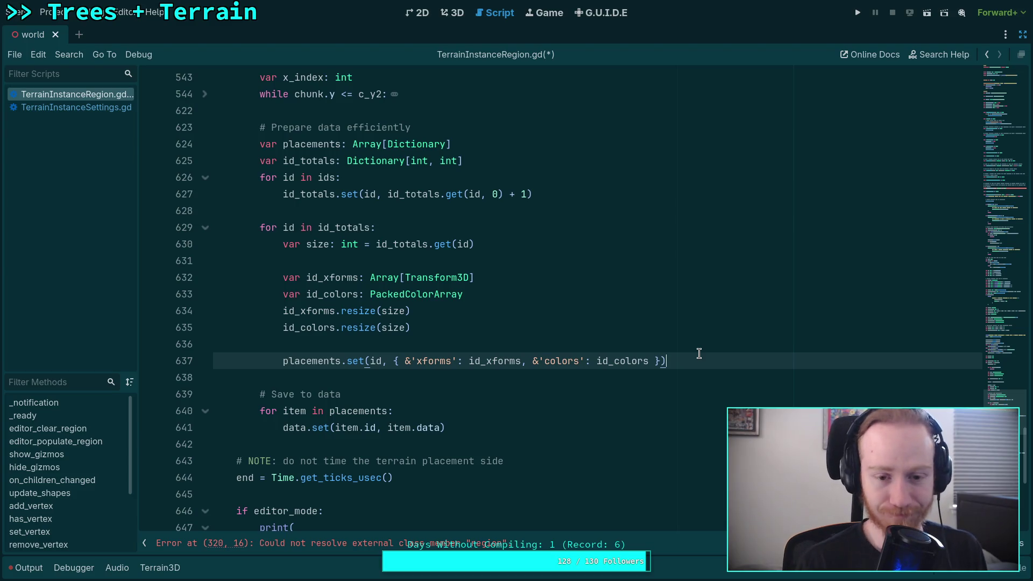
Open blank lines below the placements.set line and type `for id in ids`.
scroll(699, 353, "down", 1)
scroll(710, 355, "up", 1)
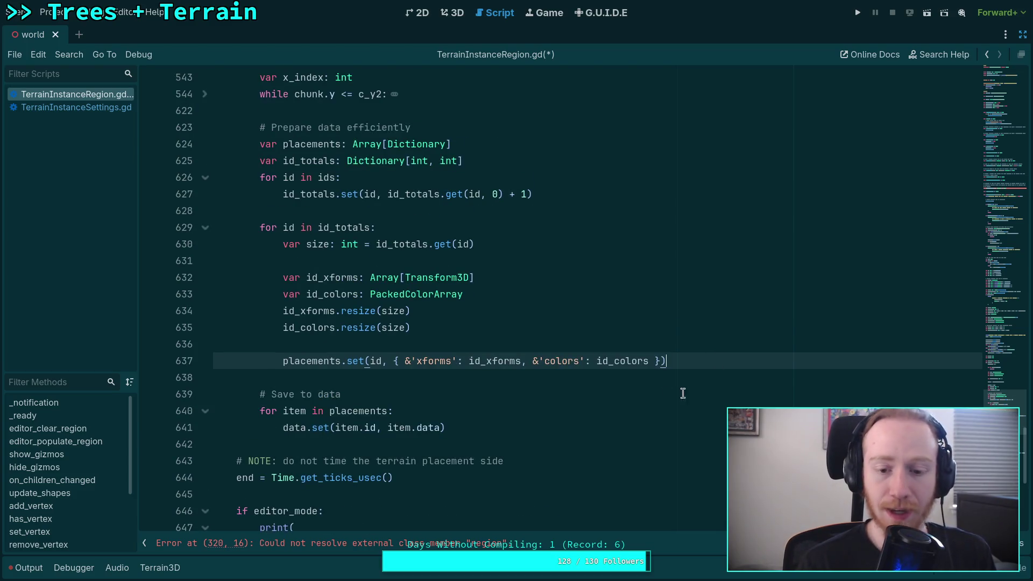
double_click(615, 365)
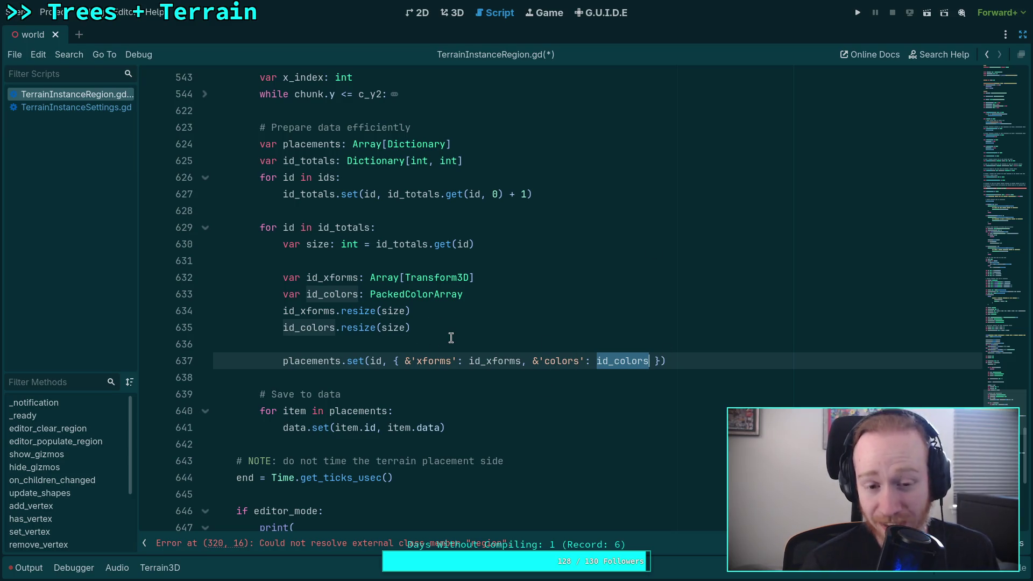
mouse_move(342, 323)
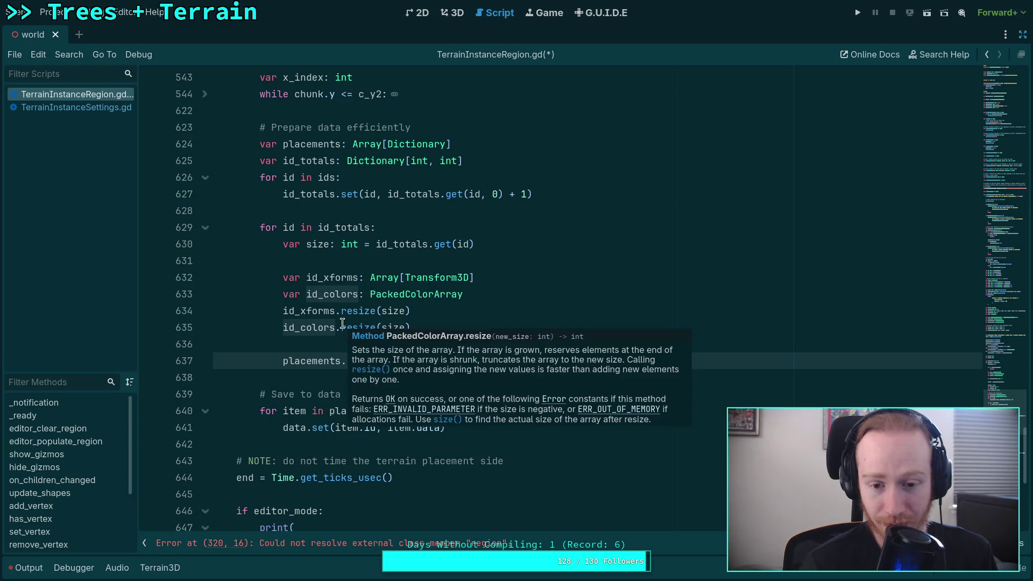
left_click(531, 325)
left_click(608, 356)
double_click(608, 356)
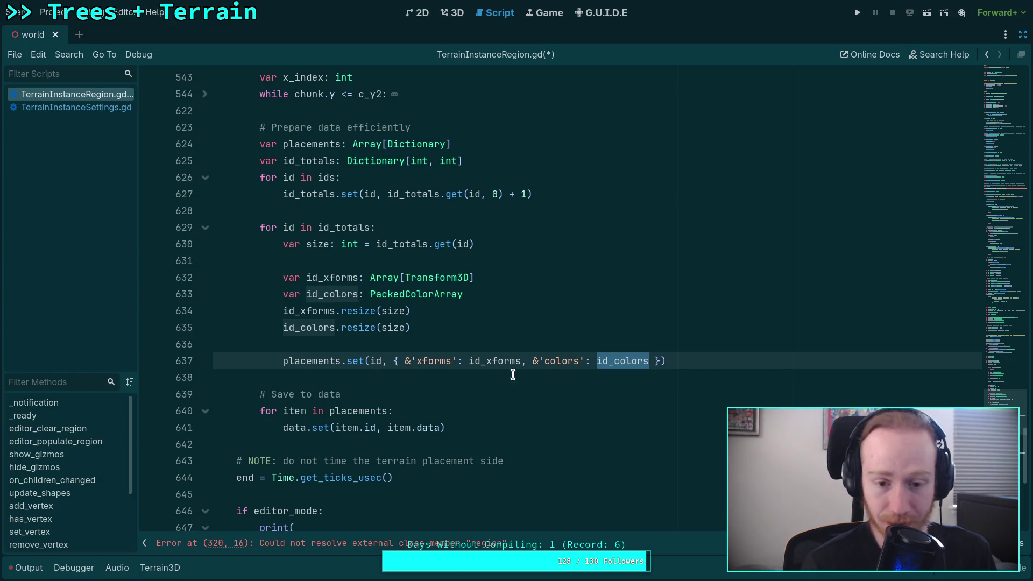
left_click(711, 365)
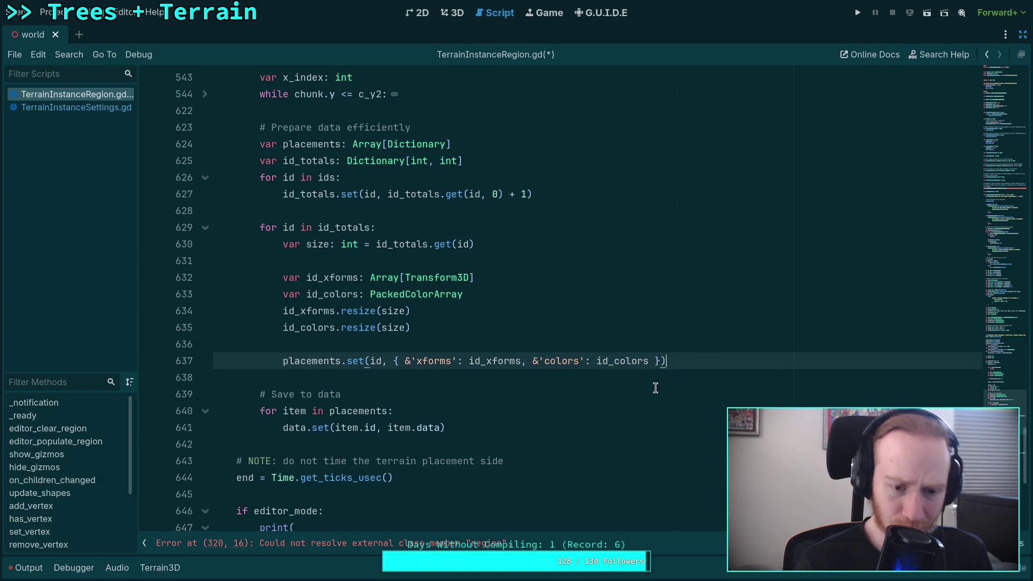
key("Return")
key("Return")
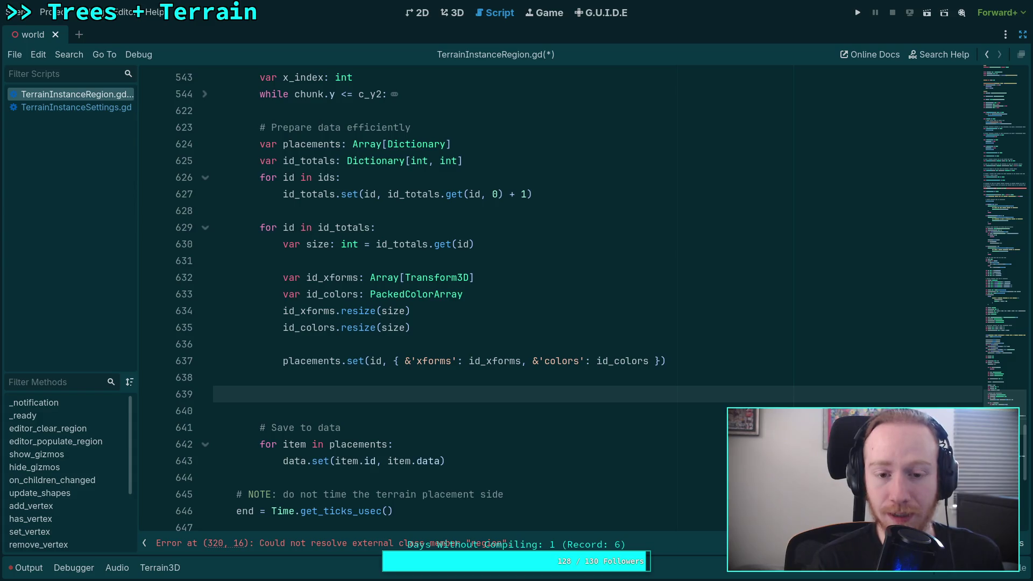
type("for")
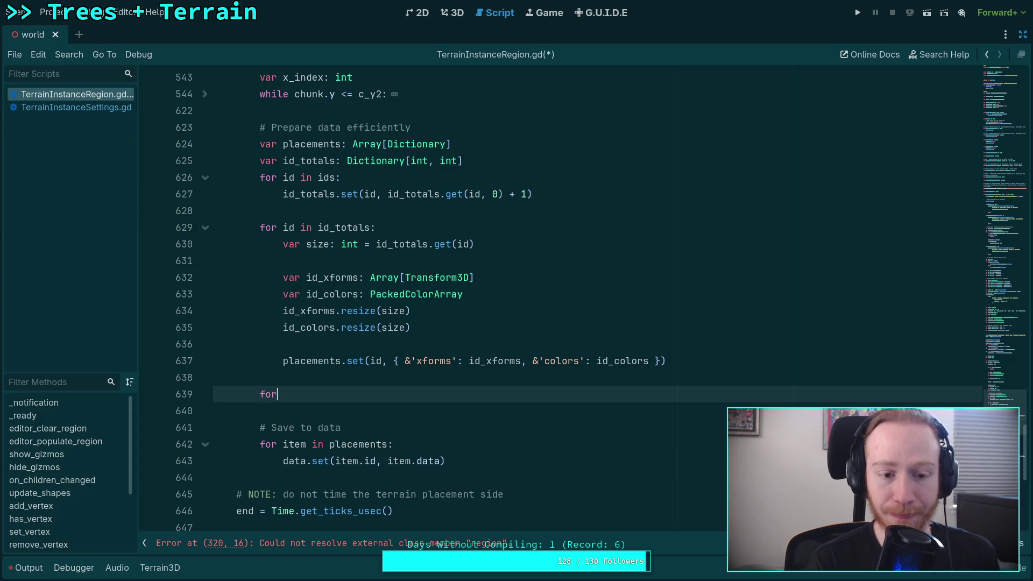
type(" id in ids:")
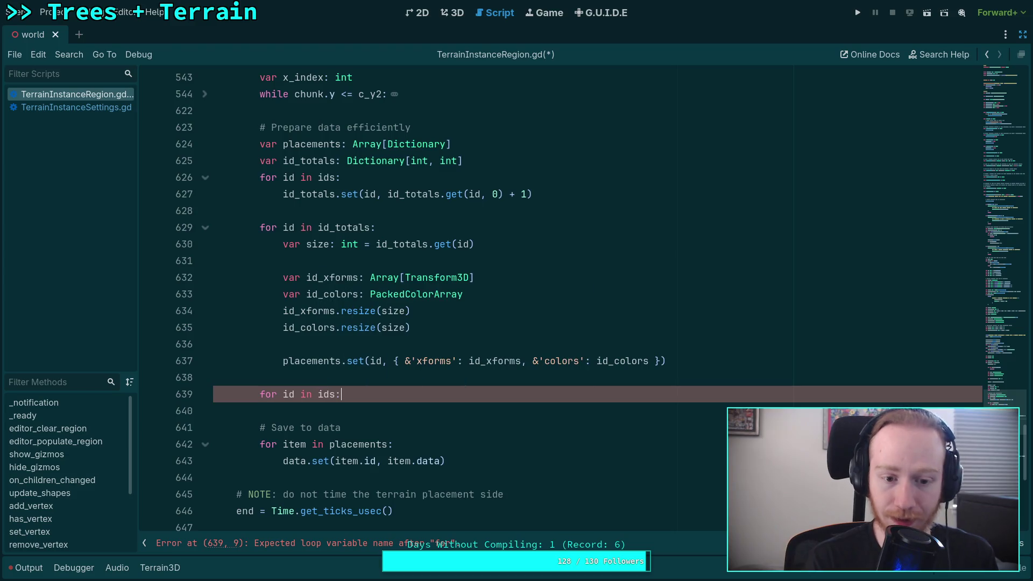
Finish the `for id in ids:` header and check where id_xforms and id_colors are used.
key("Return")
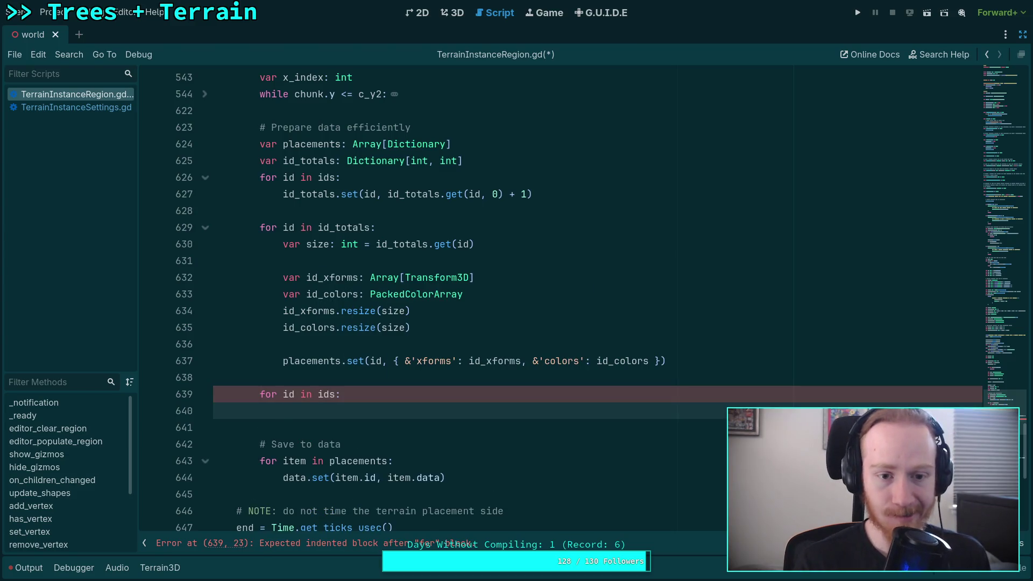
left_click(441, 209)
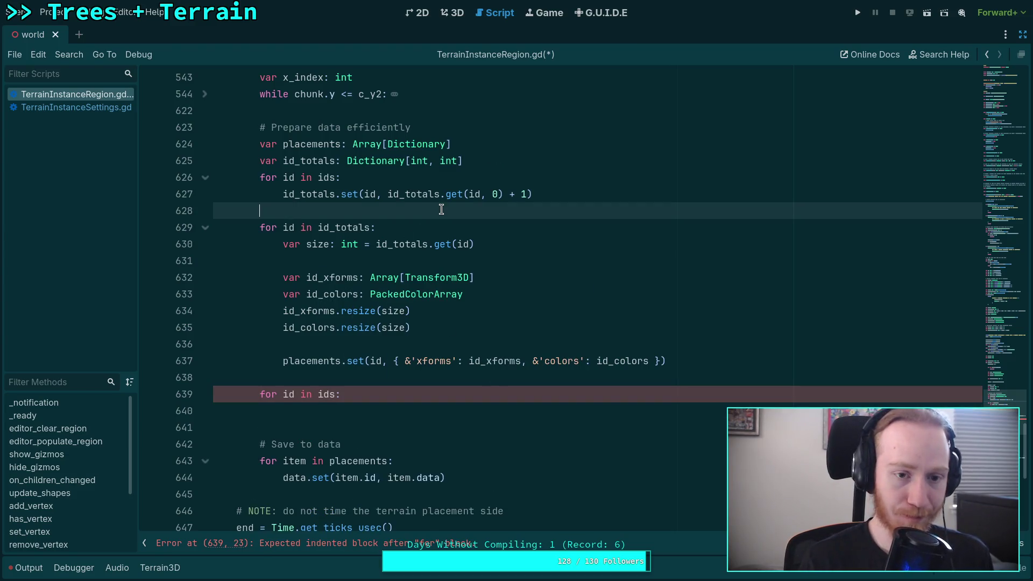
left_click(436, 375)
left_click(440, 407)
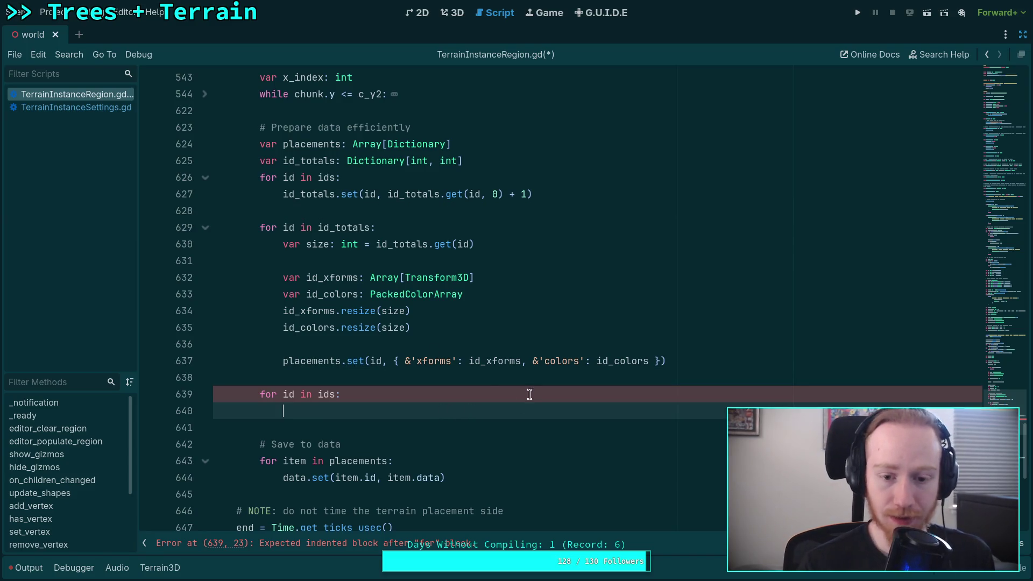
double_click(473, 362)
double_click(598, 361)
left_click(484, 397)
left_click(469, 410)
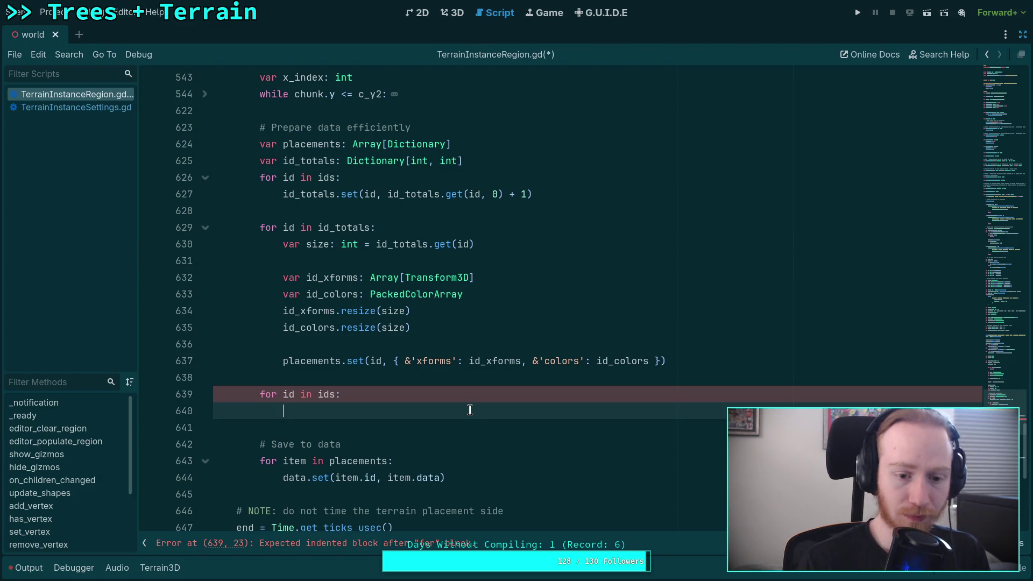
Insert a blank line above the new loop and begin a `var` declaration.
left_click(437, 372)
key("Return")
type("var")
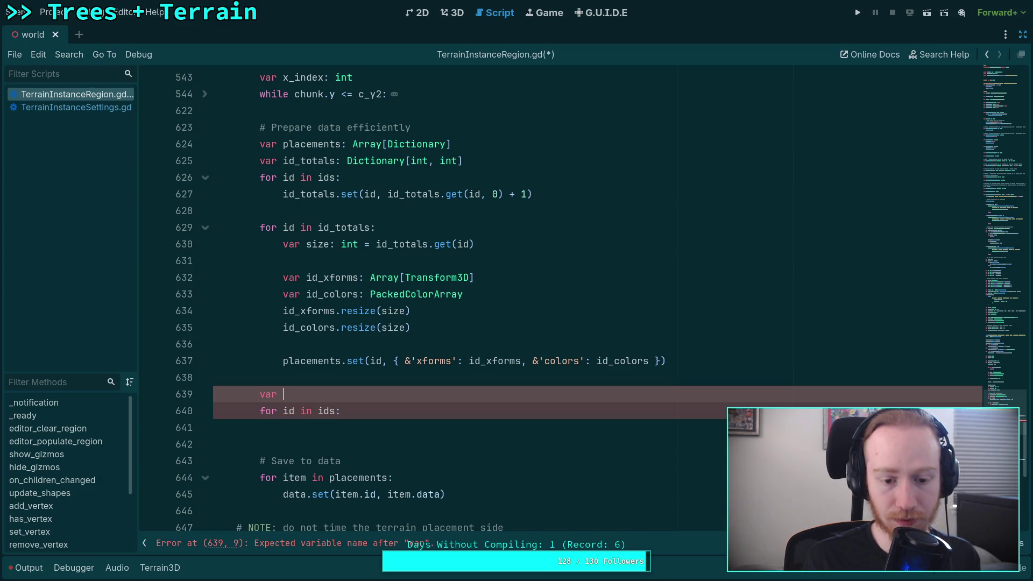
Insert a line above placements.set declaring `var id_data: Dictionary =`.
left_click(472, 358)
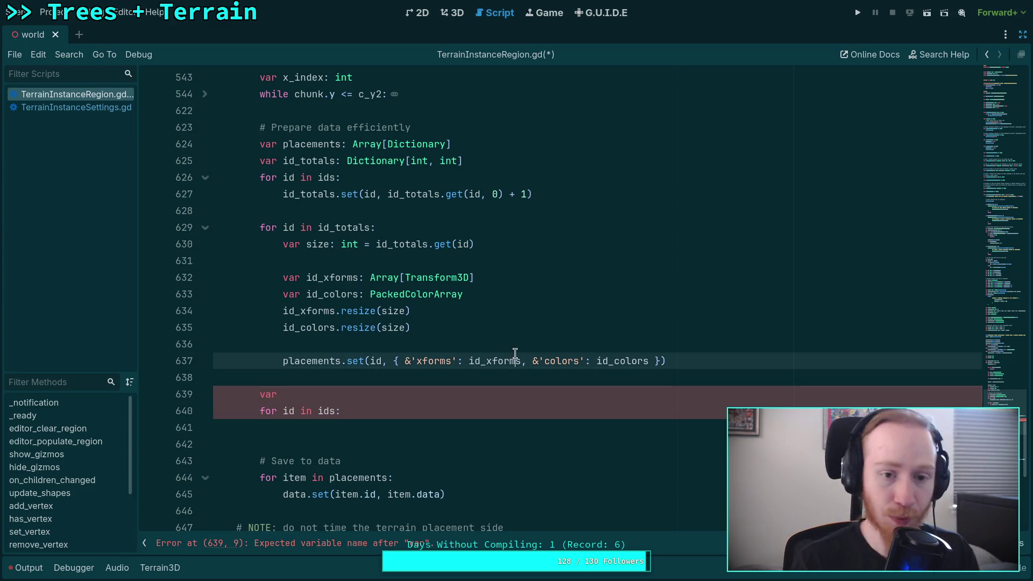
key("ctrl+shift+Return")
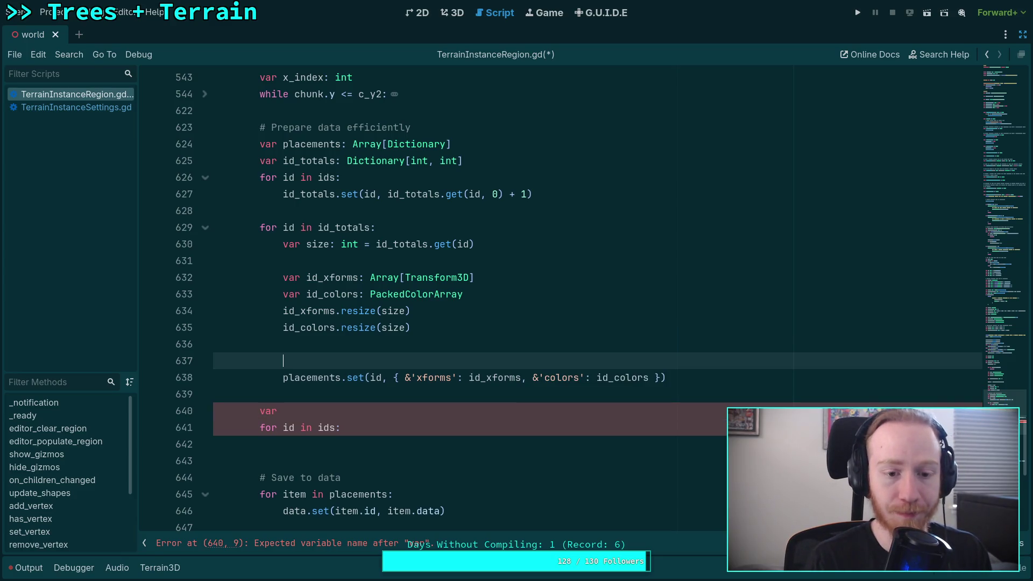
type("var")
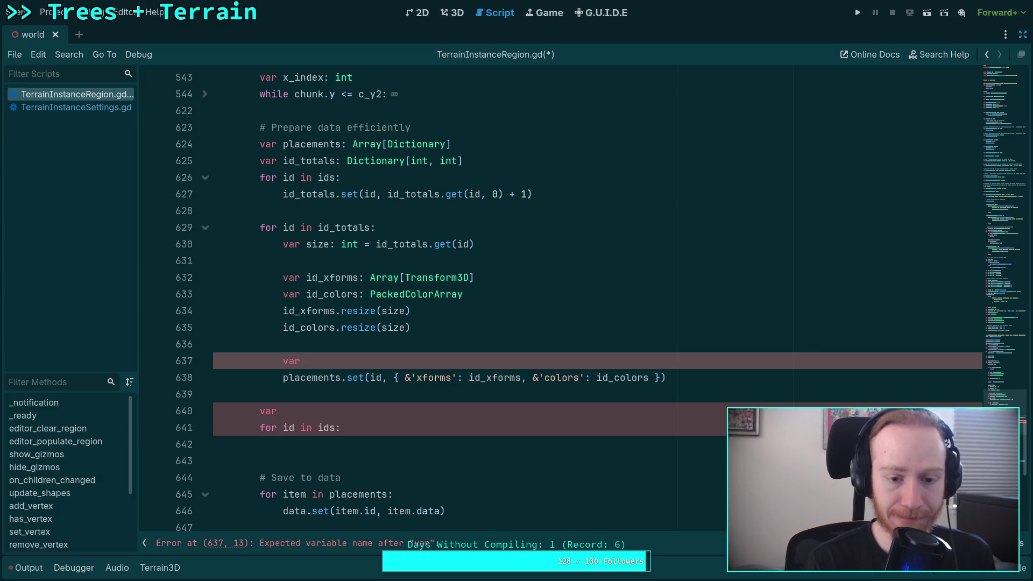
type("data:")
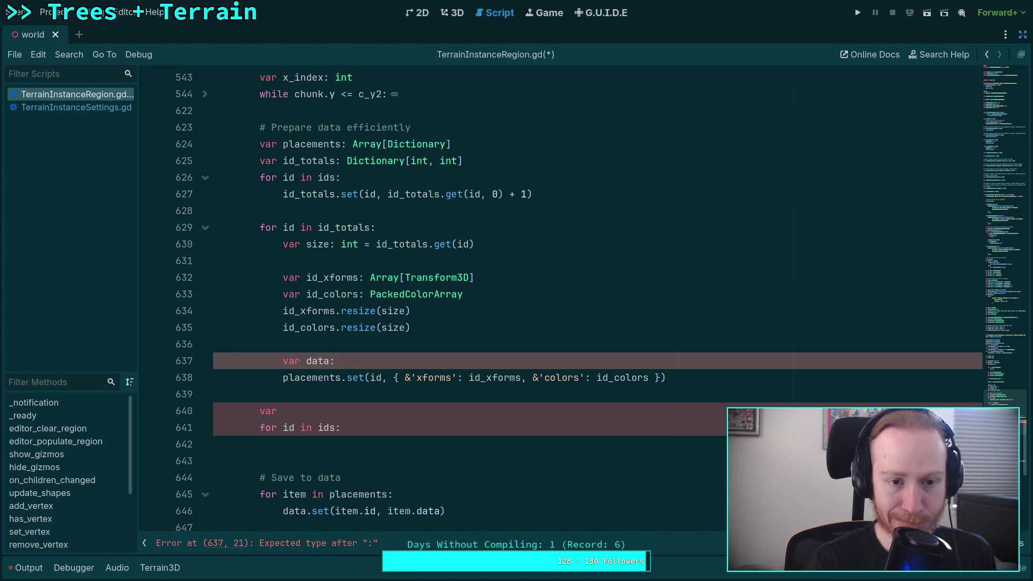
key("BackSpace")
key("BackSpace")
key("BackSpace")
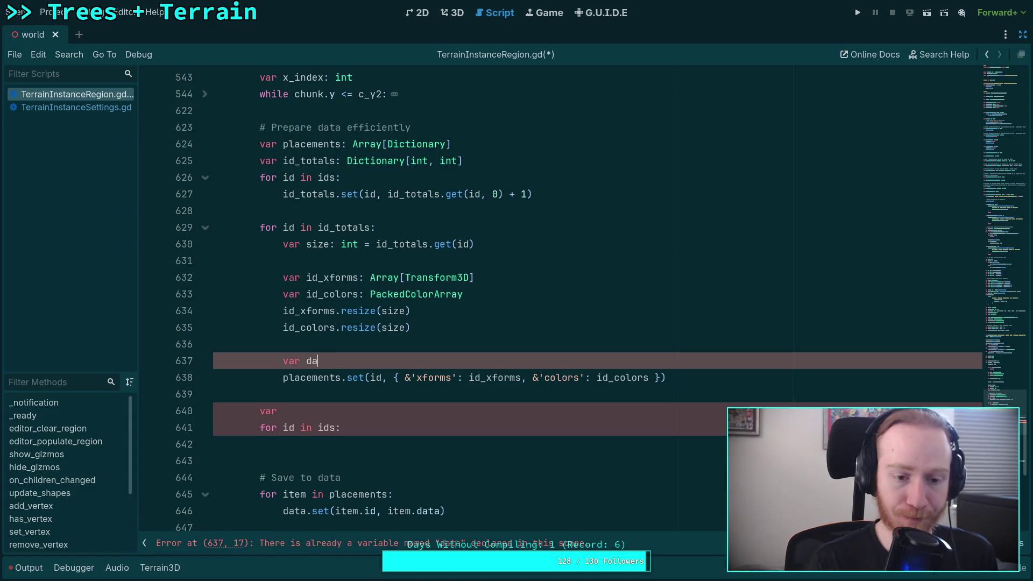
type("id_data: Dictionar")
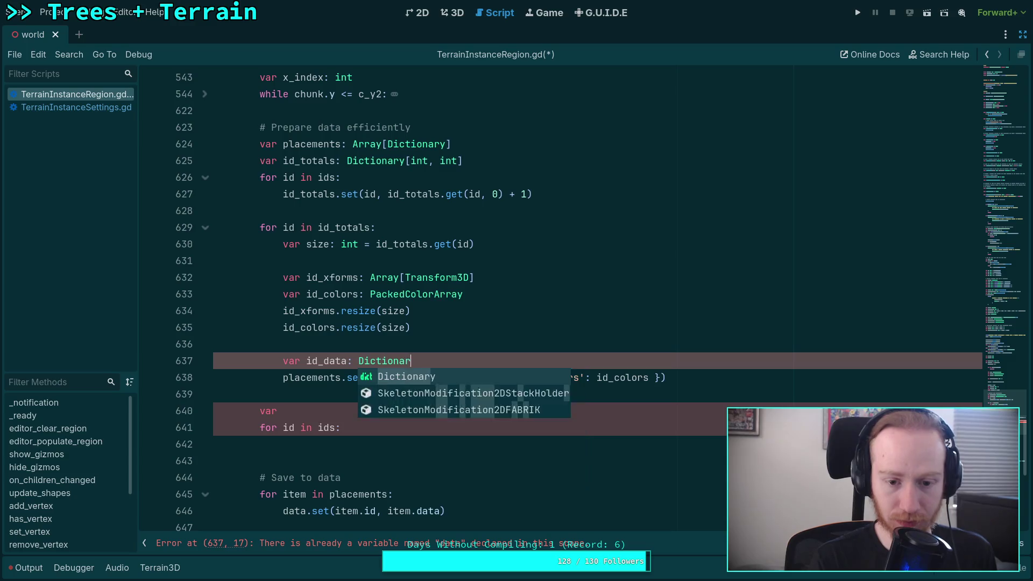
key("Return")
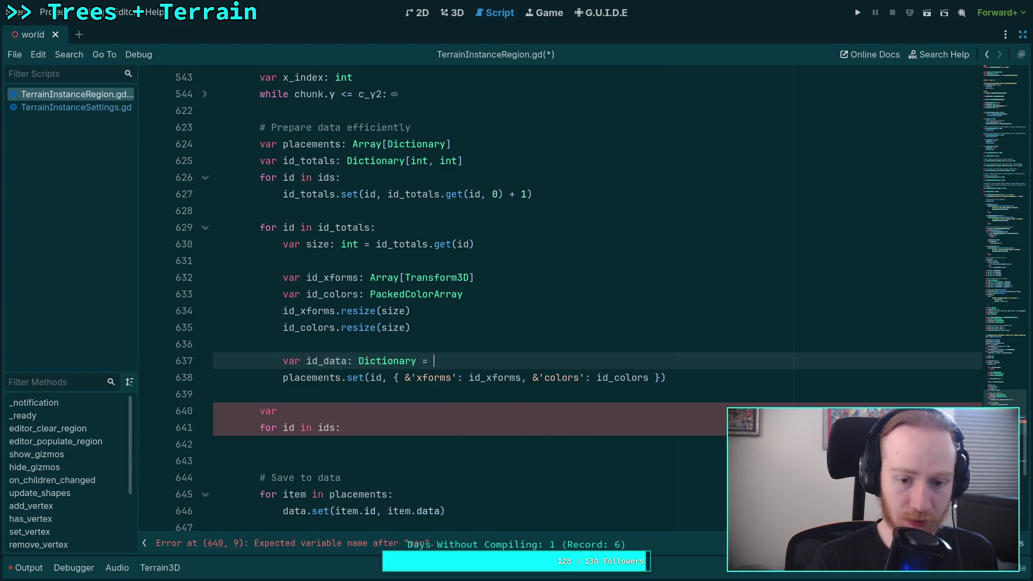
Move the { &'xforms': id_xforms, &'colors': id_colors } literal from placements.set into id_data.
left_click(393, 378)
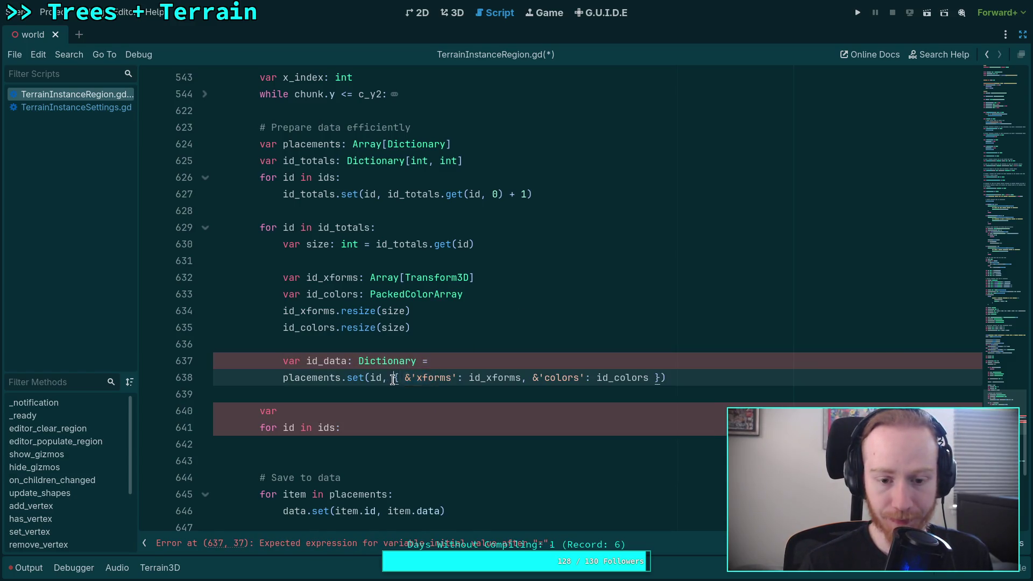
left_click_drag(393, 379, 664, 379)
right_click(665, 379)
left_click(686, 385)
left_click(471, 364)
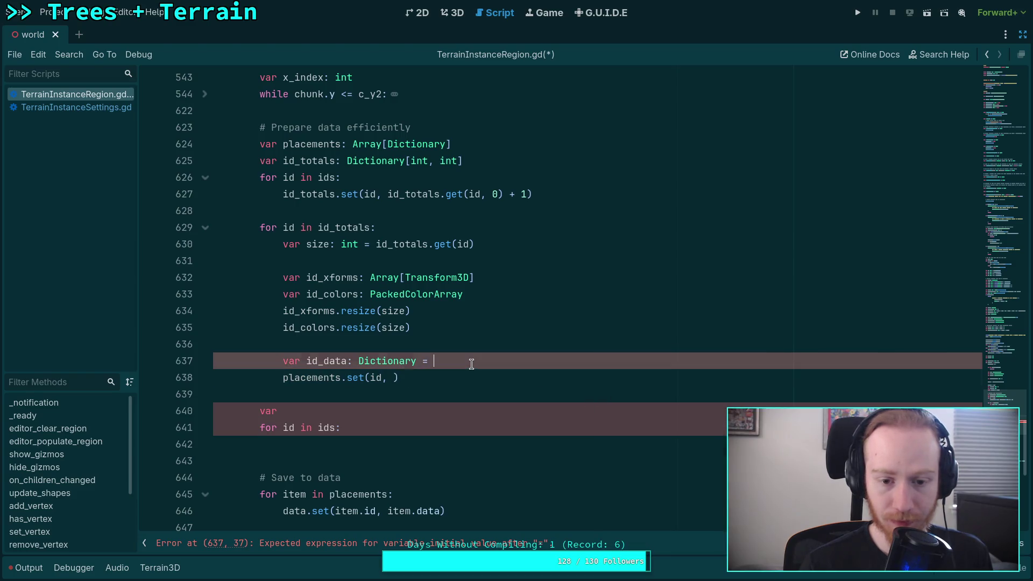
key("ctrl+v")
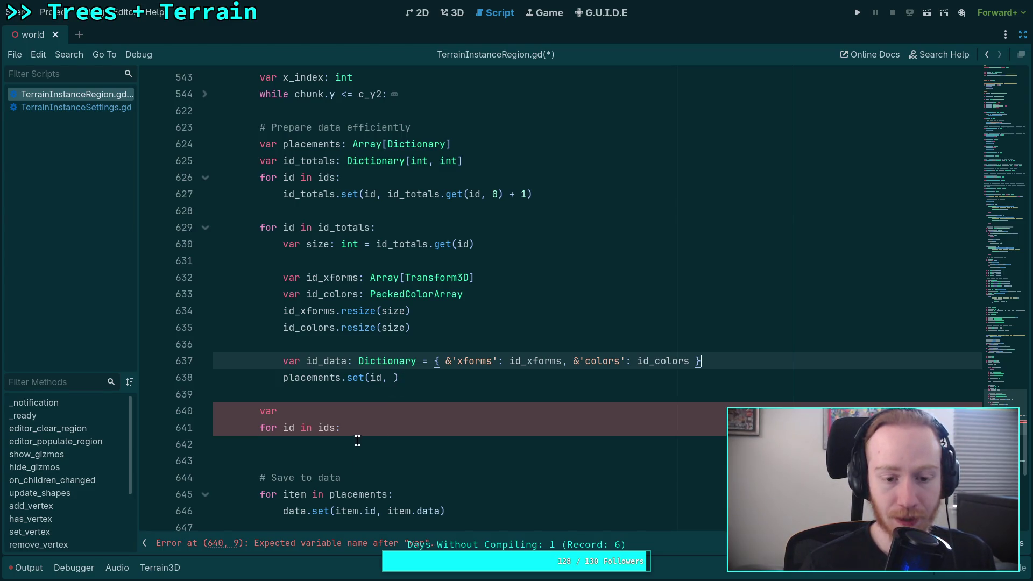
scroll(368, 412, "up", 4)
scroll(368, 397, "down", 5)
left_click_drag(348, 328, 404, 327)
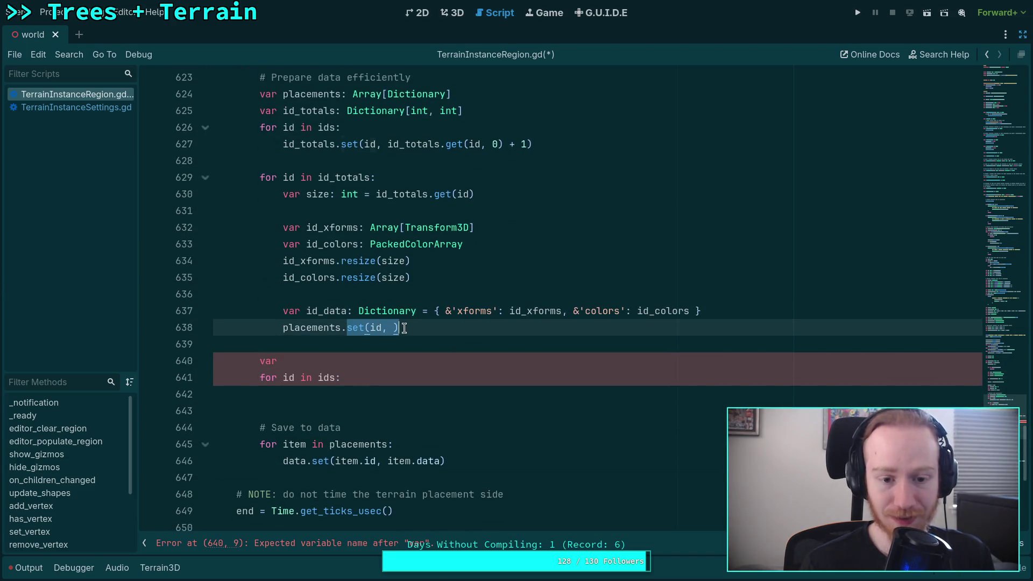
Replace the set call with append( and open an empty dictionary inside it.
key("BackSpace")
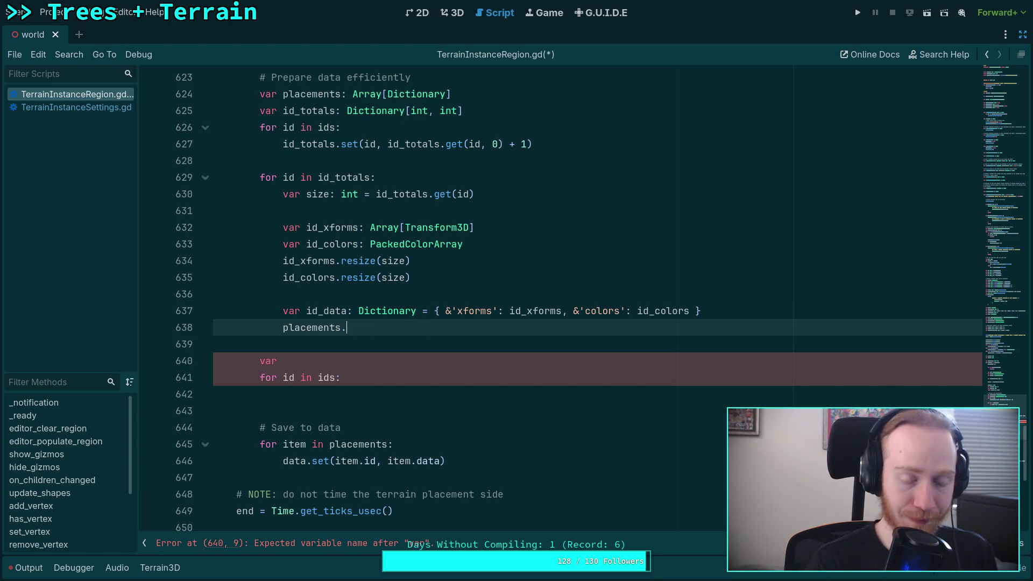
type("append(")
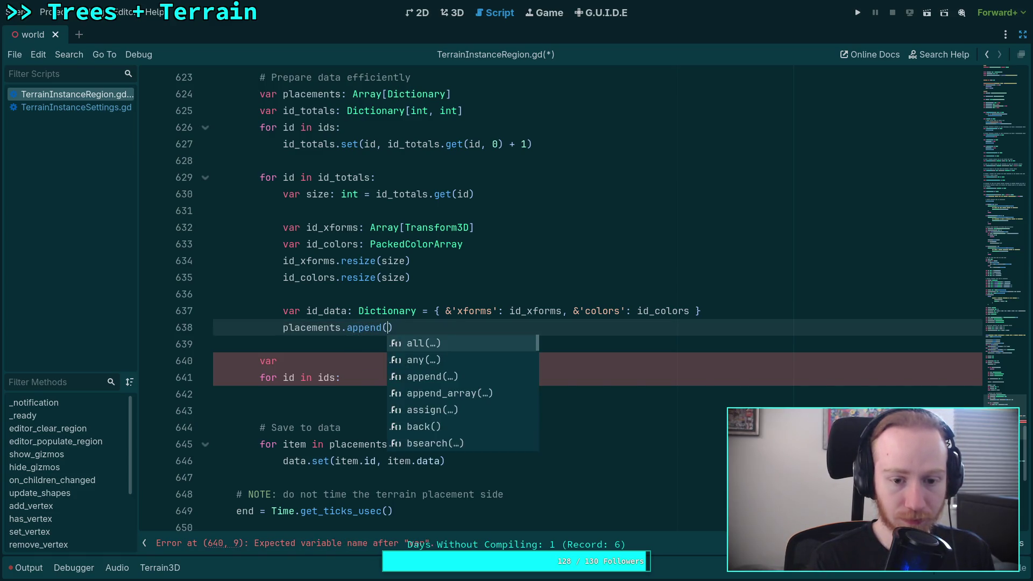
key("Return")
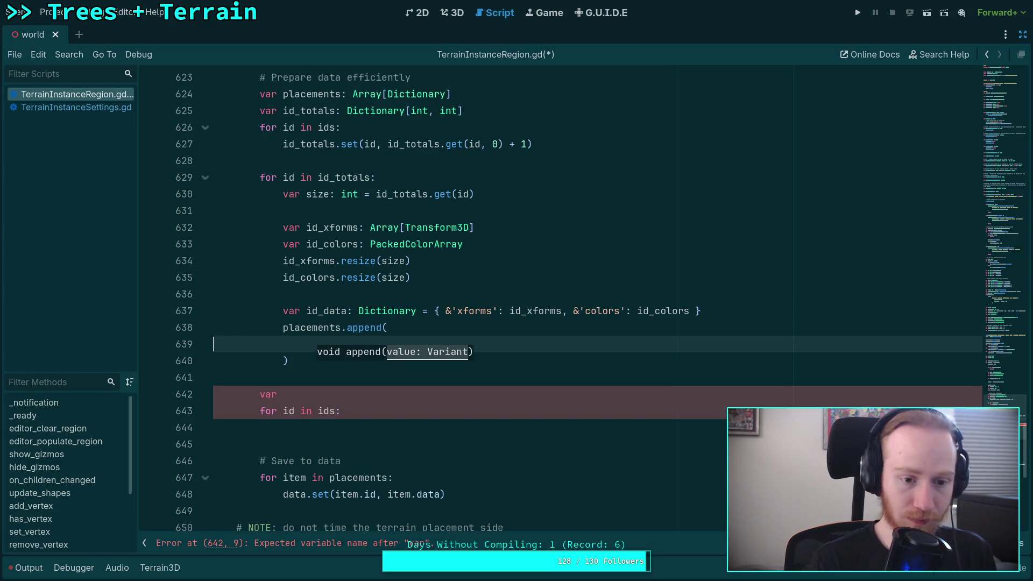
key("BackSpace")
key("BackSpace")
key("BackSpace")
type("{")
key("Return")
key("Down")
key("Down")
key("BackSpace")
key("BackSpace")
key("Tab")
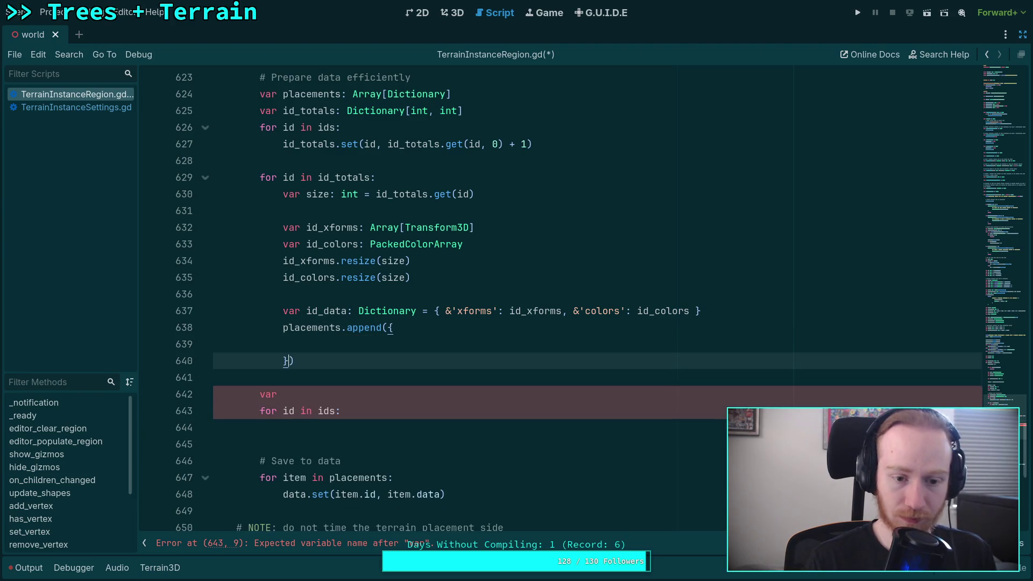
Move the dictionary's opening brace onto its own line, align the braces, and indent the block.
left_click(384, 330)
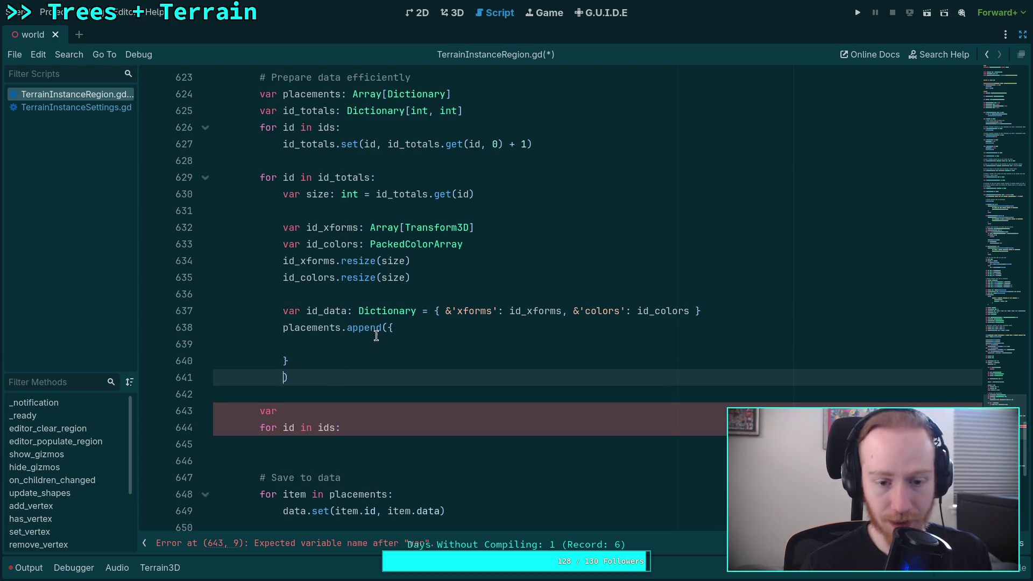
key("Return")
key("Down")
key("Down")
double_click(298, 377)
key("BackSpace")
key("shift+Up")
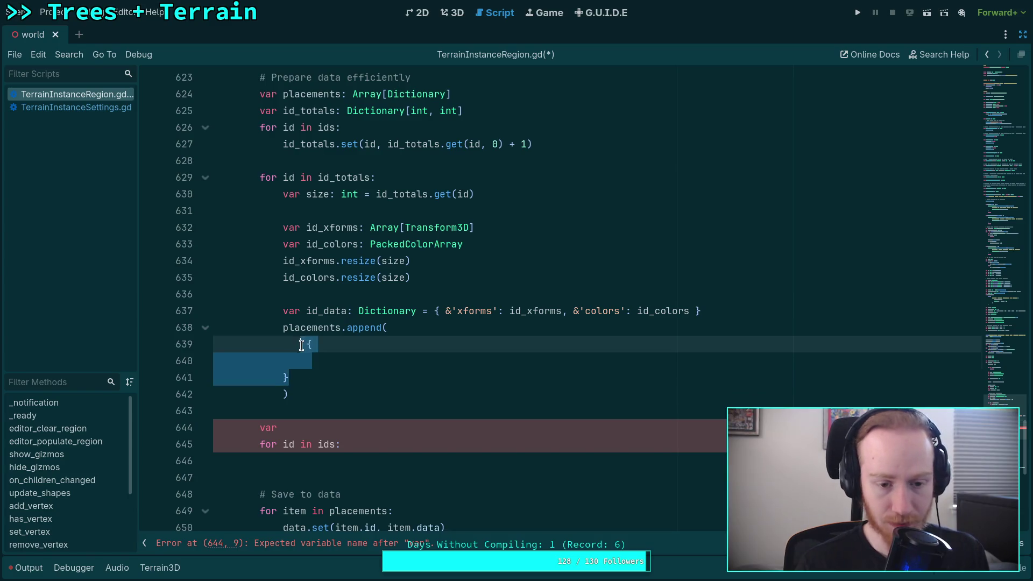
key("Tab")
left_click_drag(306, 344, 369, 377)
key("Tab")
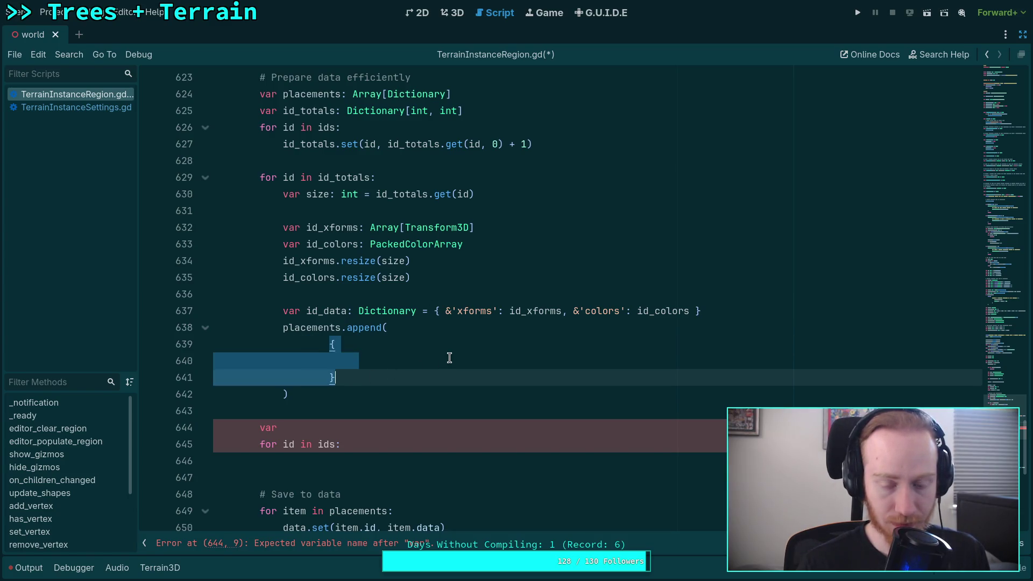
Fill the dictionary with &'id': id, &'data': id_data and &'index': 0.
left_click(449, 358)
type("id")
key("BackSpace")
key("BackSpace")
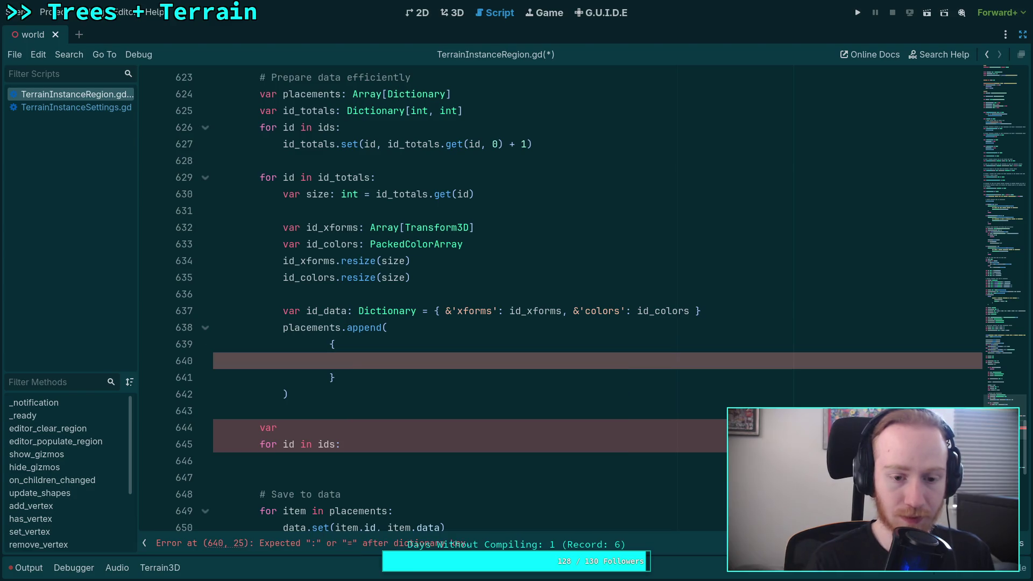
type("&'id")
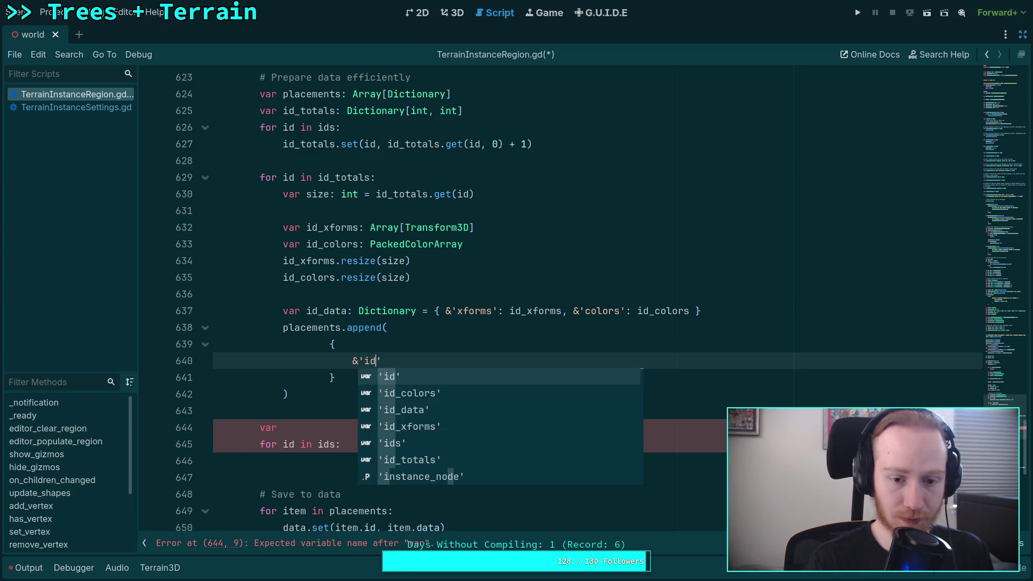
type("':")
type(" id")
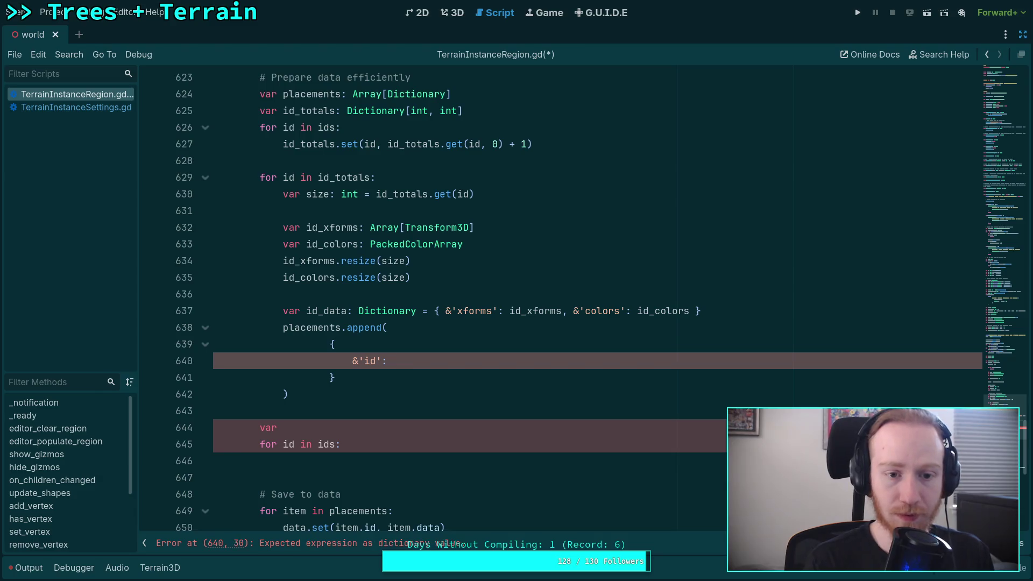
type(",")
key("Return")
type("d")
key("BackSpace")
type("&'da")
key("Return")
type("id_data")
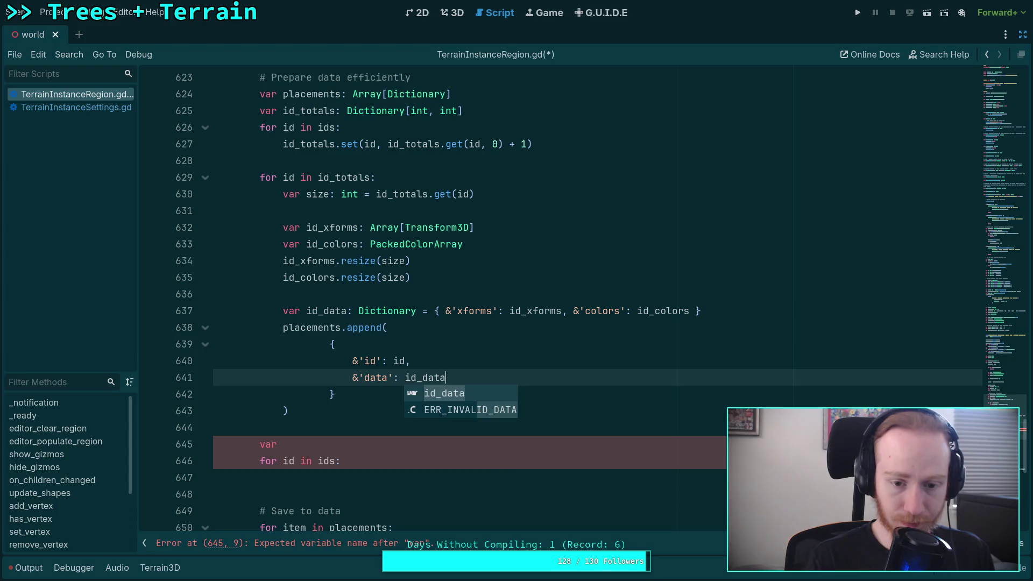
type(",")
key("Escape")
key("Return")
type("&'")
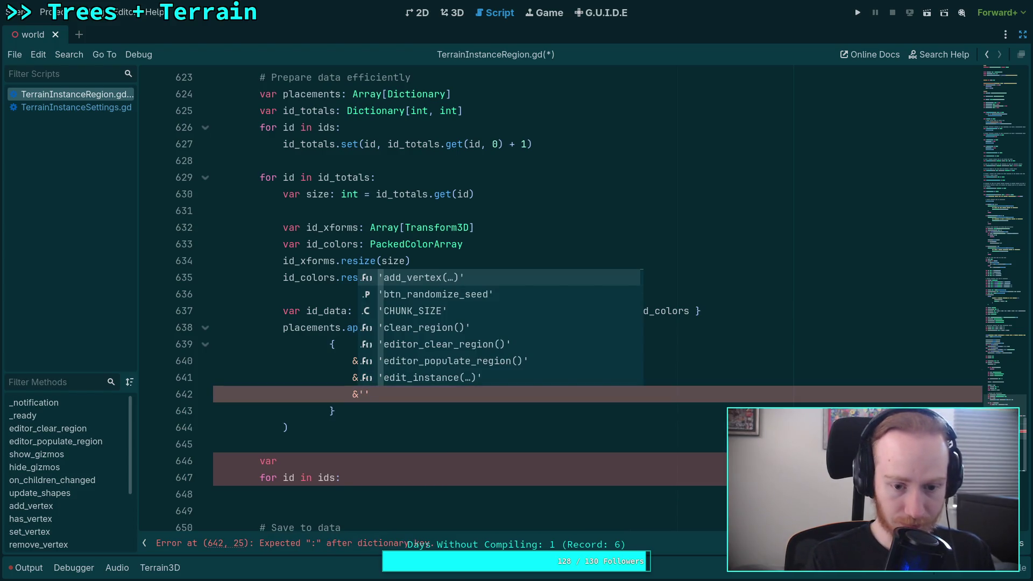
type("index': ")
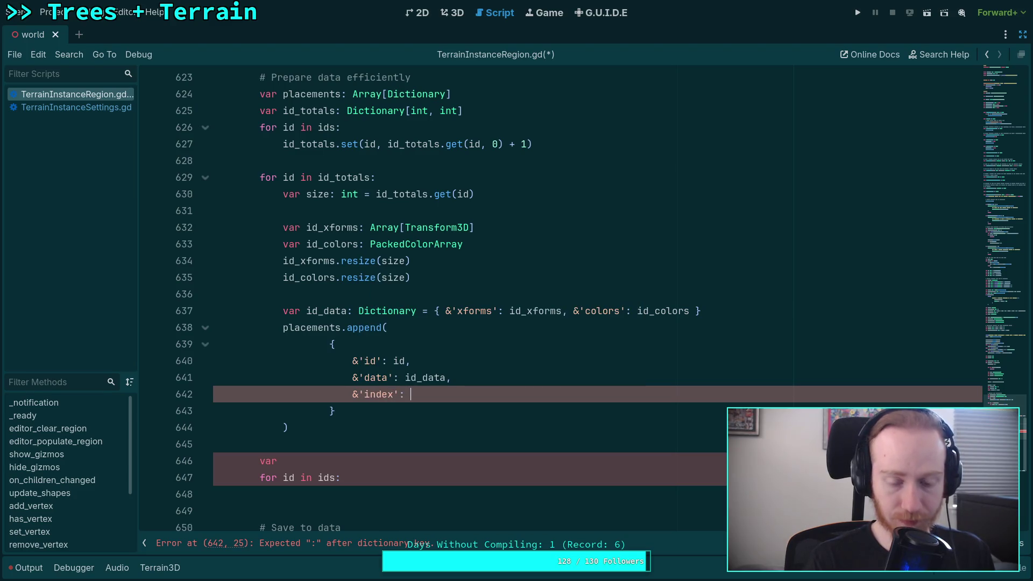
type("0")
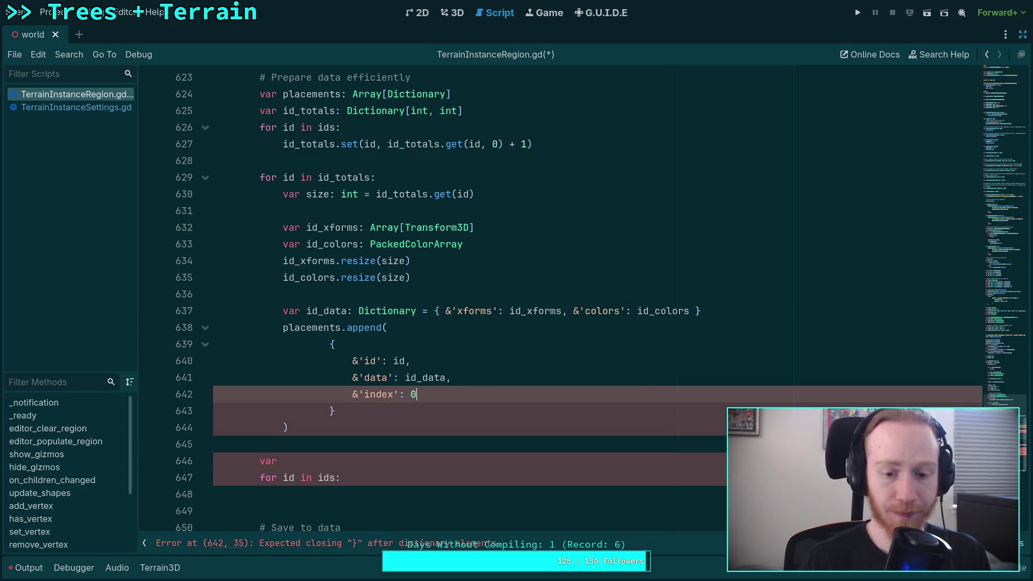
type(",")
Save the script and select the stray var line below the call.
key("ctrl+s")
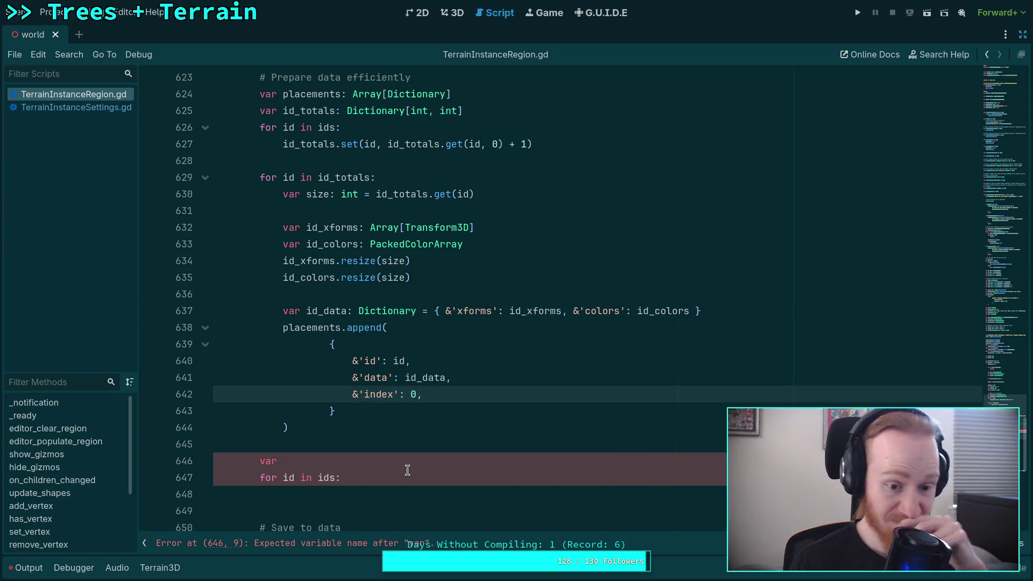
left_click(409, 463)
left_click_drag(415, 459, 416, 447)
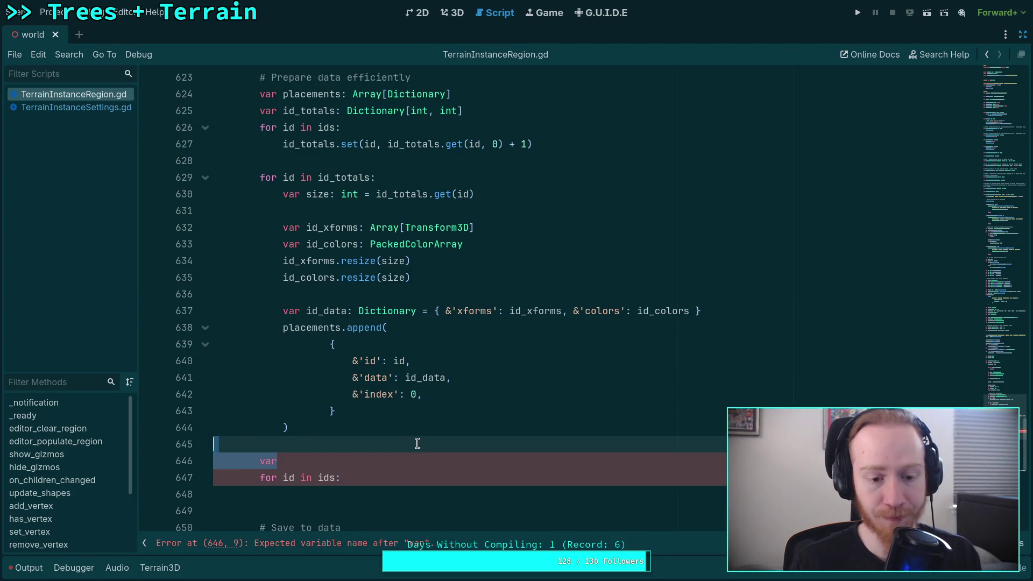
Delete the stray var line and change placements' type from Array[Dictionary] to Dictionary.
key("BackSpace")
left_click(450, 470)
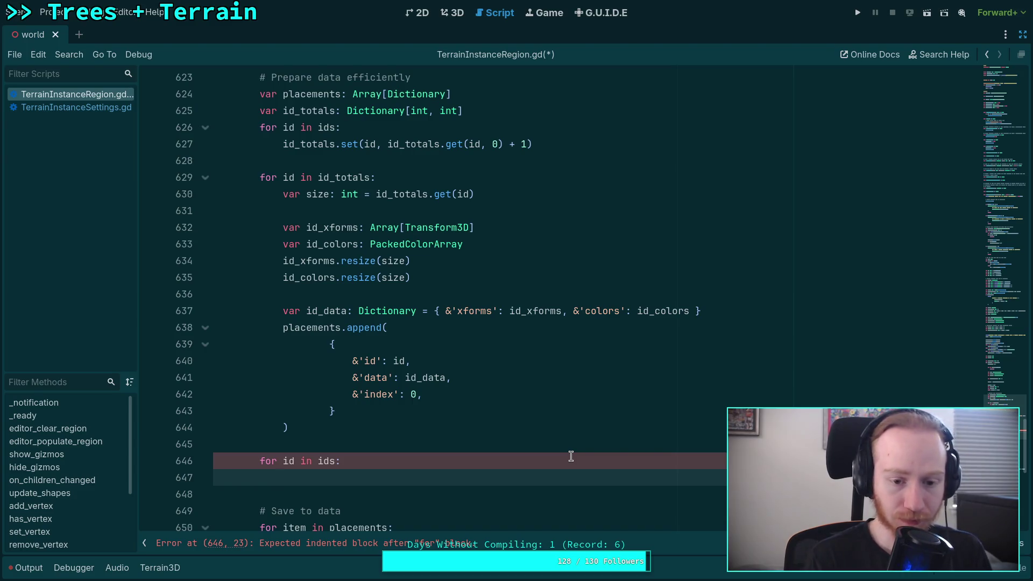
type("var")
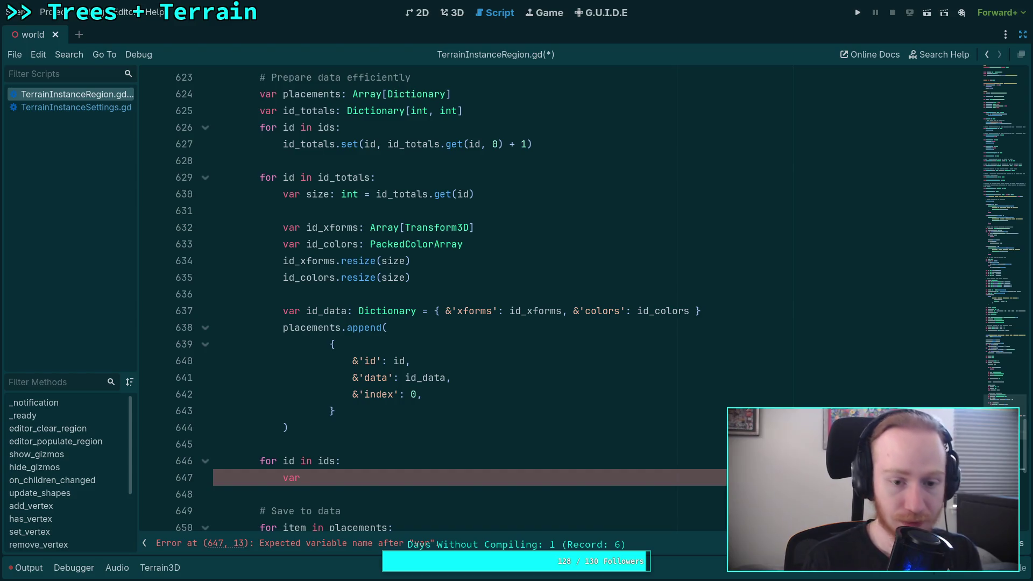
scroll(505, 427, "up", 1)
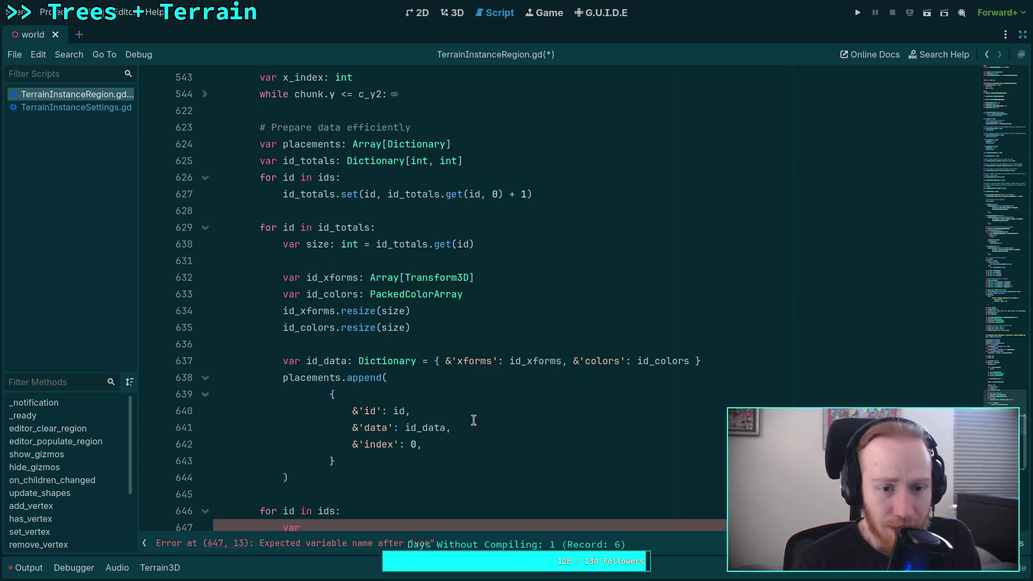
double_click(359, 144)
key("Delete")
key("Delete")
left_click(461, 145)
key("BackSpace")
Rename append to set and make the save loop iterate placements.values().
double_click(365, 378)
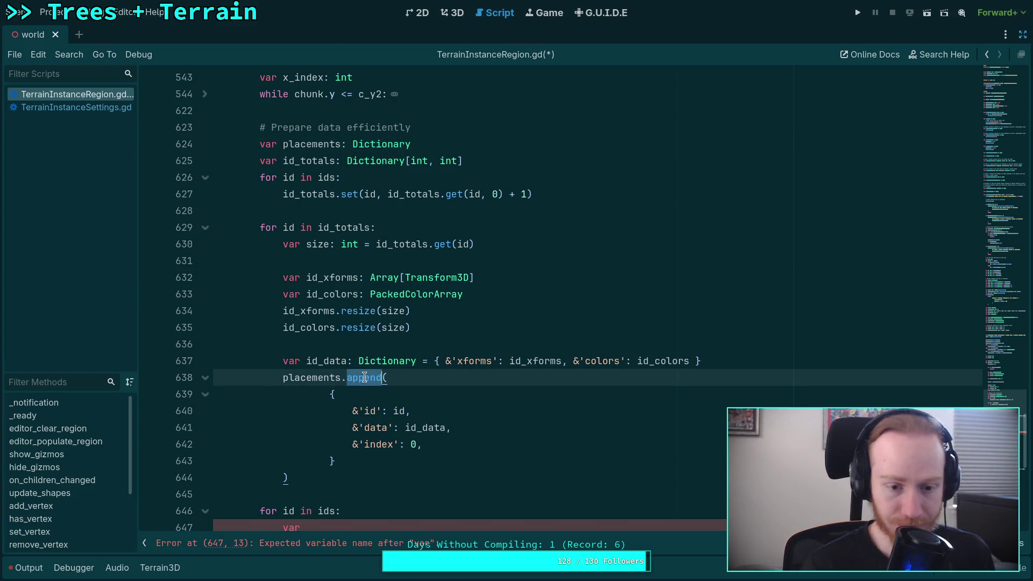
type("set")
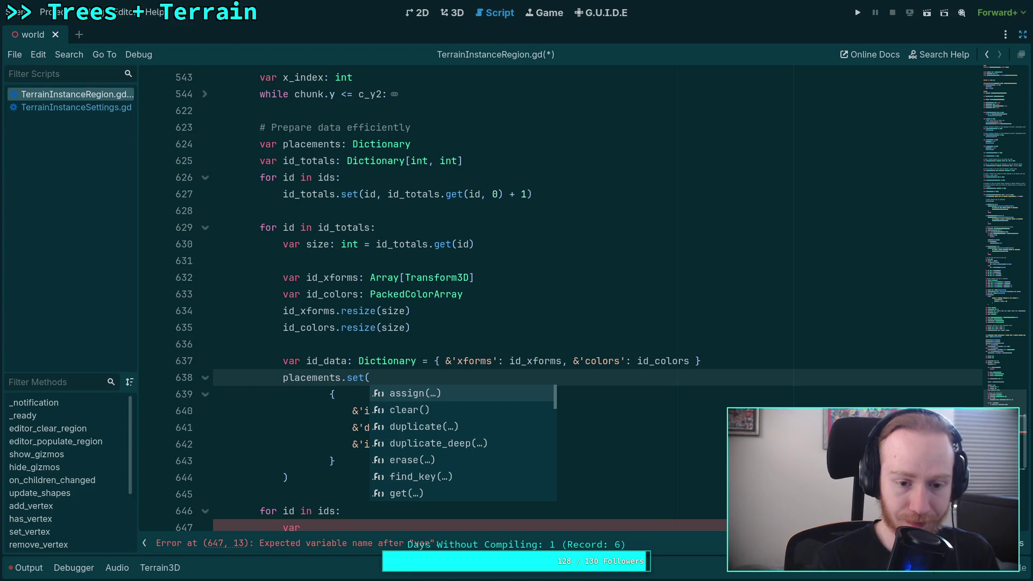
scroll(310, 426, "down", 2)
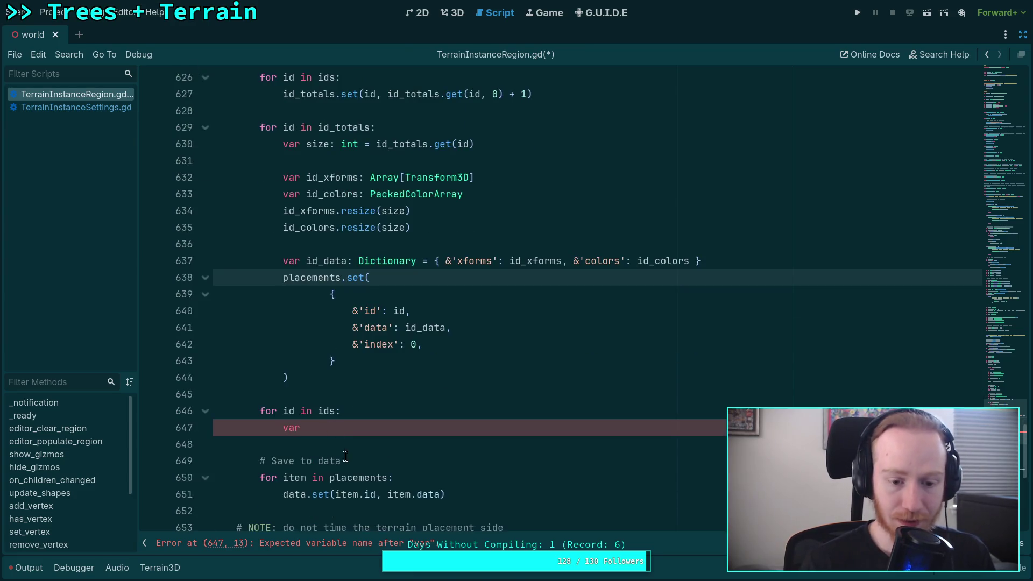
left_click(376, 477)
left_click(393, 478)
type(".val")
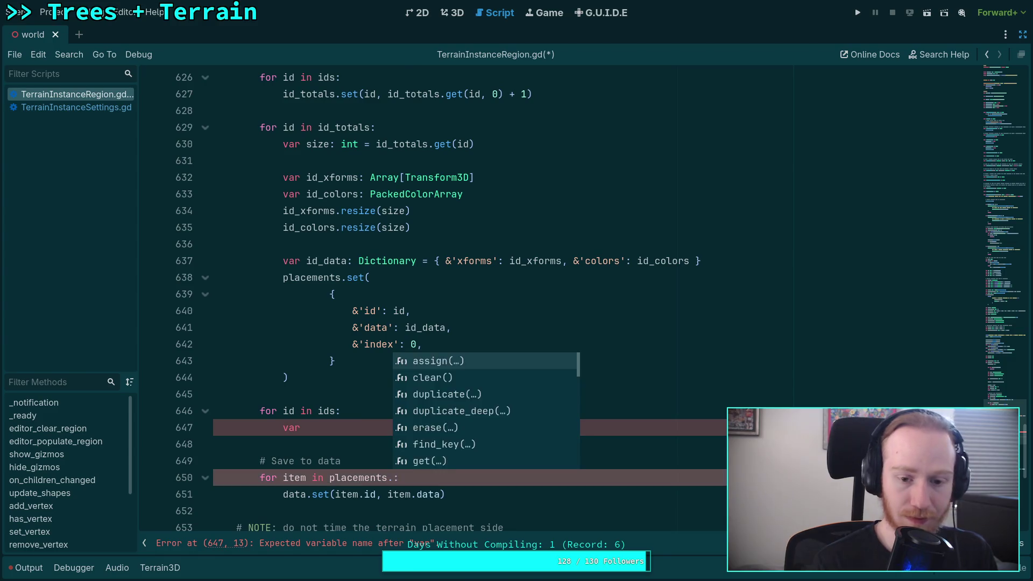
key("Return")
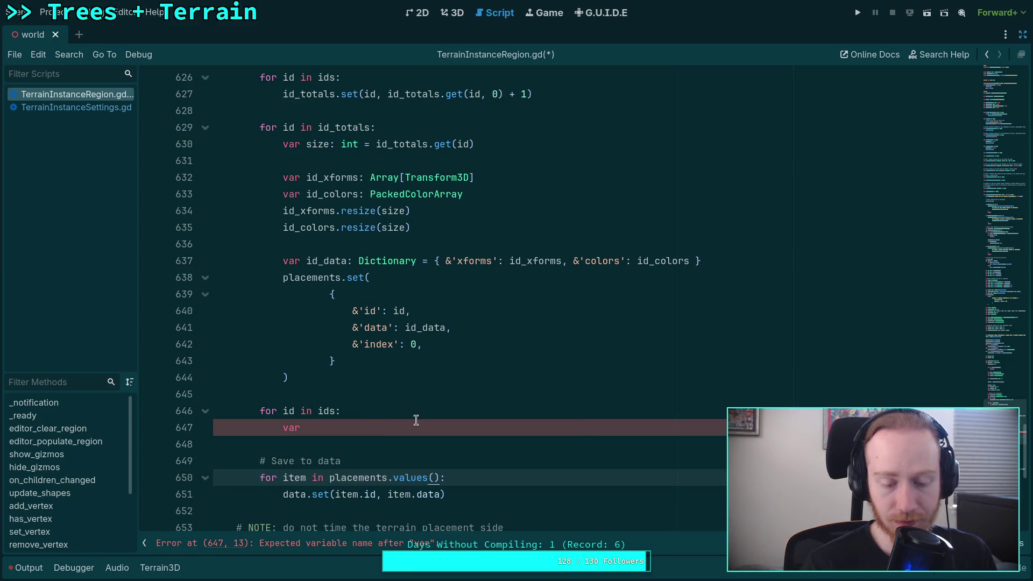
Pass id as the first set argument, placed on its own indented line.
scroll(406, 400, "up", 1)
scroll(396, 341, "up", 1)
left_click(428, 379)
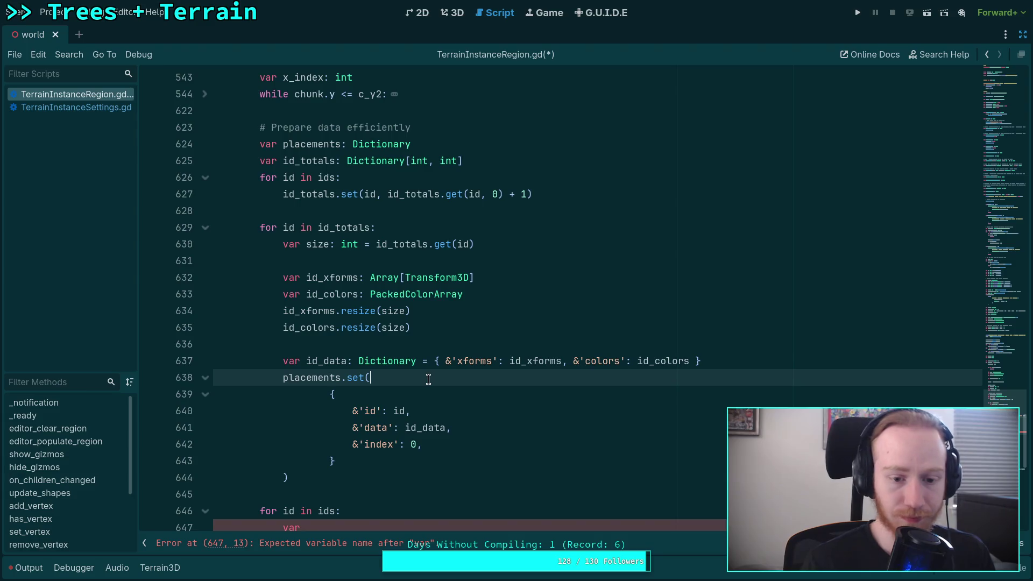
type("id,")
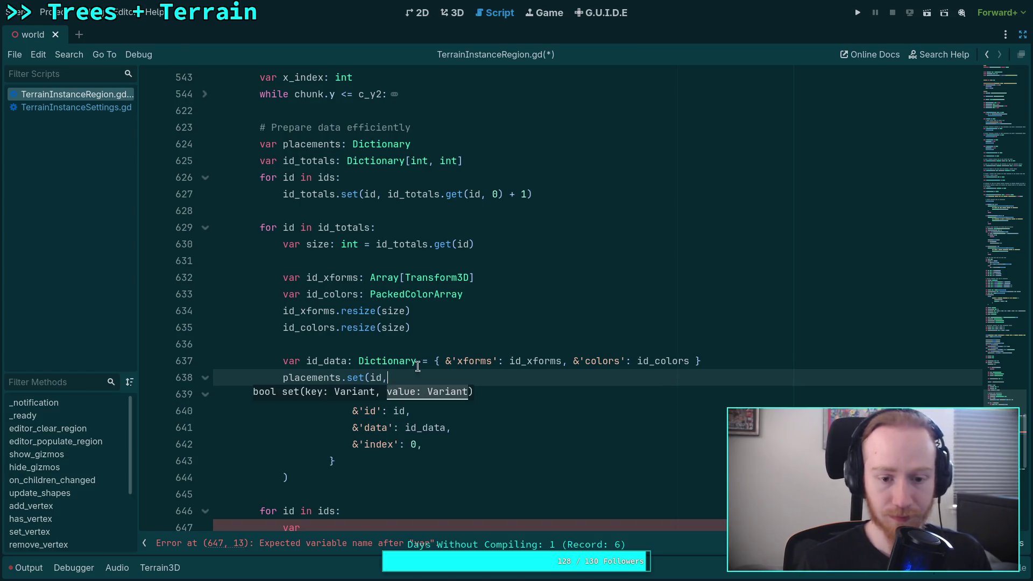
left_click(311, 455)
left_click(332, 395)
left_click(371, 378)
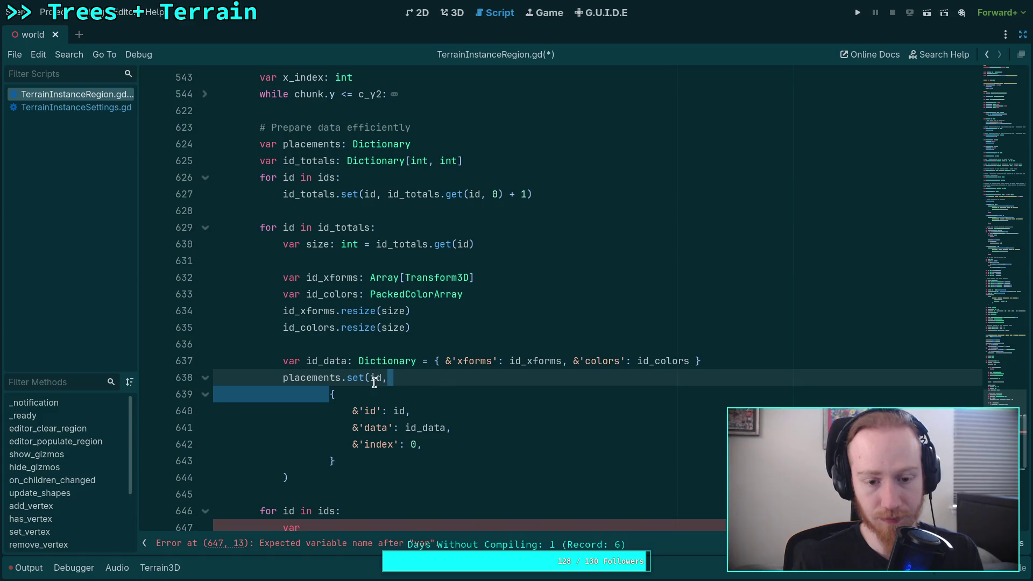
key("Return")
key("Tab")
left_click(410, 444)
left_click(511, 486)
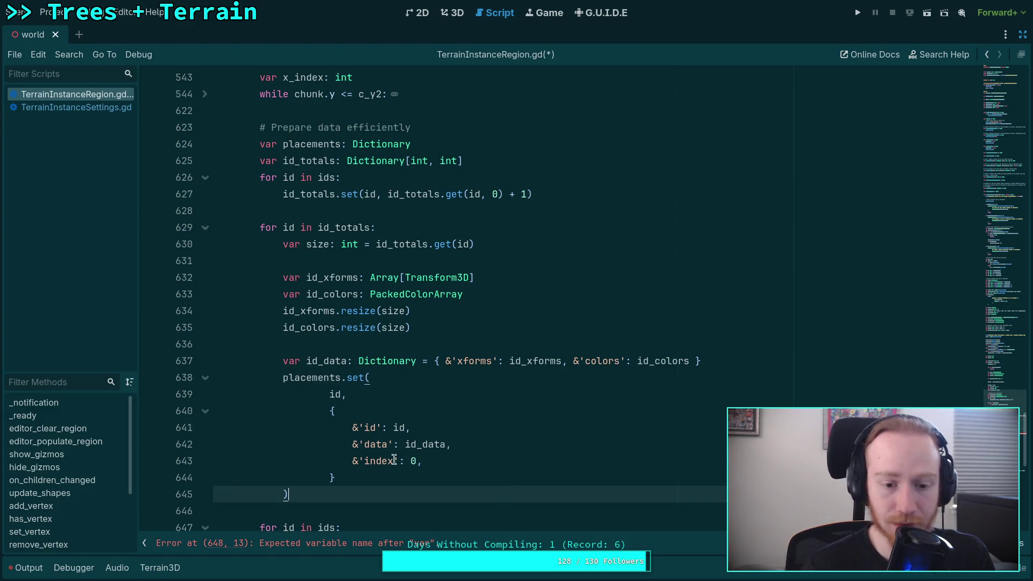
left_click_drag(335, 478, 329, 395)
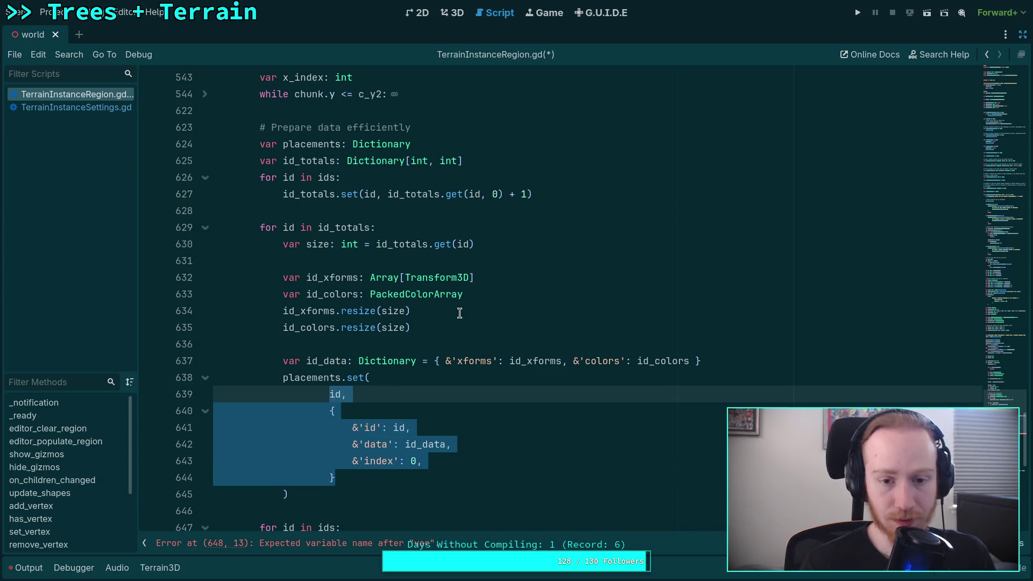
left_click(530, 344)
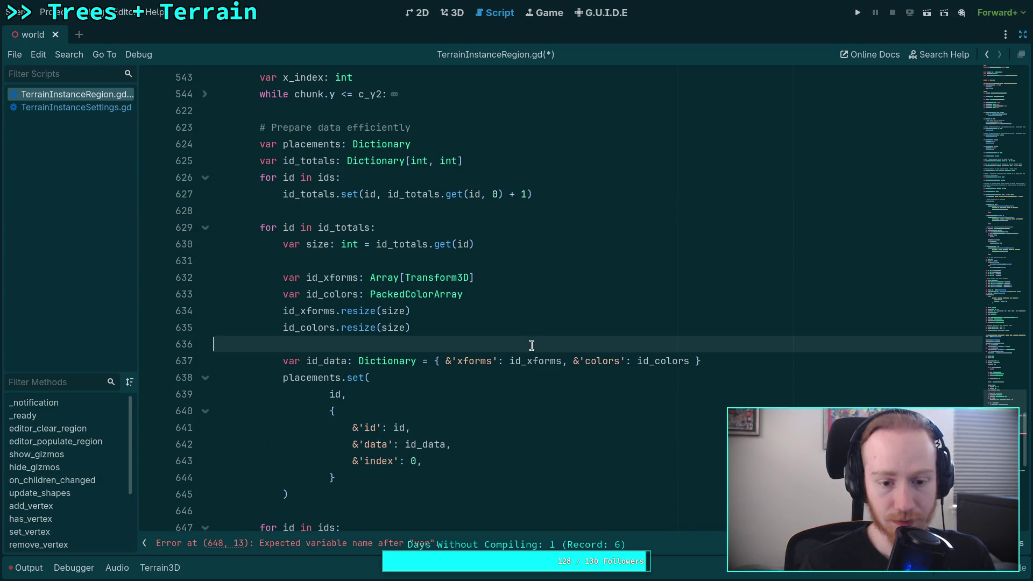
scroll(532, 345, "down", 1)
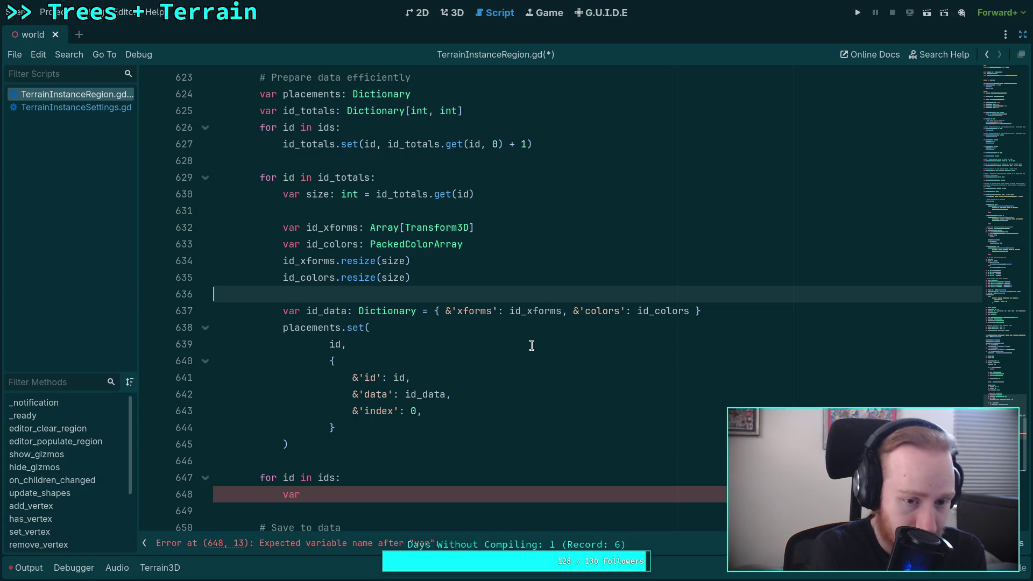
scroll(532, 346, "down", 3)
mouse_move(446, 394)
left_mouse_down()
mouse_move(295, 393)
mouse_move(377, 395)
mouse_move(445, 411)
left_mouse_up()
double_click(295, 411)
left_click(505, 396)
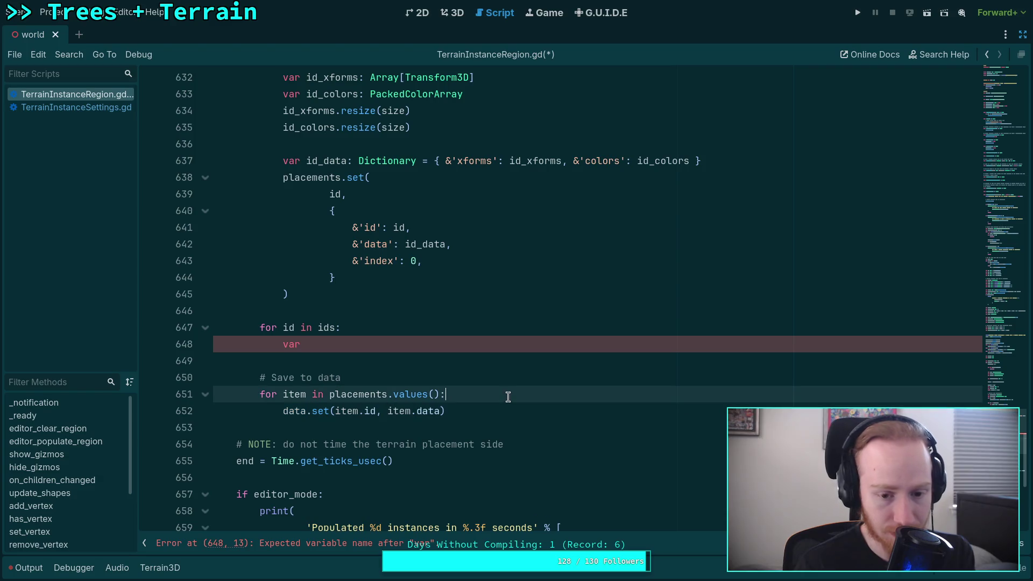
scroll(507, 393, "up", 7)
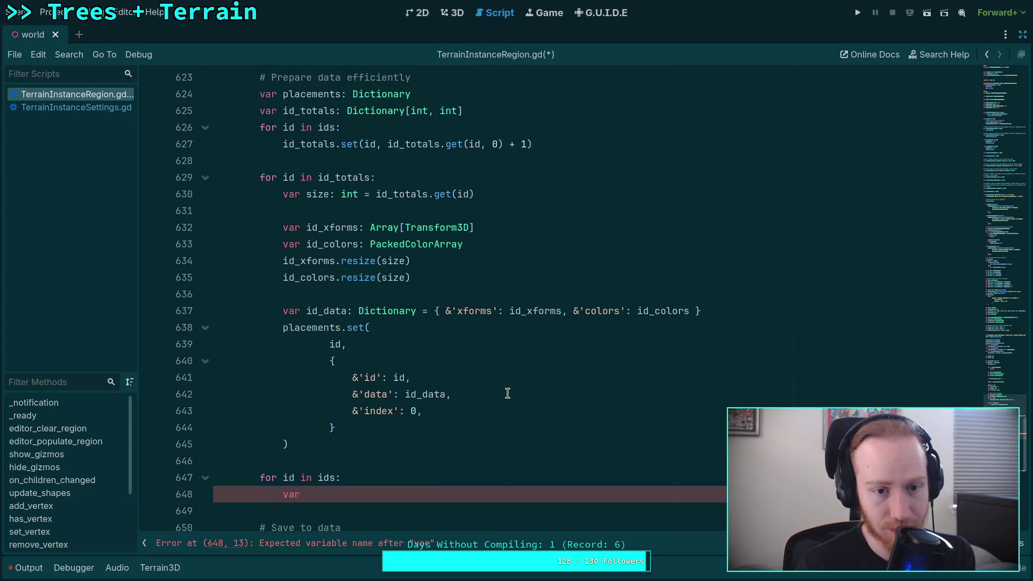
scroll(507, 391, "up", 5)
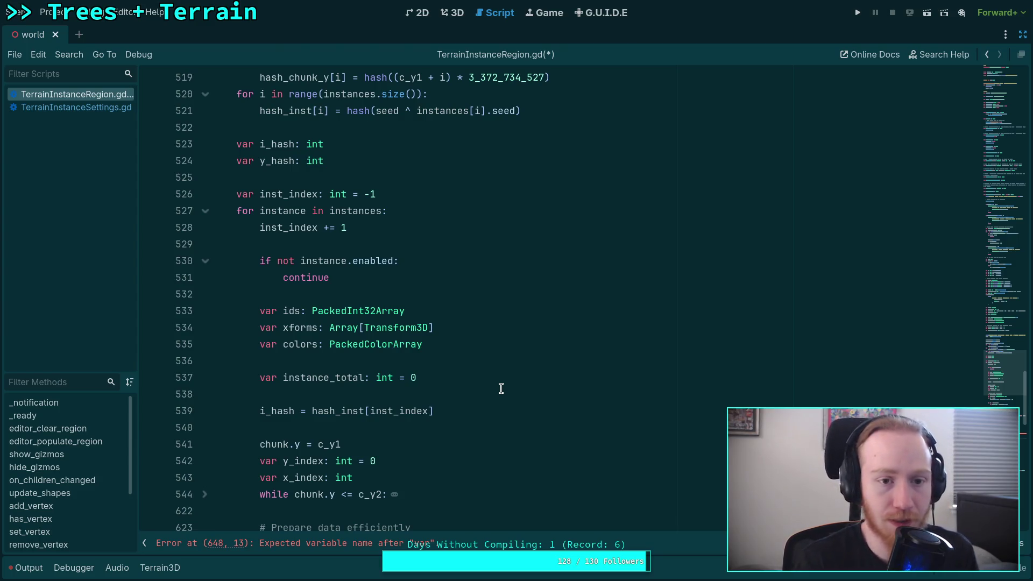
scroll(501, 388, "up", 15)
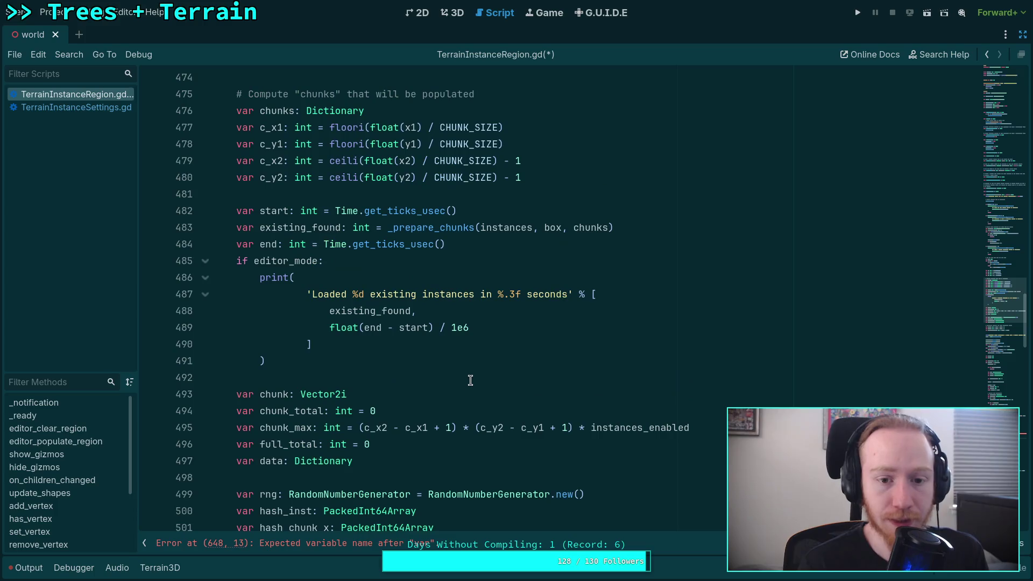
scroll(471, 380, "up", 3)
scroll(469, 378, "down", 17)
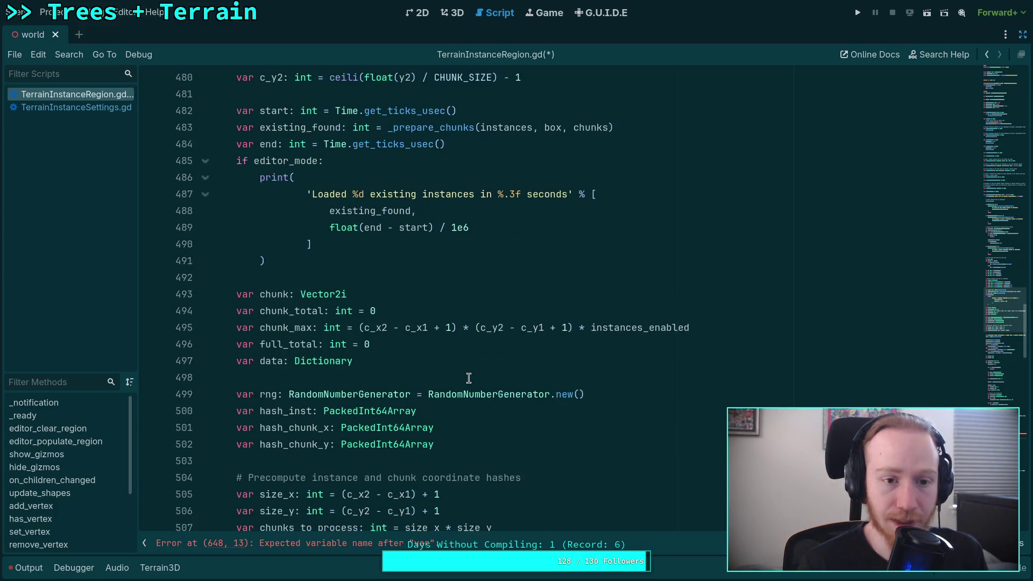
scroll(469, 378, "down", 20)
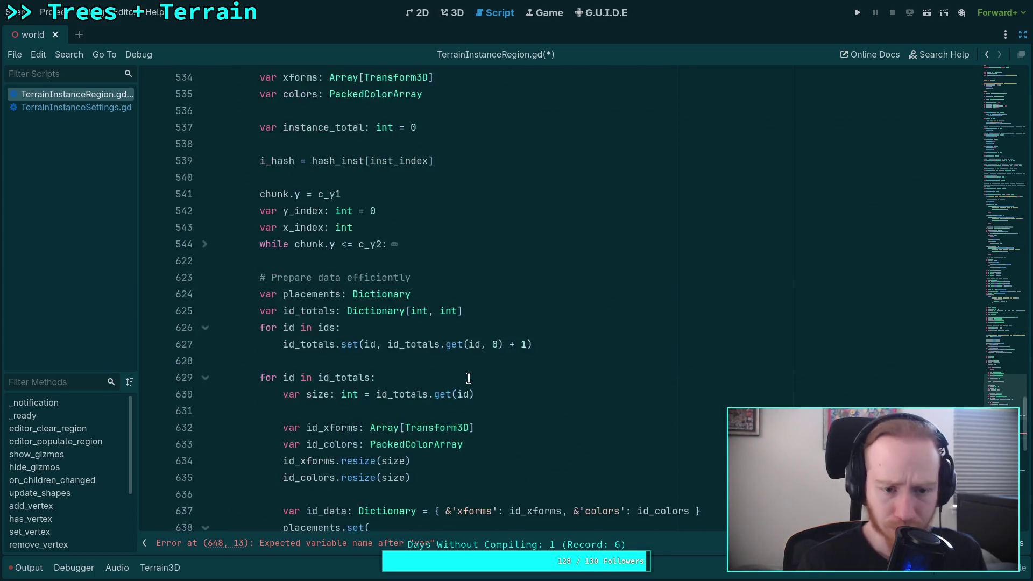
scroll(423, 318, "up", 2)
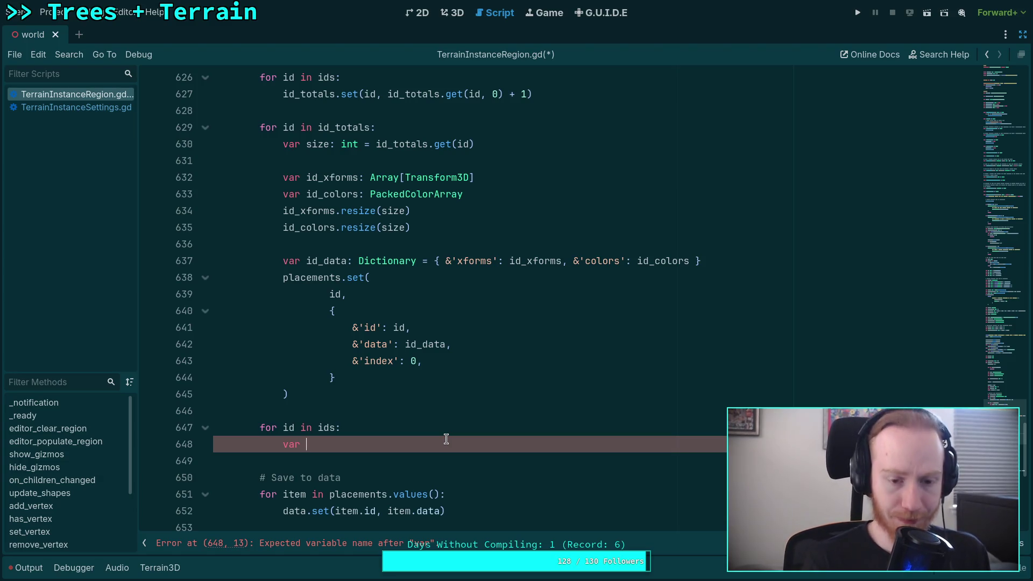
Add var item: Dictionary = placements.get(id) and delete the &'id' field from entries.
type("item")
key("BackSpace")
key("BackSpace")
key("BackSpace")
type("item: Dictionary = ")
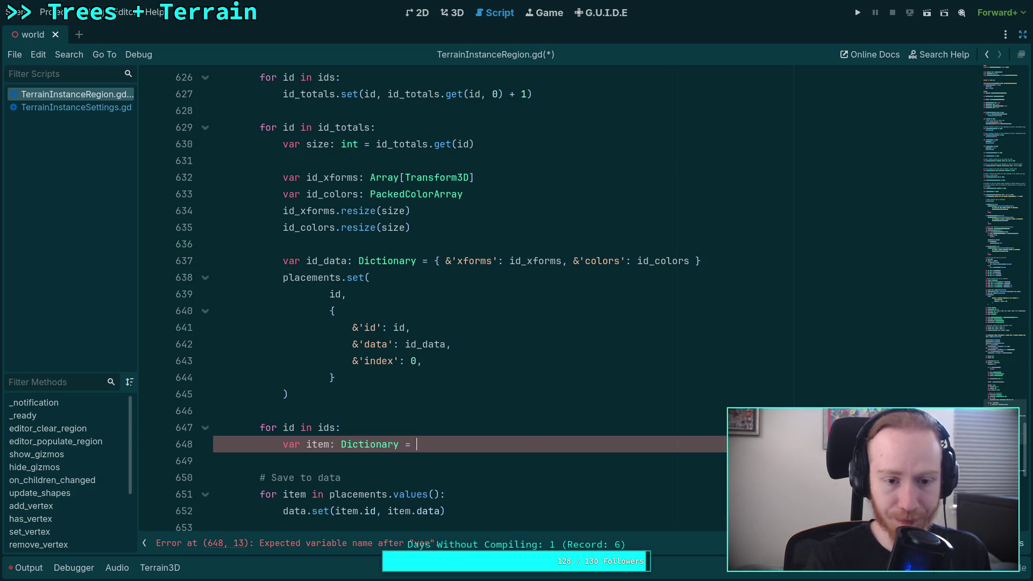
type("placements.get(id)")
key("Return")
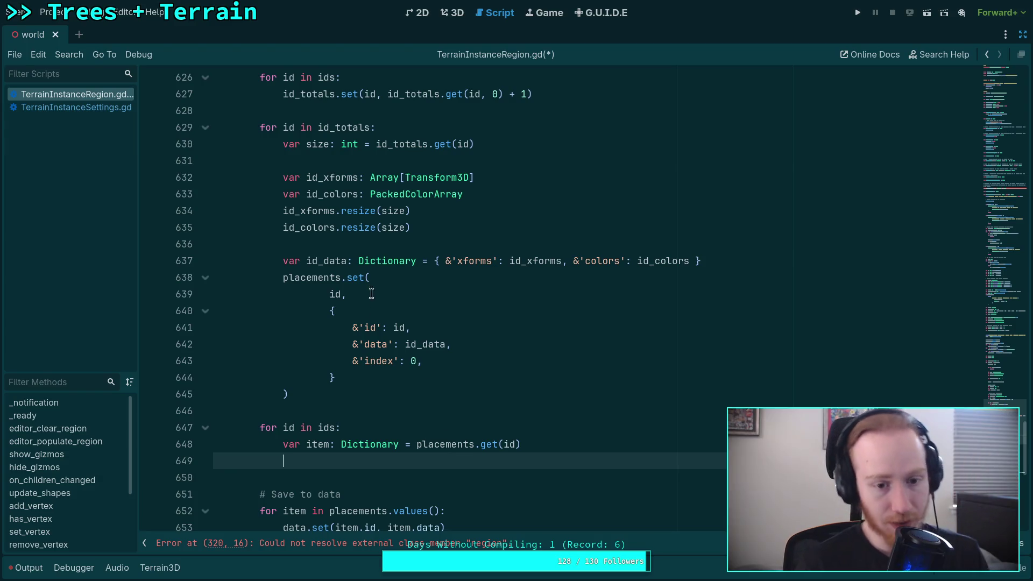
left_click_drag(415, 324, 420, 317)
key("BackSpace")
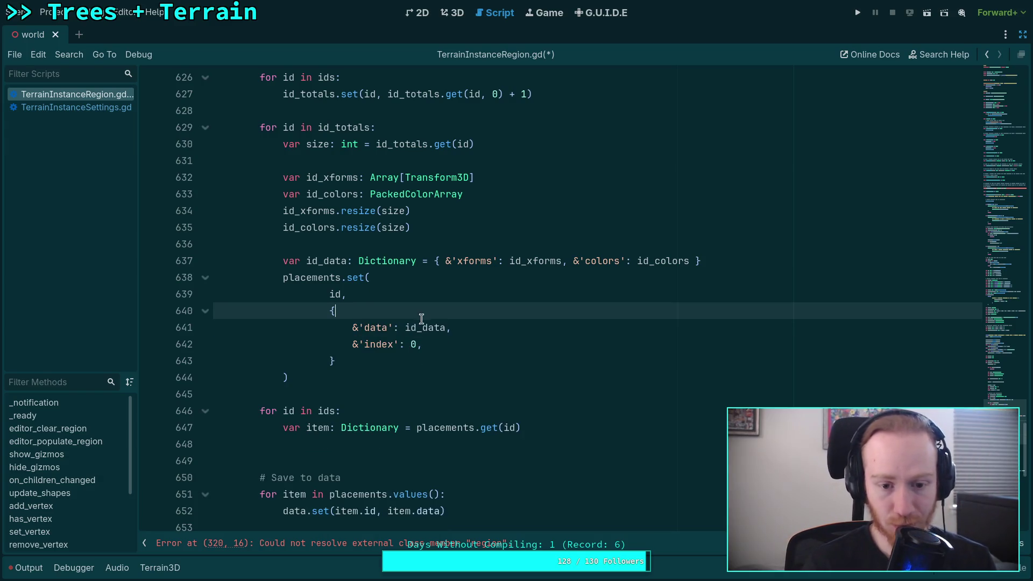
Make the save loop iterate placements directly and drop .id from the first data.set argument.
scroll(450, 373, "down", 2)
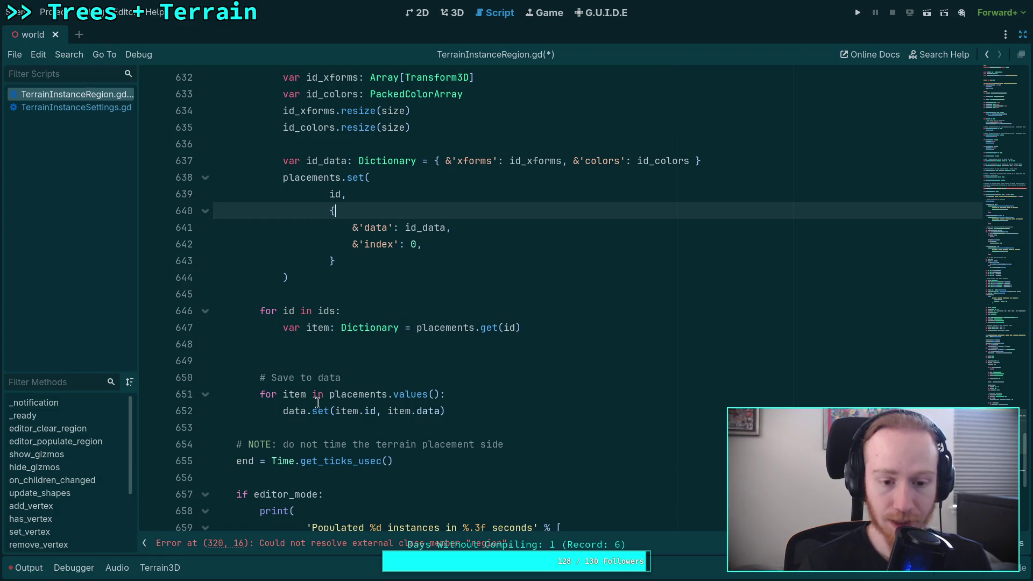
left_click_drag(387, 394, 445, 394)
key("BackSpace")
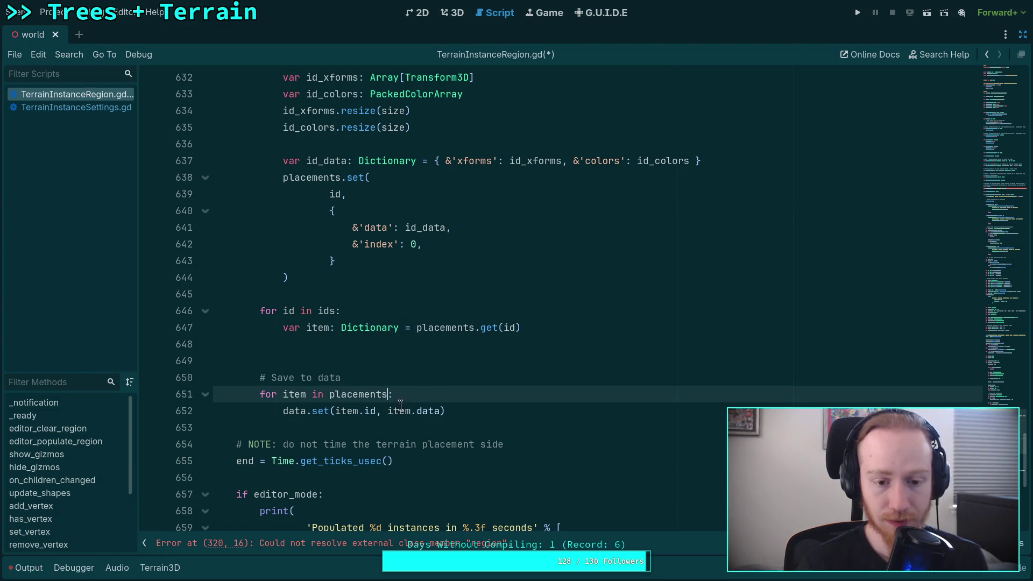
left_click_drag(359, 411, 375, 411)
key("BackSpace")
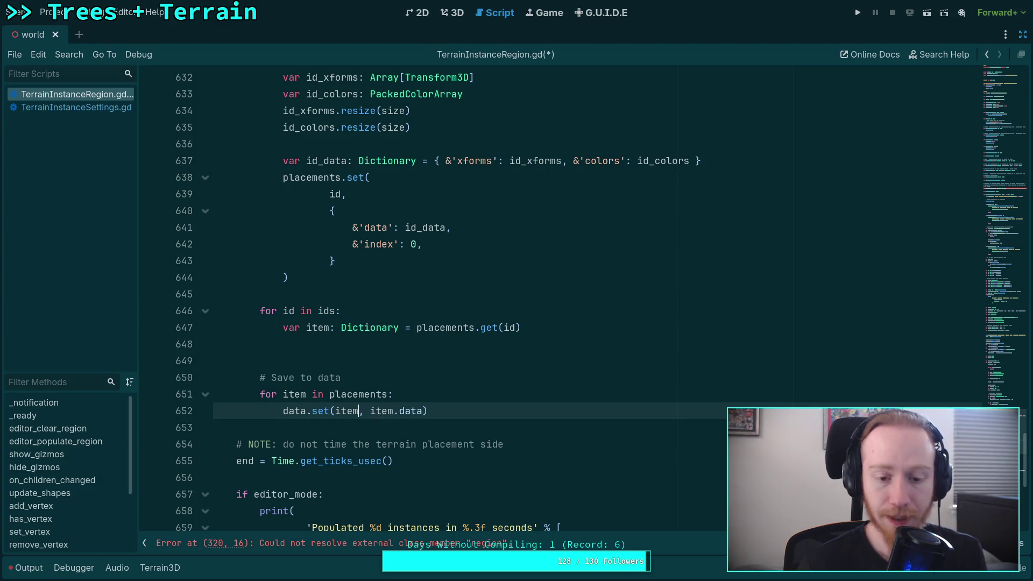
Change the second data.set argument to placements.get(item).data and save the script.
key("Right")
key("Right")
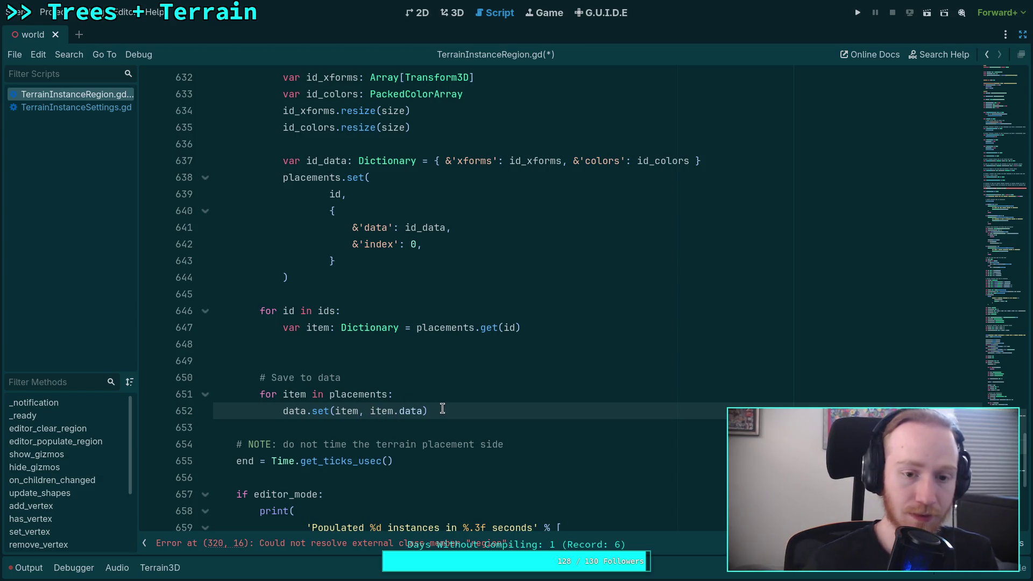
type("placements")
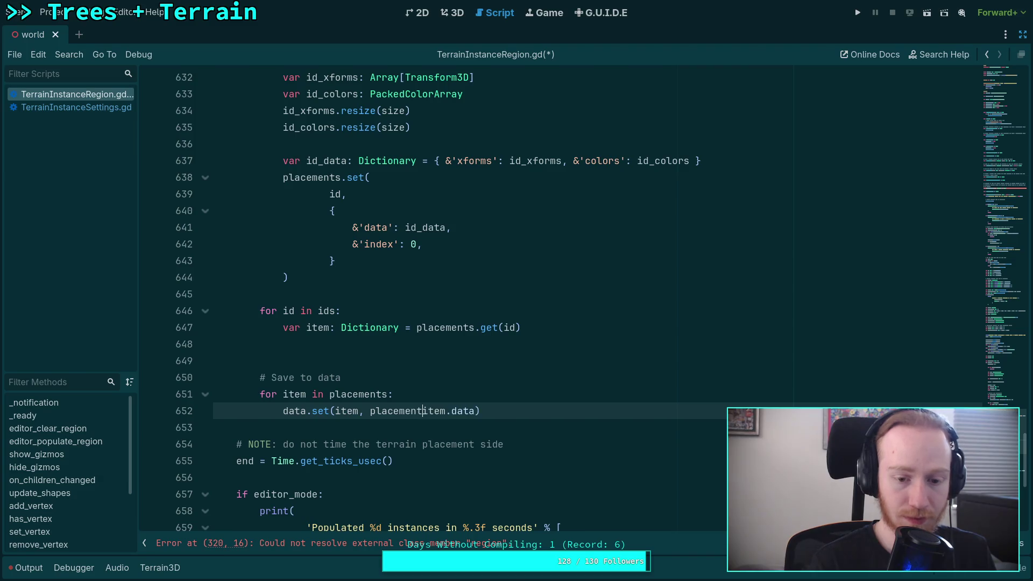
type(".ge")
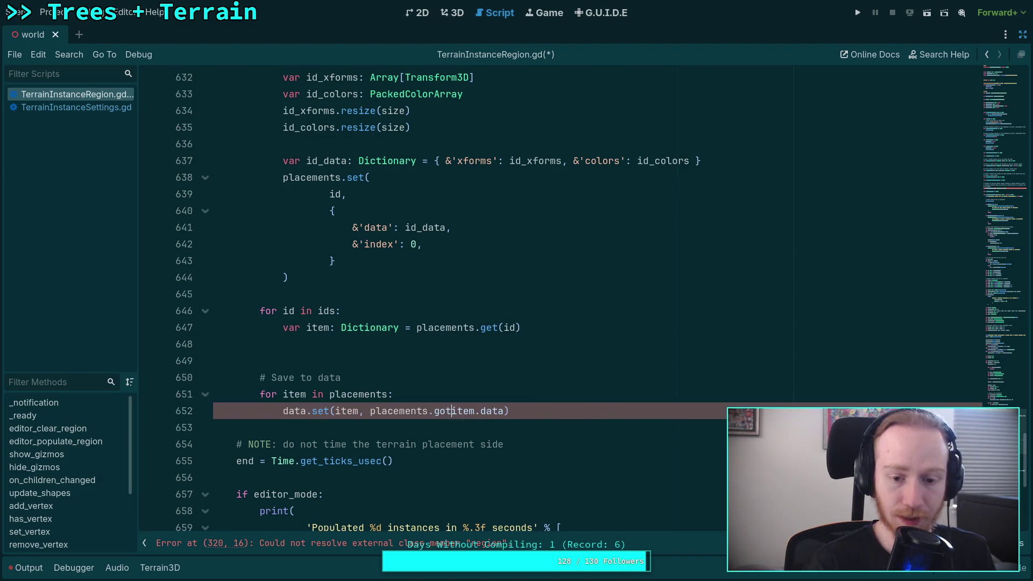
type("t")
key("Return")
type("item)")
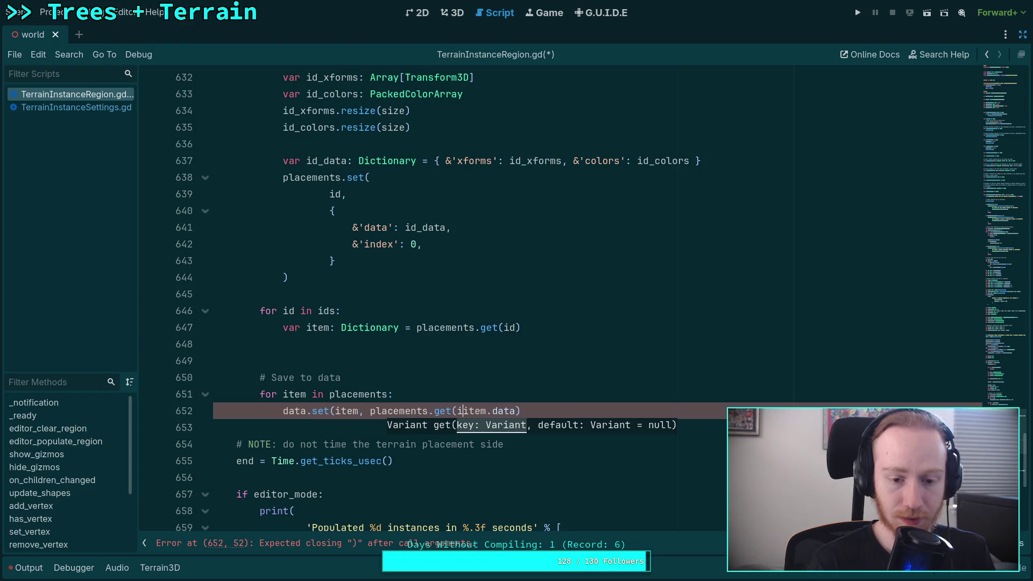
type(".")
key("Delete")
key("Delete")
key("Delete")
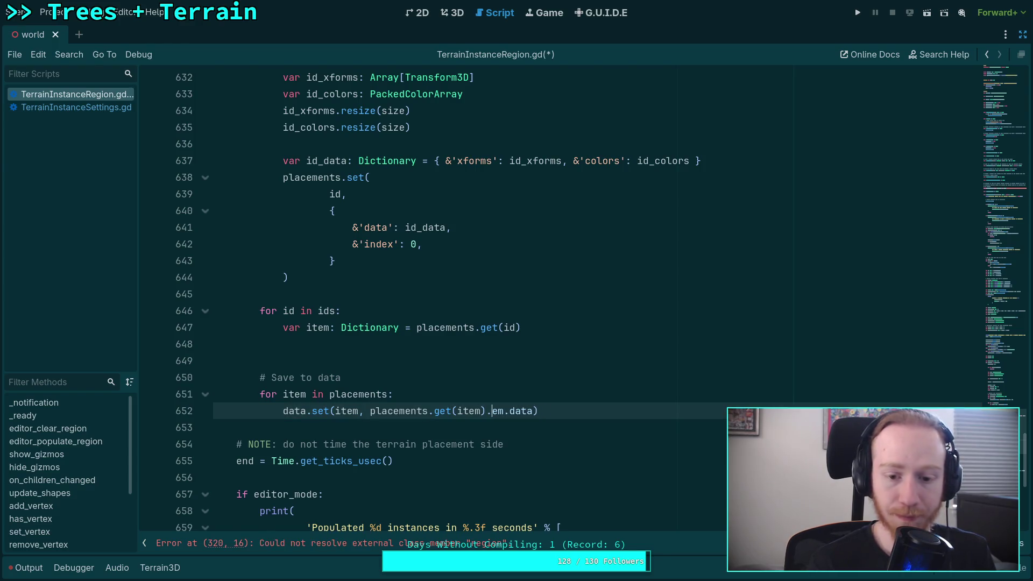
key("Delete")
key("ctrl+s")
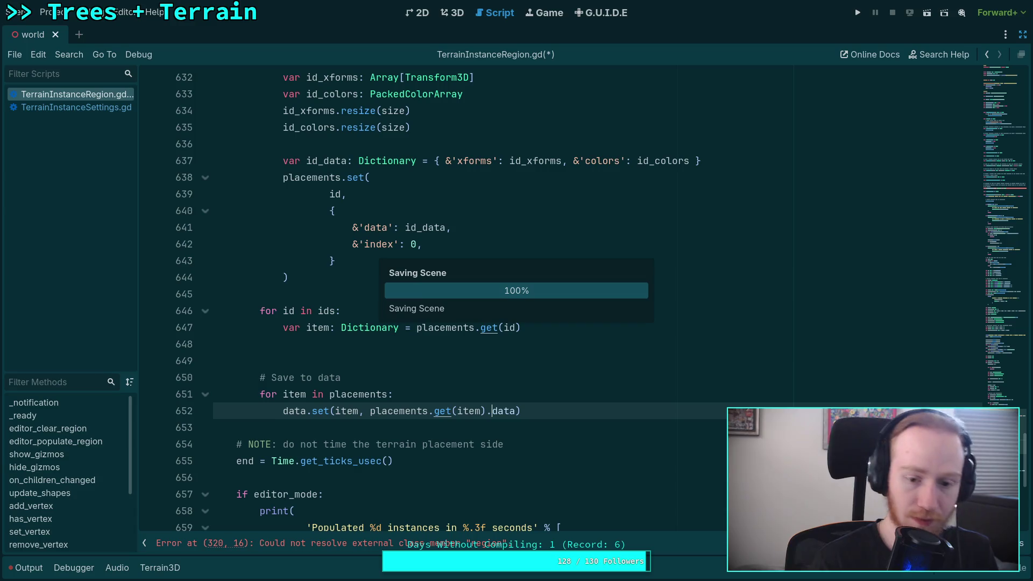
scroll(587, 414, "up", 1)
left_click(588, 411)
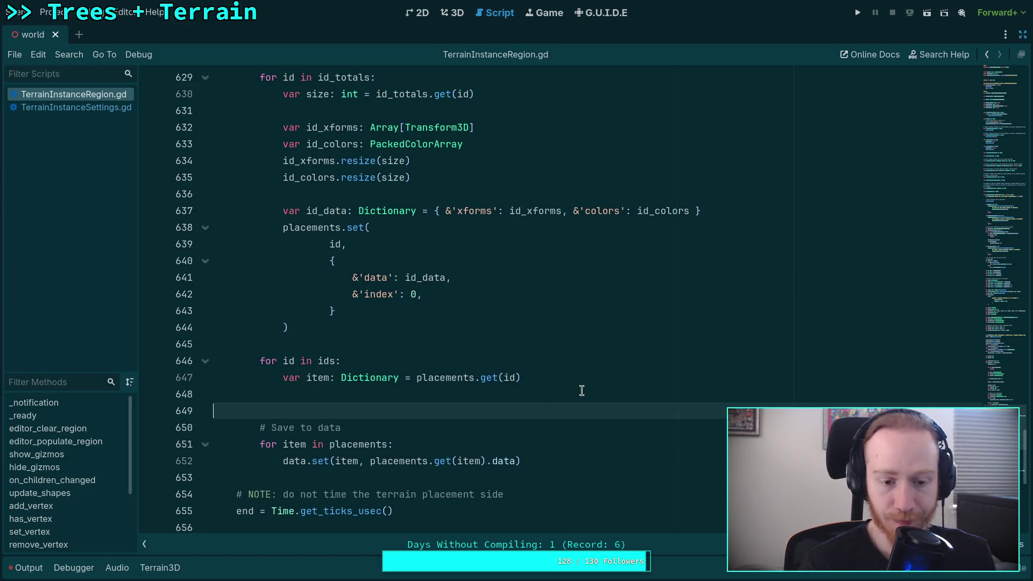
Insert var i: int = 0 above the for id in ids loop.
left_click(582, 390)
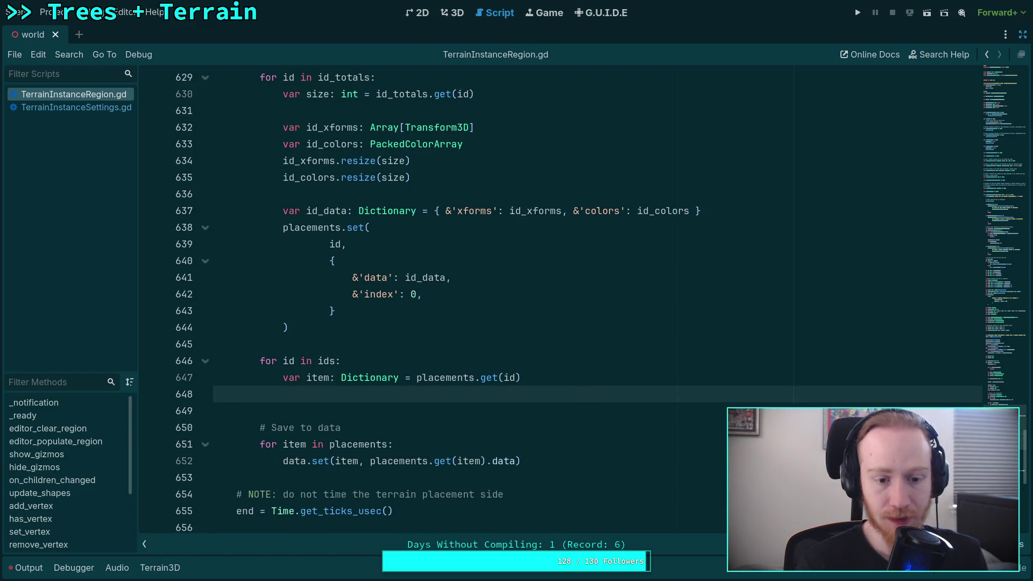
key("Tab")
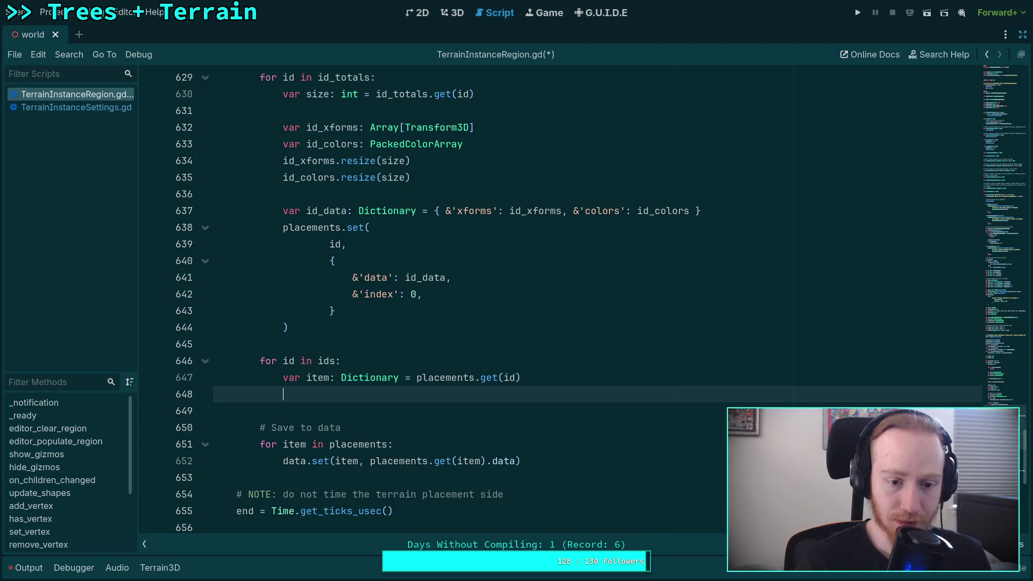
left_click(444, 345)
key("Return")
type("var i: int = 0")
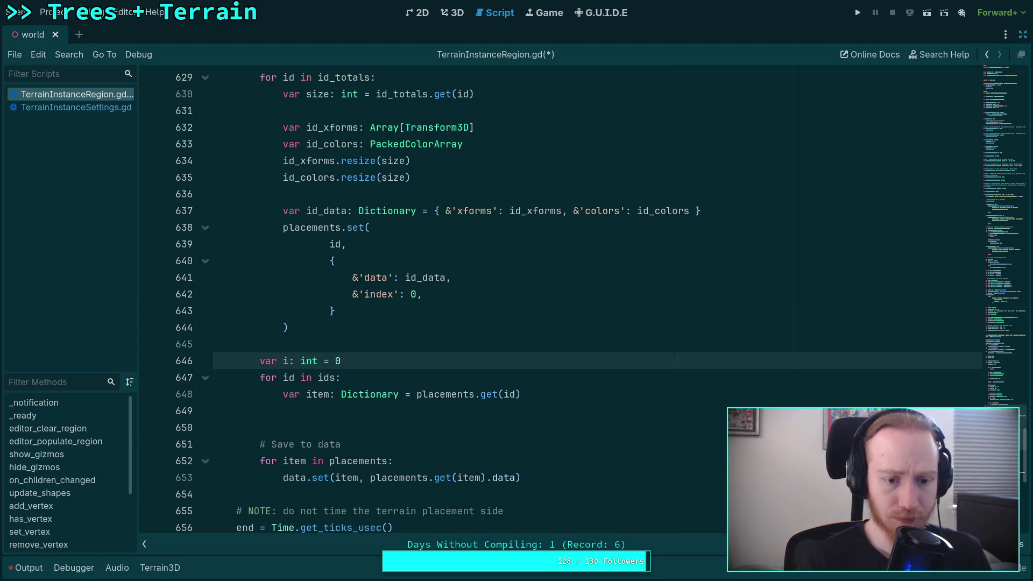
Add i += 1 at the end of the loop body with a blank line above it.
left_click(615, 388)
left_click(585, 409)
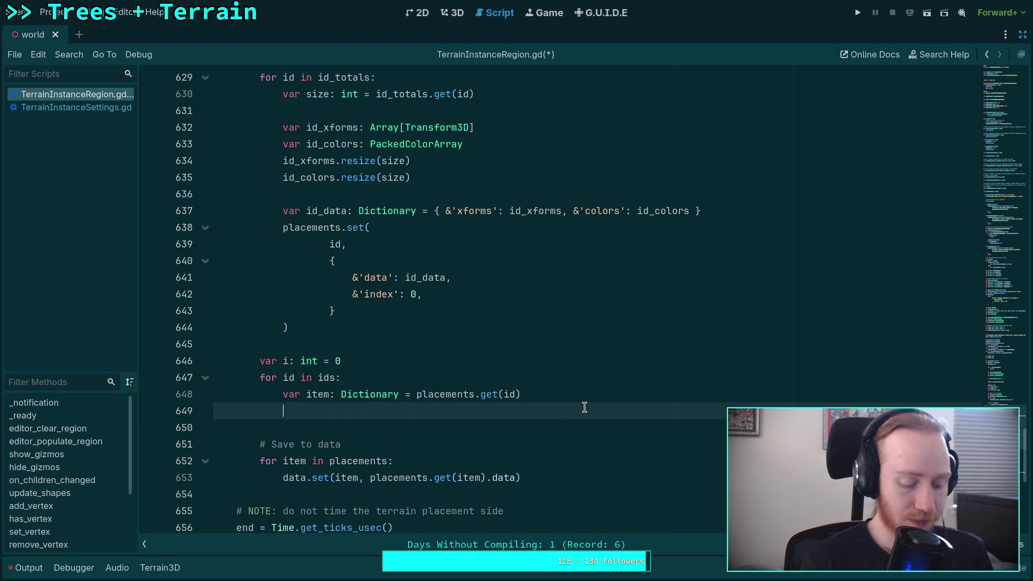
key("Return")
type("i += 1")
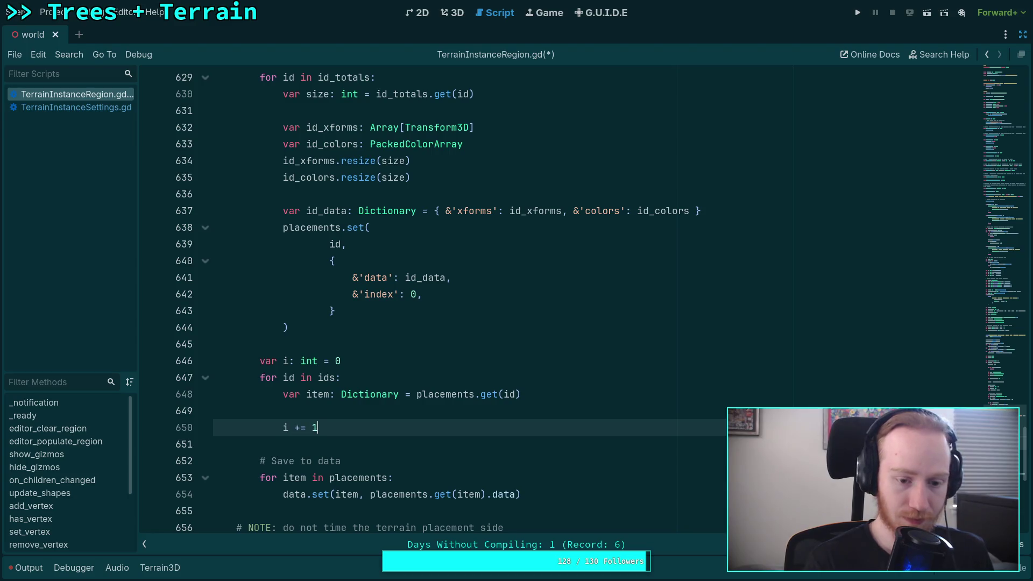
left_click(587, 406)
key("Return")
key("Up")
scroll(634, 426, "down", 1)
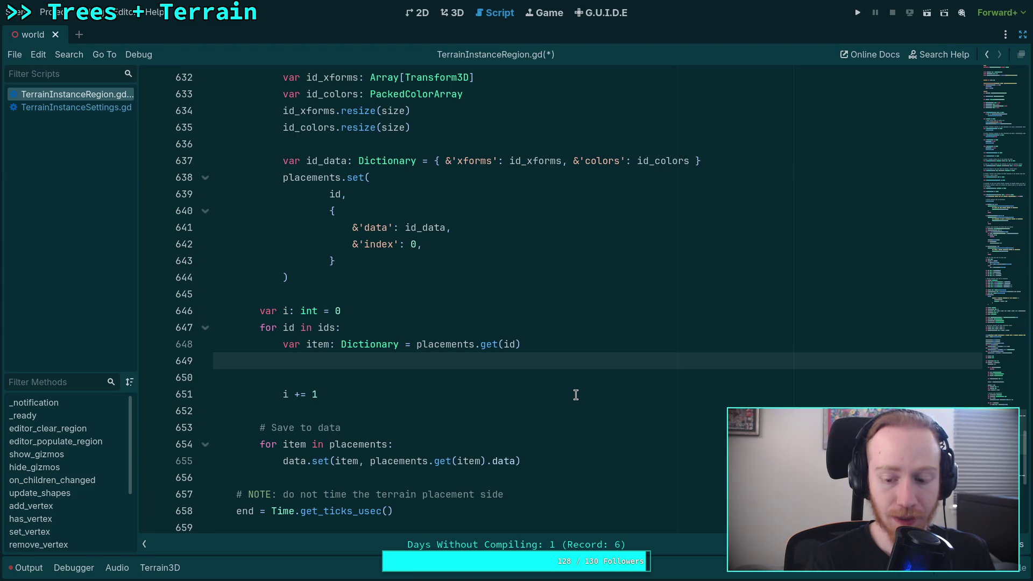
Start an item.data.colors.set( call and declare var index: int = item.index after the item lookup.
type("item.")
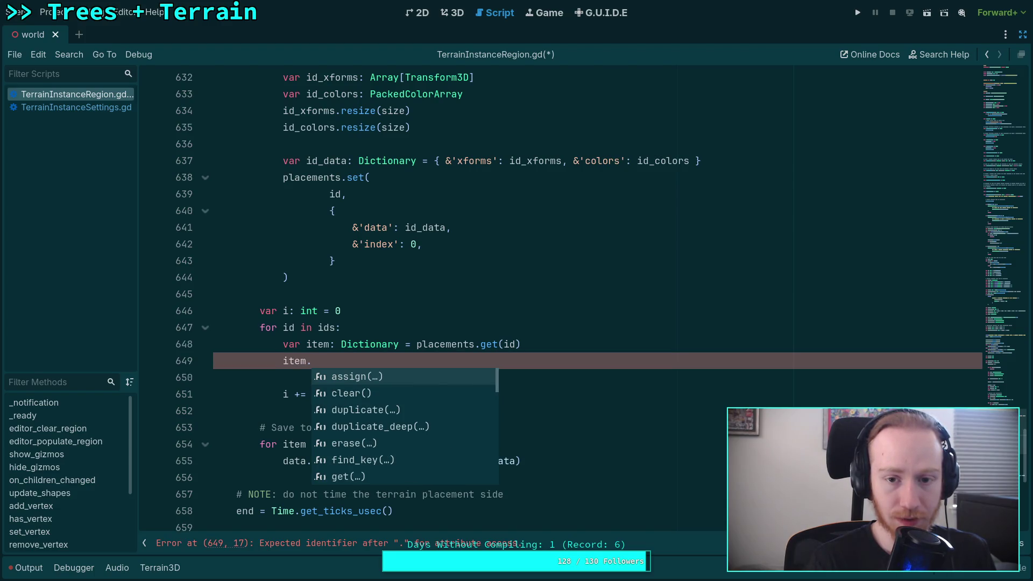
type("data.")
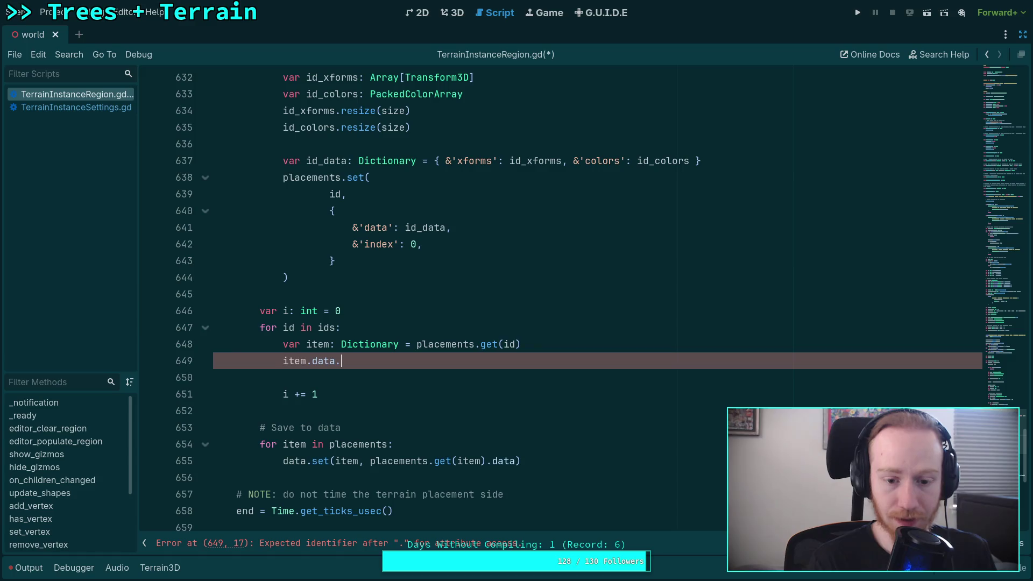
type("colors.set(")
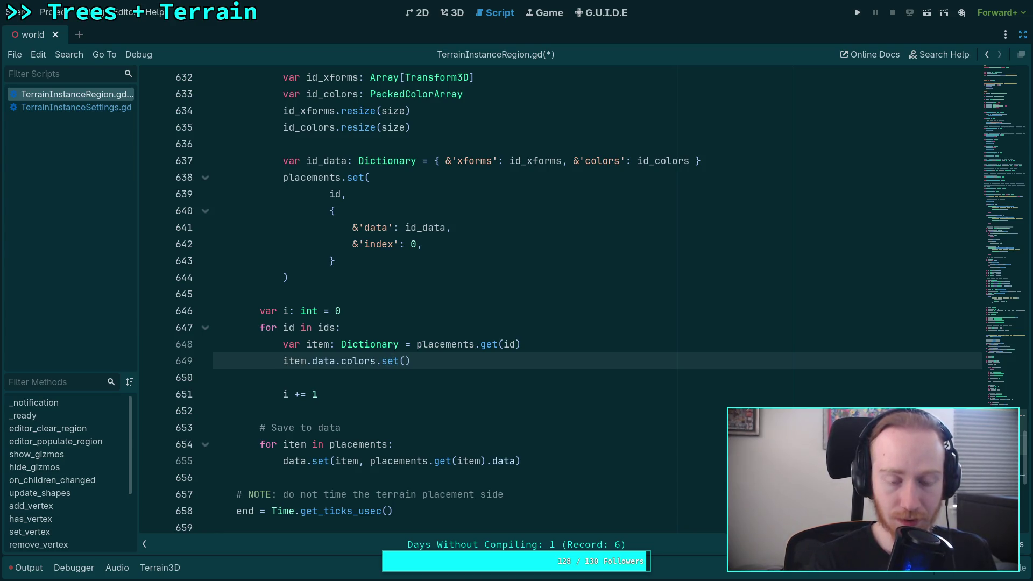
left_click(613, 350)
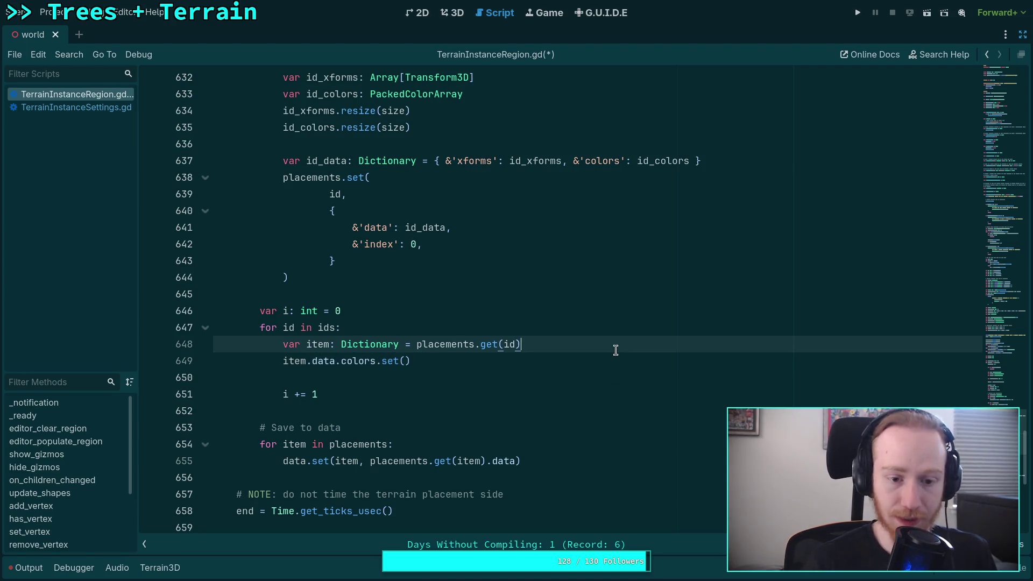
key("Return")
type("var index: int")
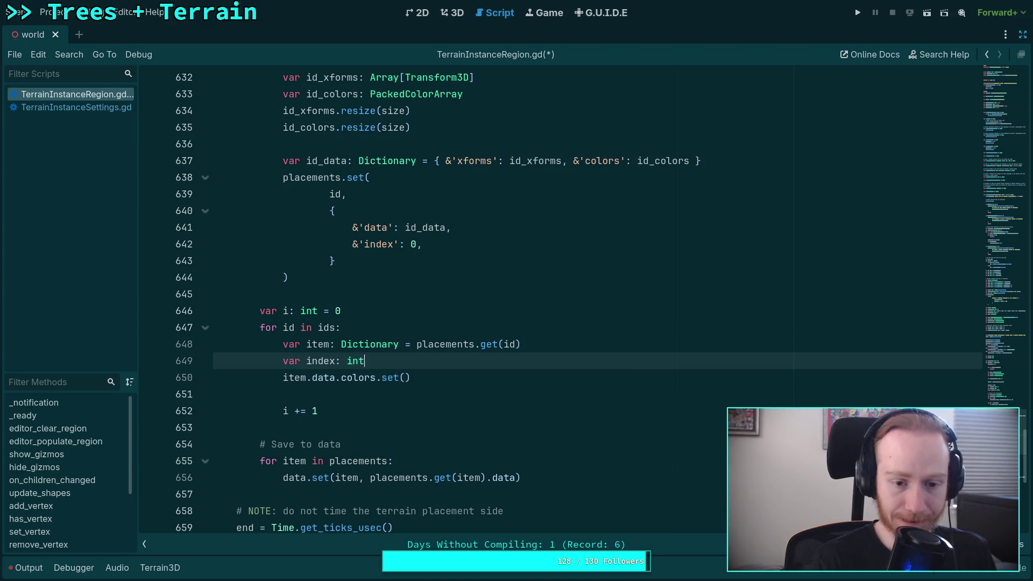
type(" = item.index")
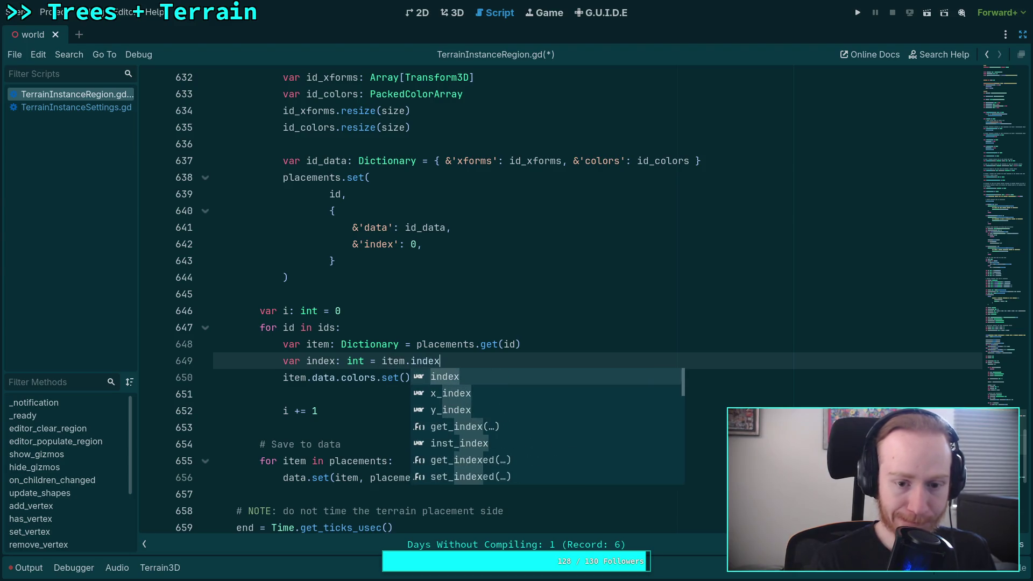
key("Down")
key("Left")
Fill in the index arguments and add an item.data.xforms.set(index, …) line below.
type("index,")
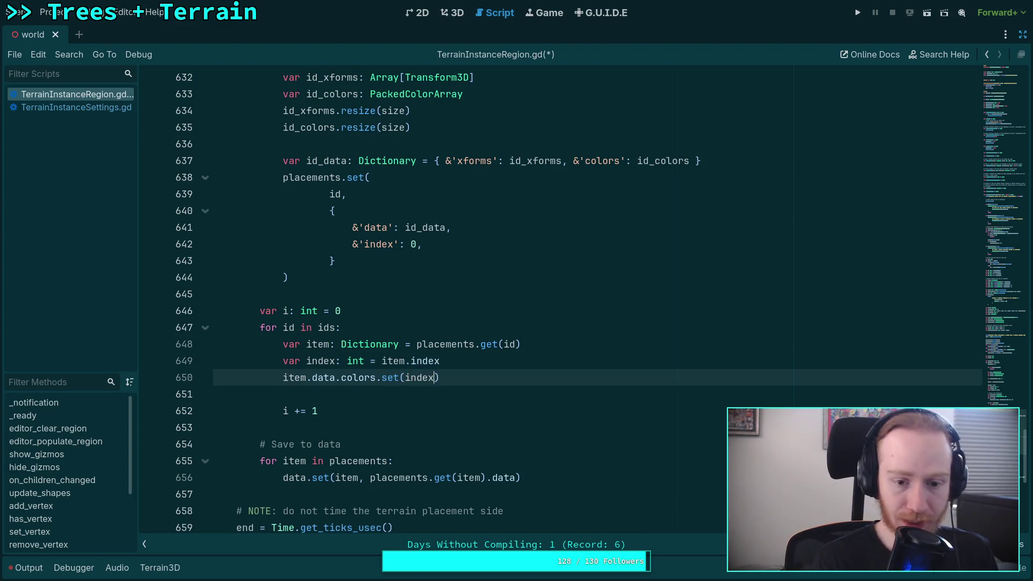
type(" xforms[")
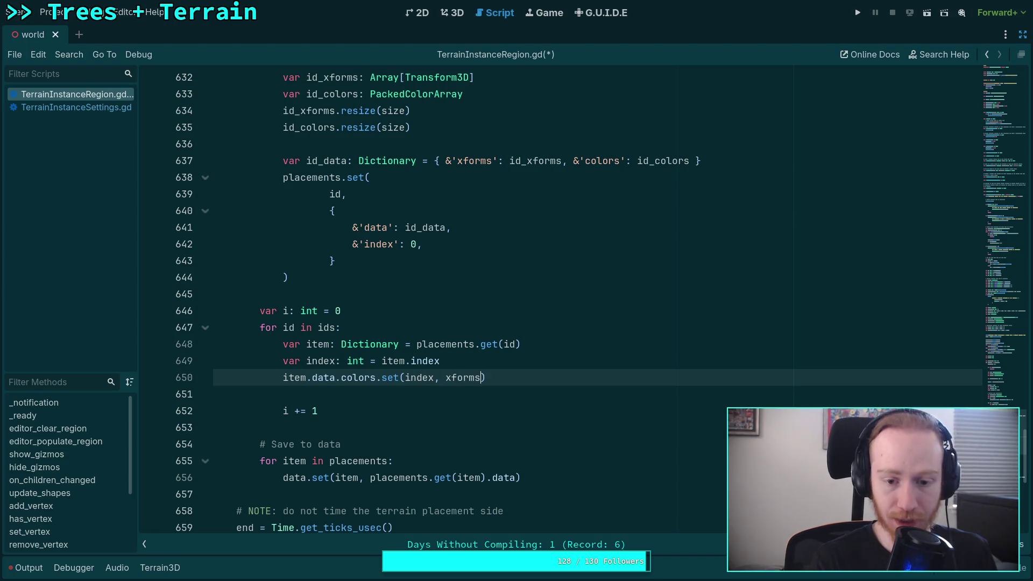
type("i")
key("Escape")
key("End")
key("Return")
type("item.data.")
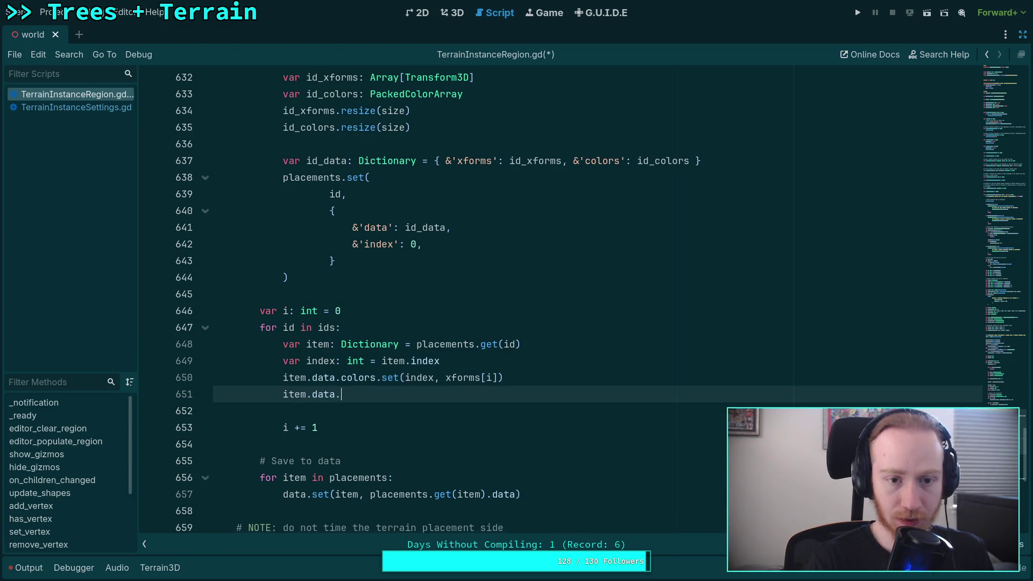
type("xforms.set(index")
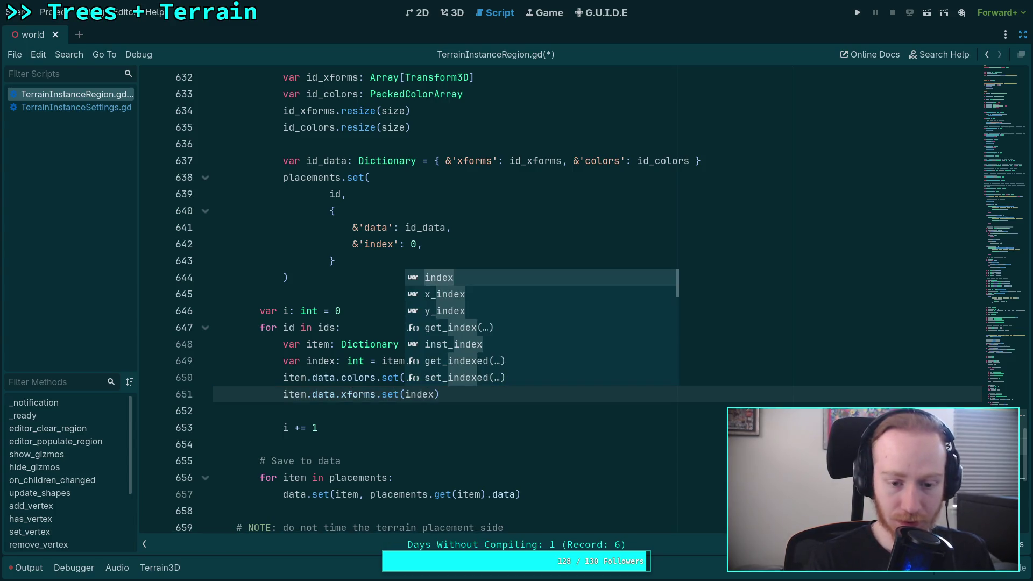
type(", oc")
key("BackSpace")
key("BackSpace")
type("colors0")
key("BackSpace")
type("[i]")
Swap the arguments so colors receives colors[i] and xforms receives xforms[i].
left_click_drag(497, 395, 446, 394)
key("ctrl+x")
key("Up")
key("ctrl+v")
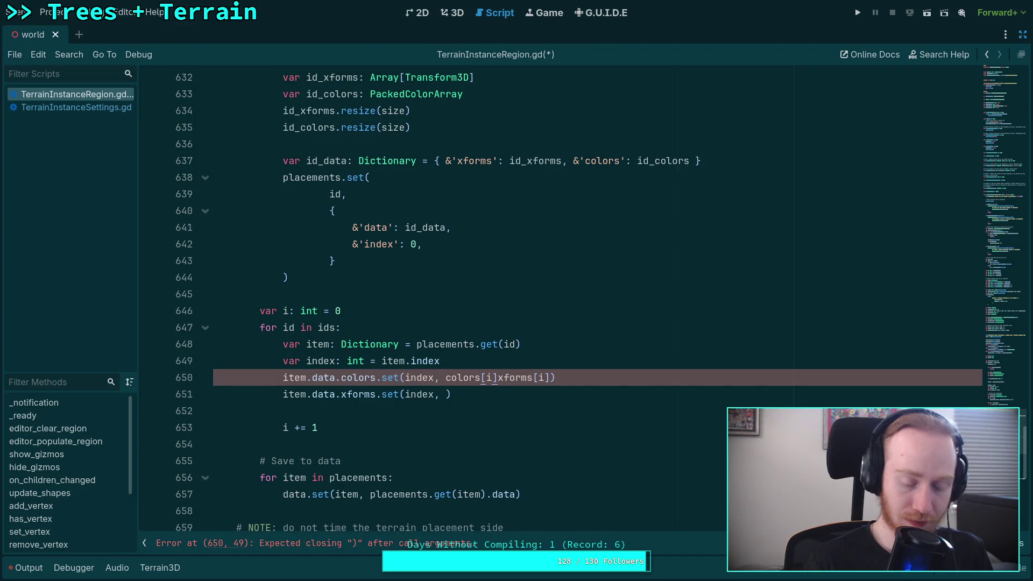
key("ctrl+shift+Right")
key("ctrl+shift+Right")
key("ctrl+shift+Right")
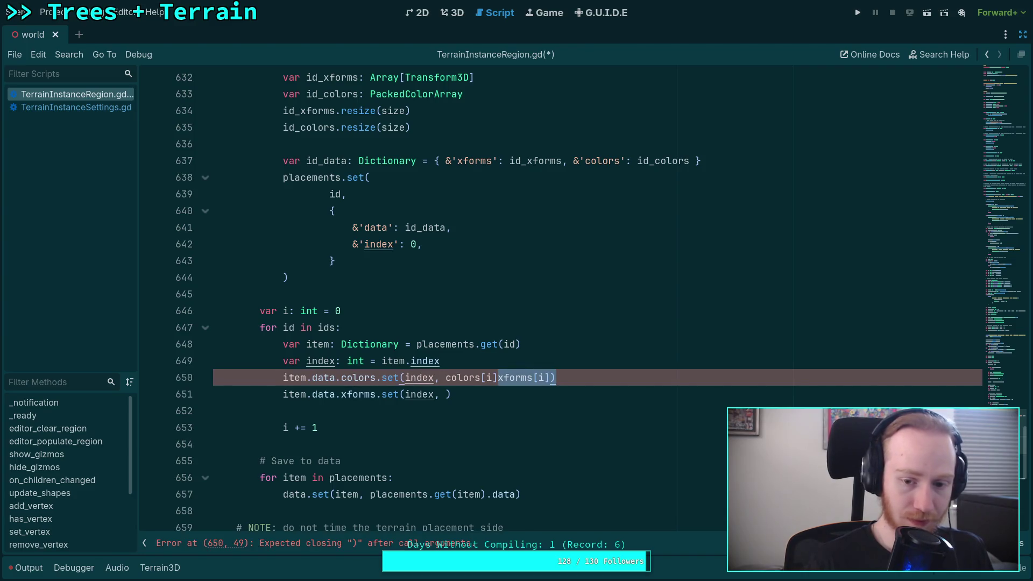
key("shift+Left")
key("ctrl+x")
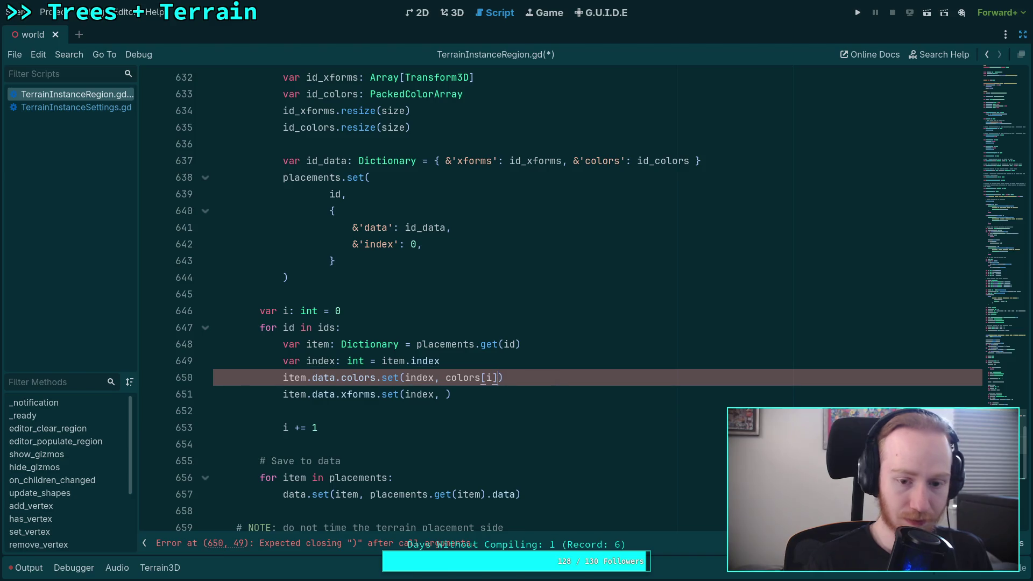
key("Down")
key("Left")
key("ctrl+v")
Add item.index = index + 1 and save the script.
left_click(283, 410)
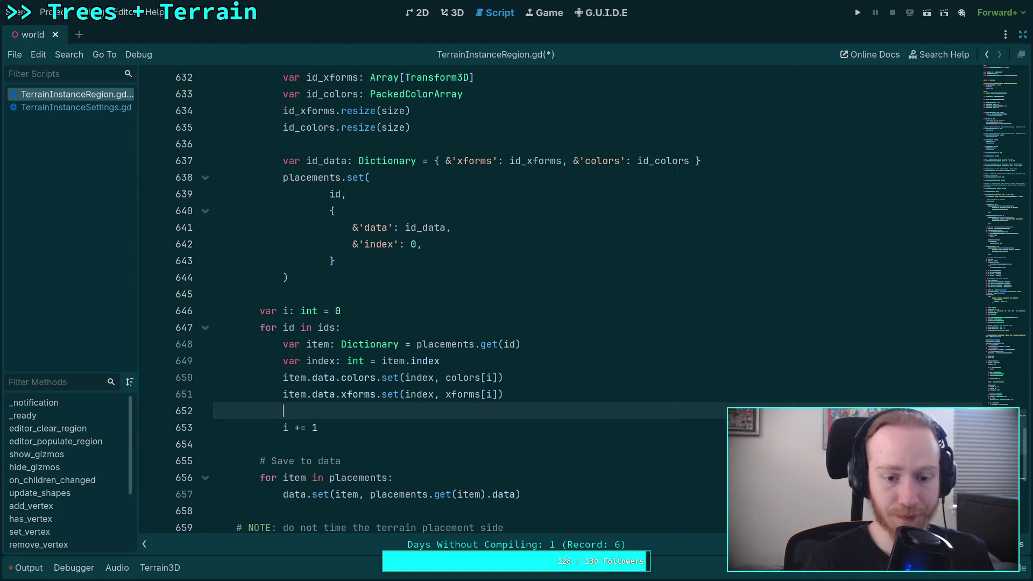
type("item.index = ")
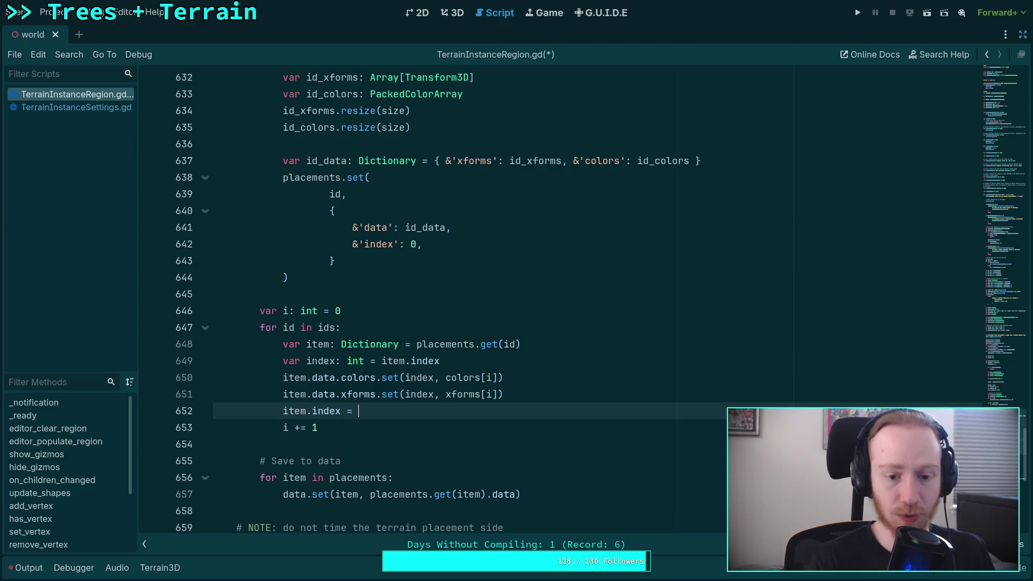
type("ind")
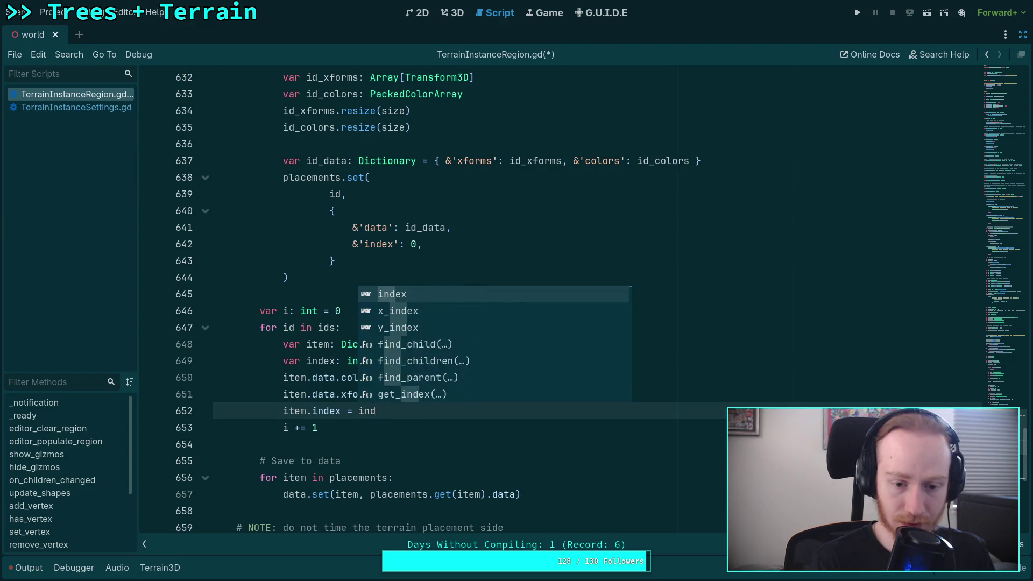
type("ex + 1")
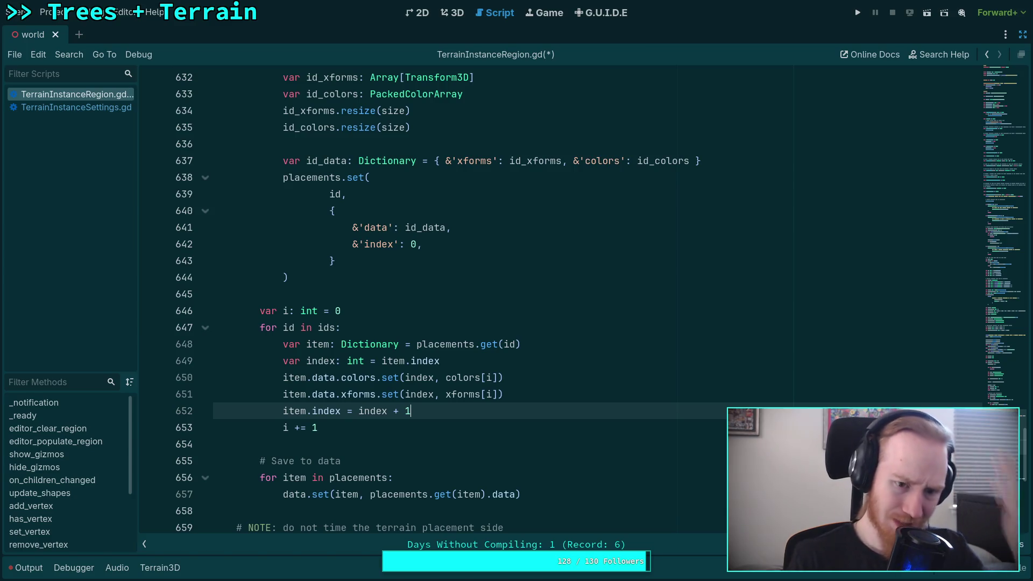
scroll(592, 411, "down", 1)
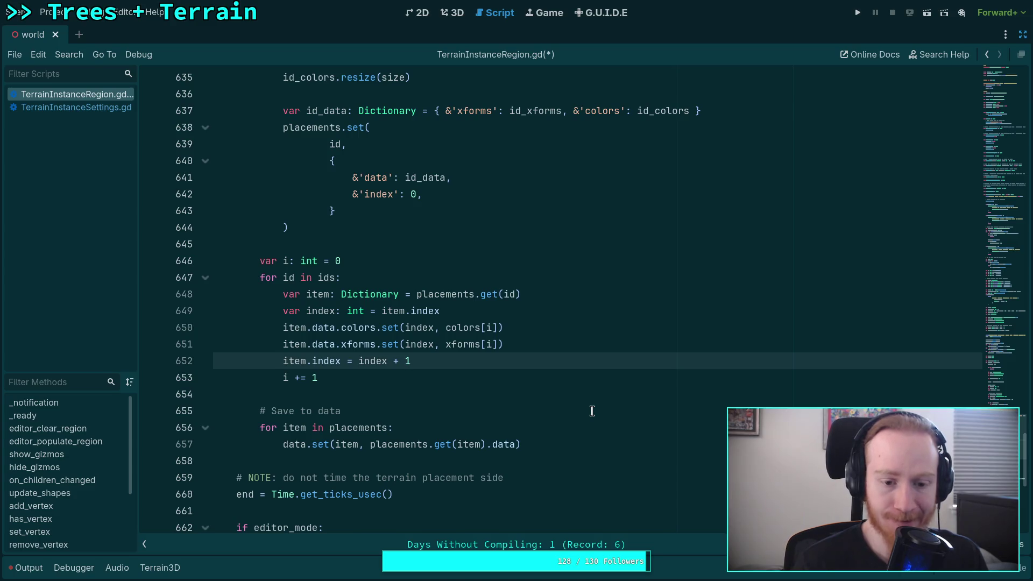
key("ctrl+s")
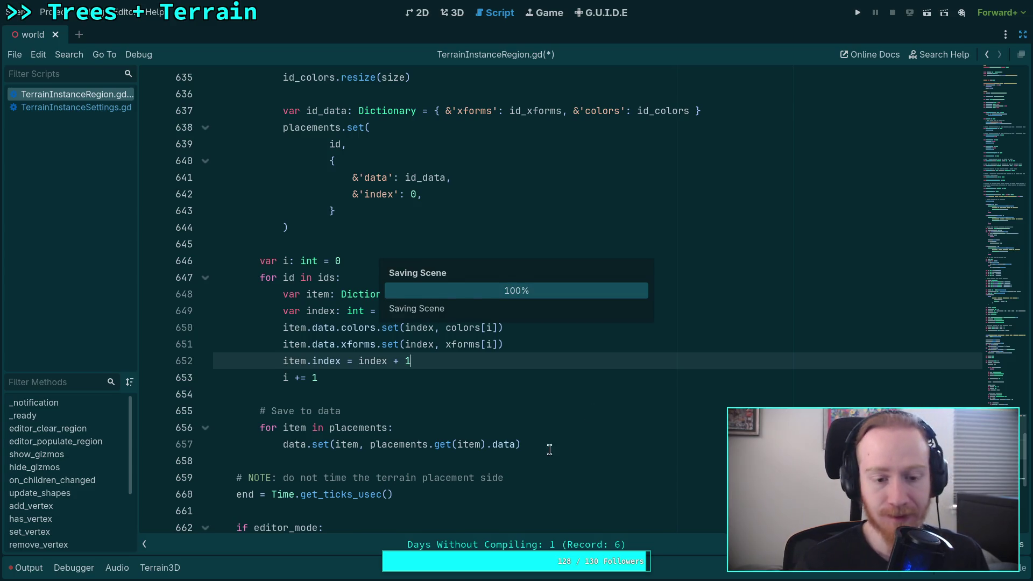
left_click(531, 425)
Add an if data.has(item): check inside the save loop.
key("Return")
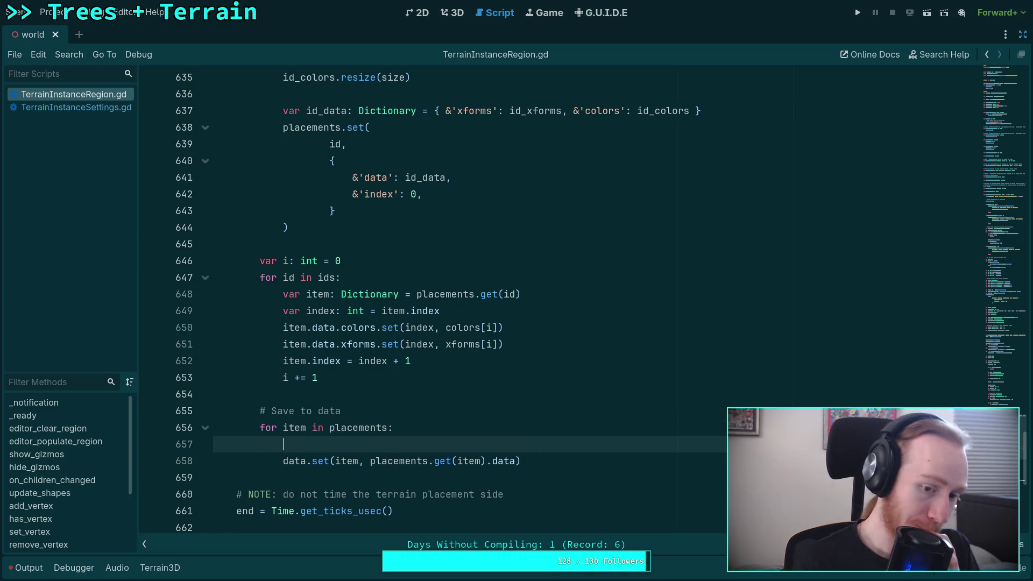
type("if data.has")
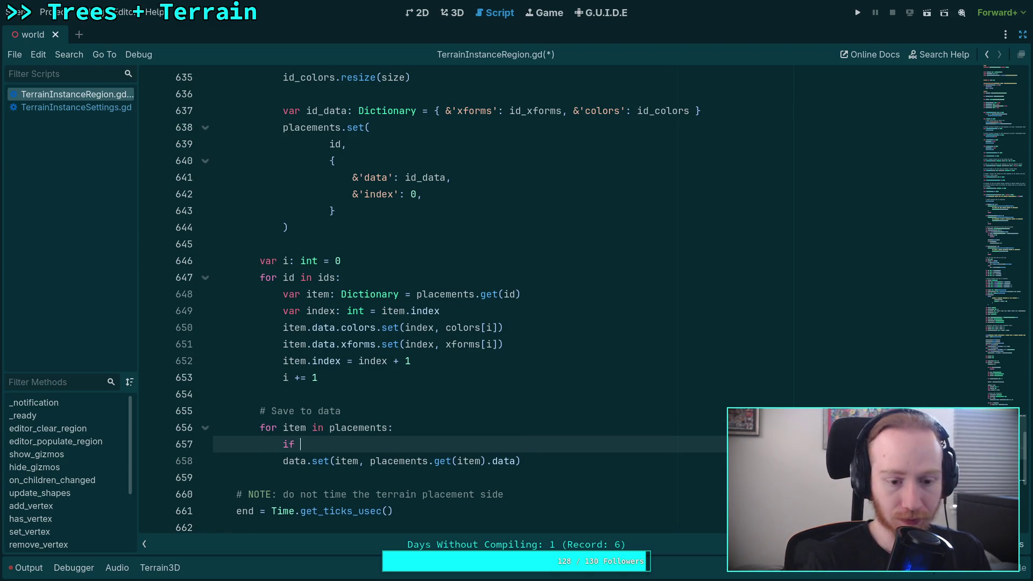
key("Return")
type("item):")
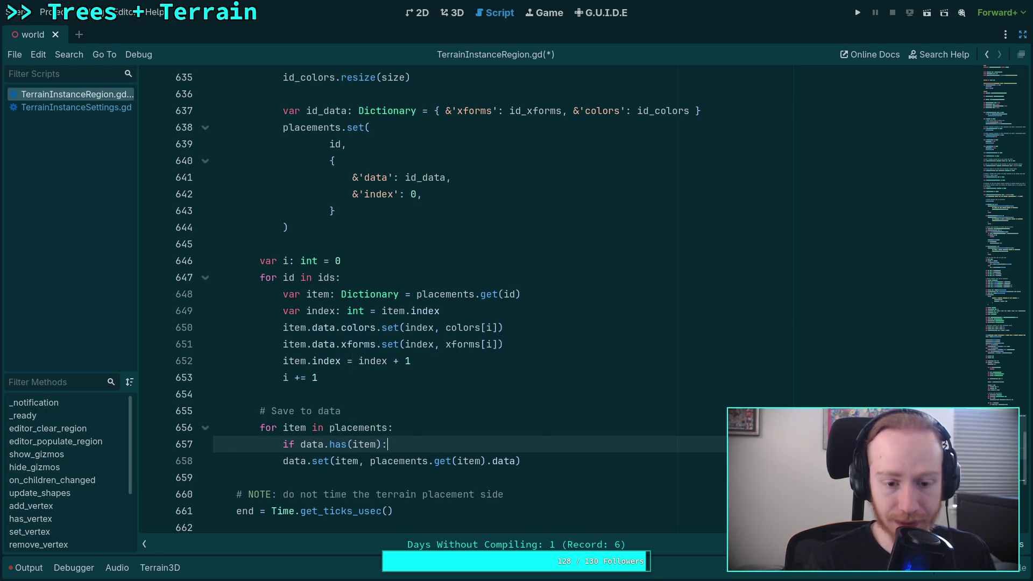
key("Return")
Declare var db: Dictionary = data.get(item) and begin a db.xforms.append_array( call.
scroll(537, 412, "down", 1)
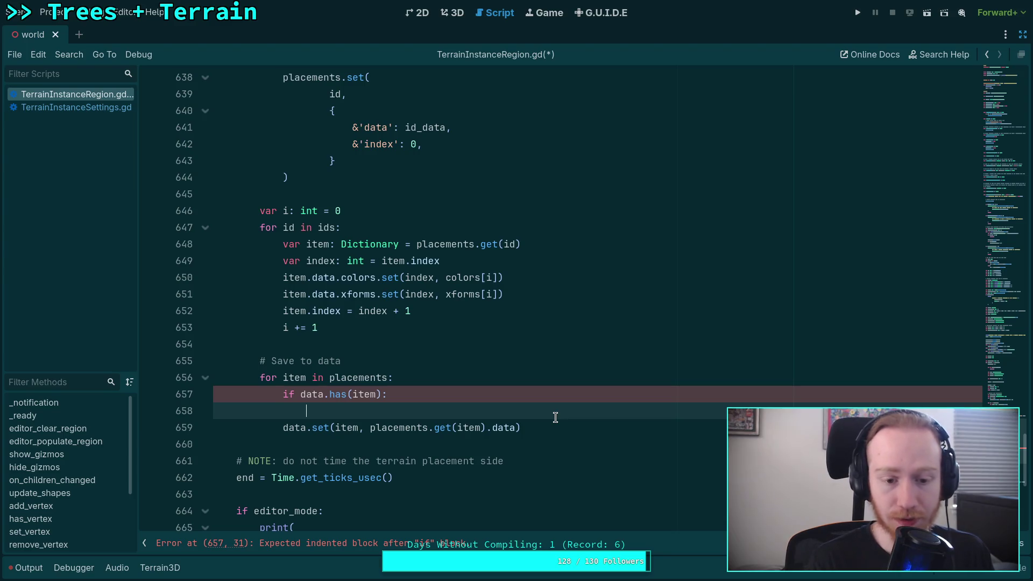
type("var ")
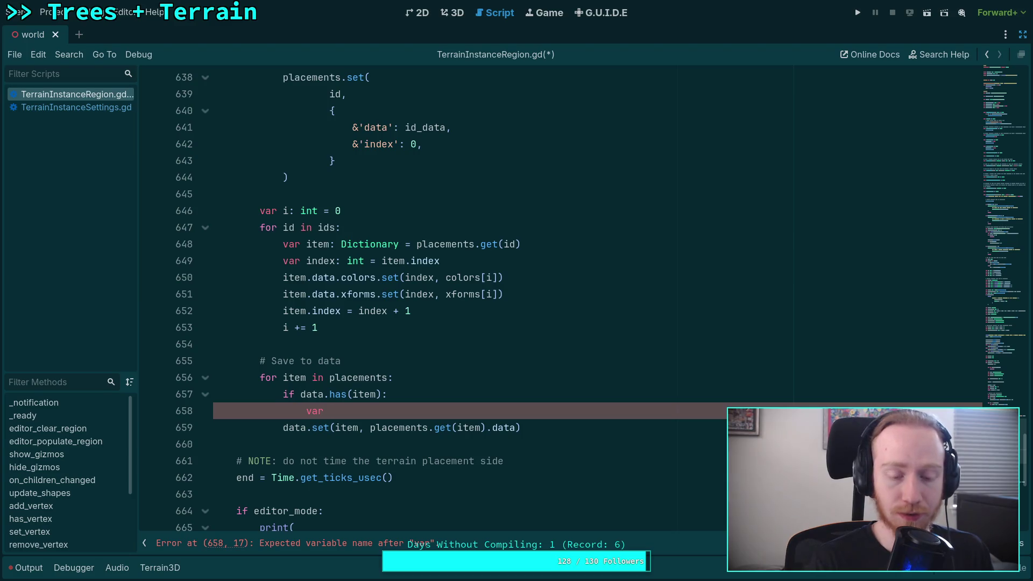
type("merged: ")
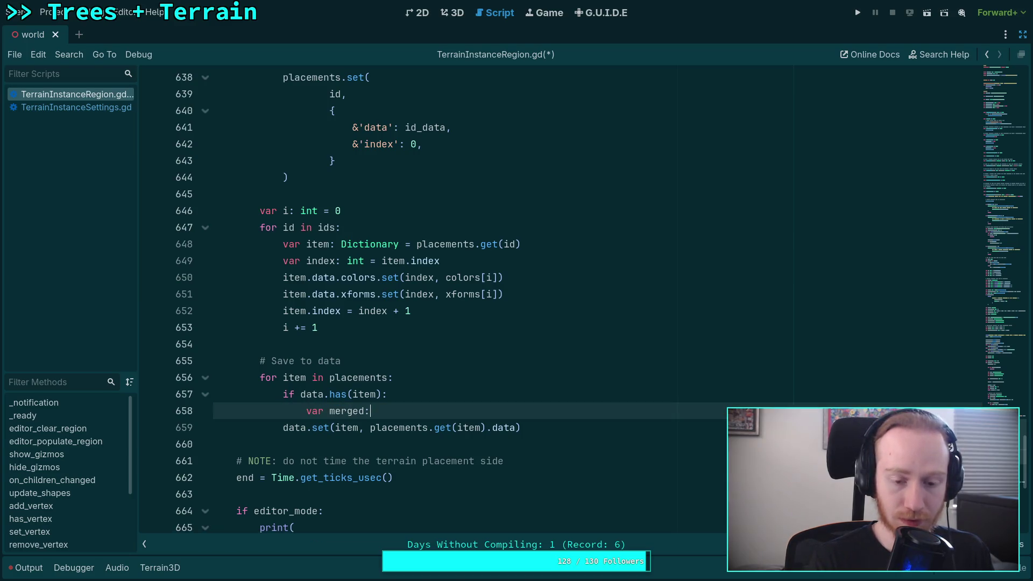
type("Dictionary =")
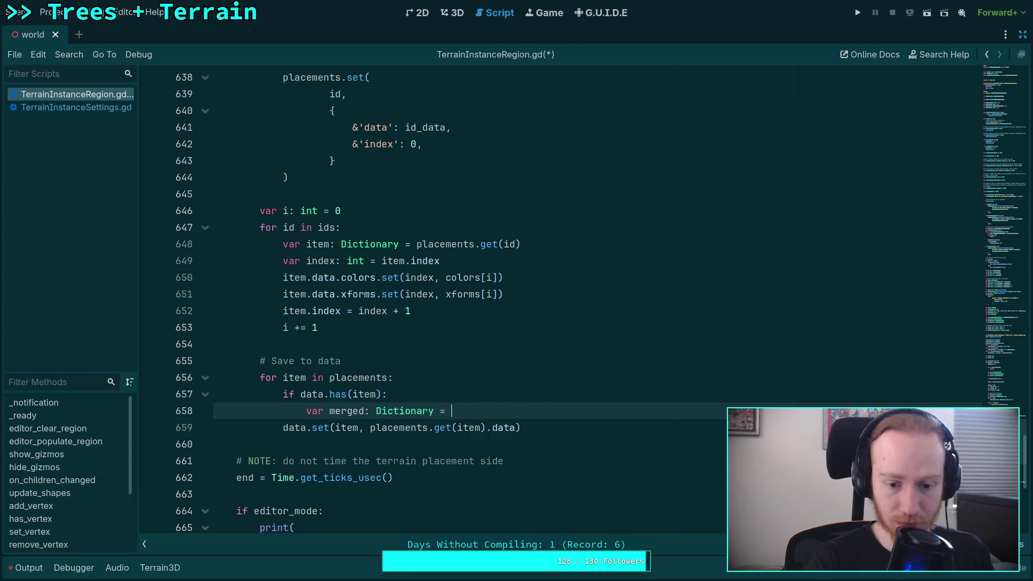
key("ctrl+space")
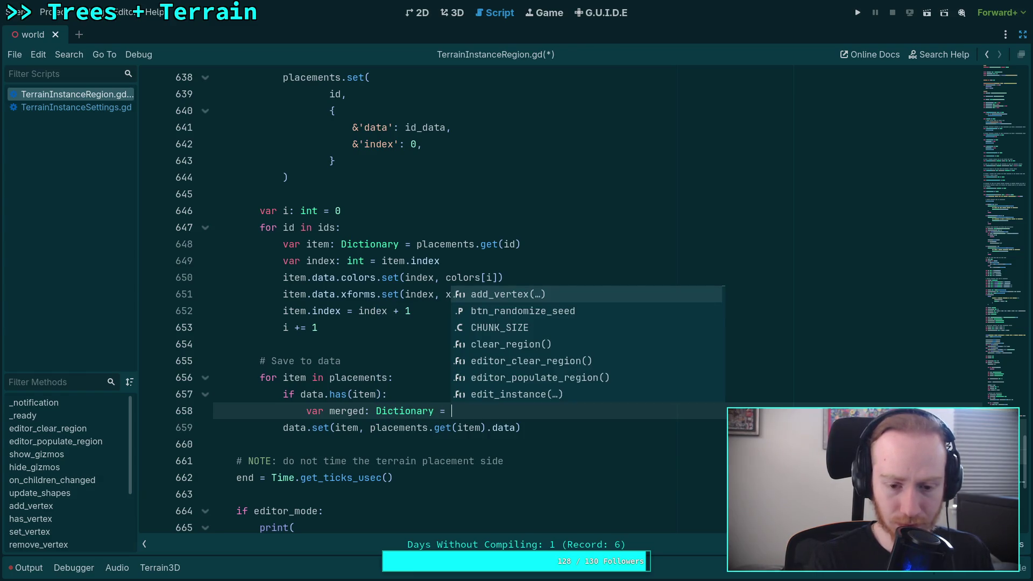
key("BackSpace")
key("BackSpace")
key("BackSpace")
key("BackSpace")
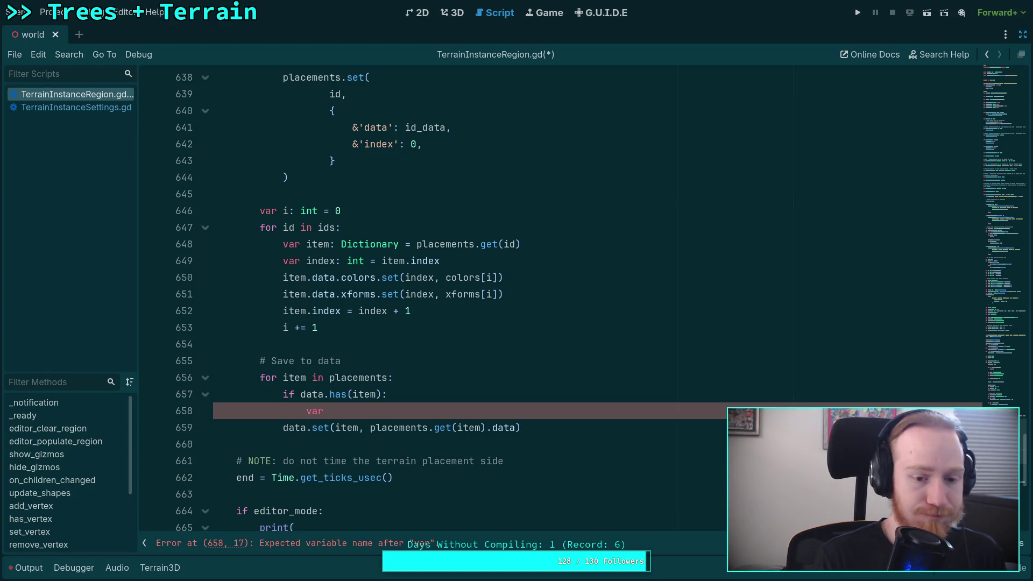
type("db")
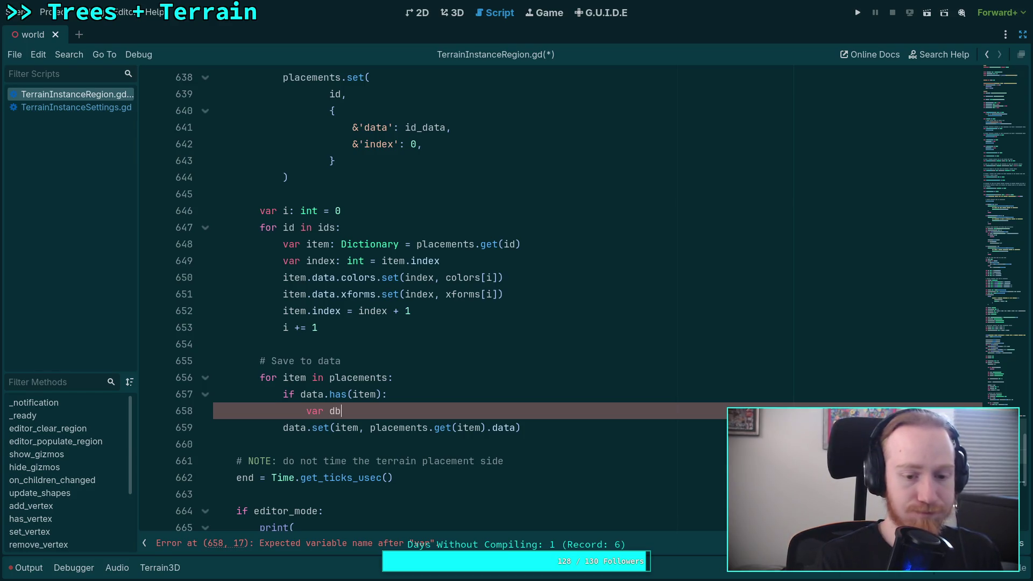
type(": Dic")
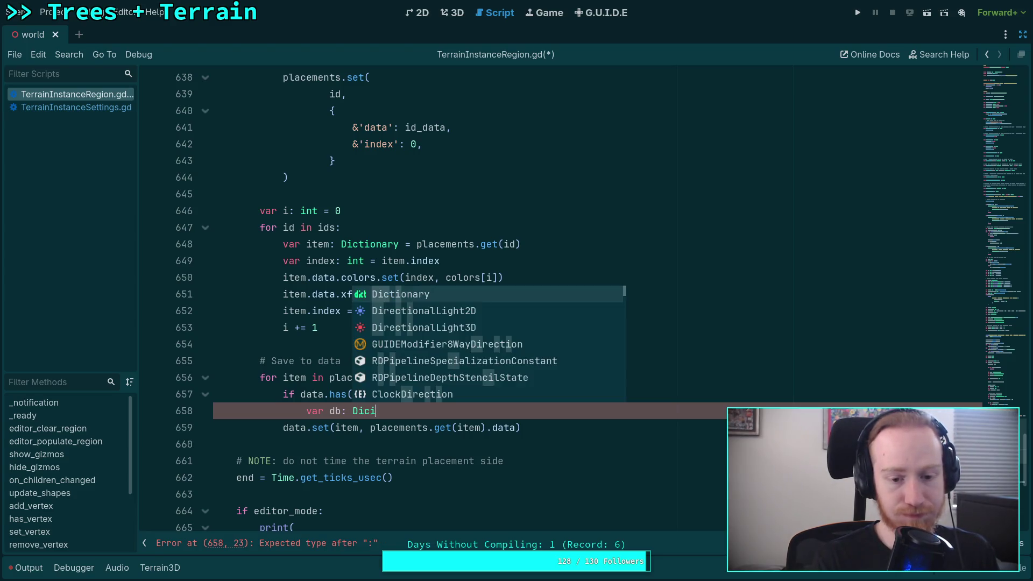
type("tionary = ")
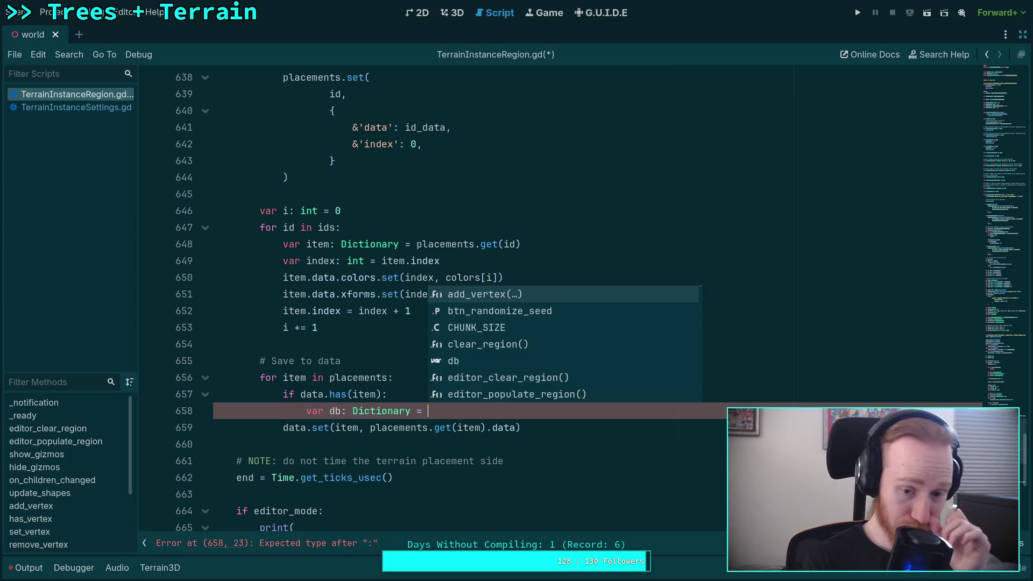
type("data.get")
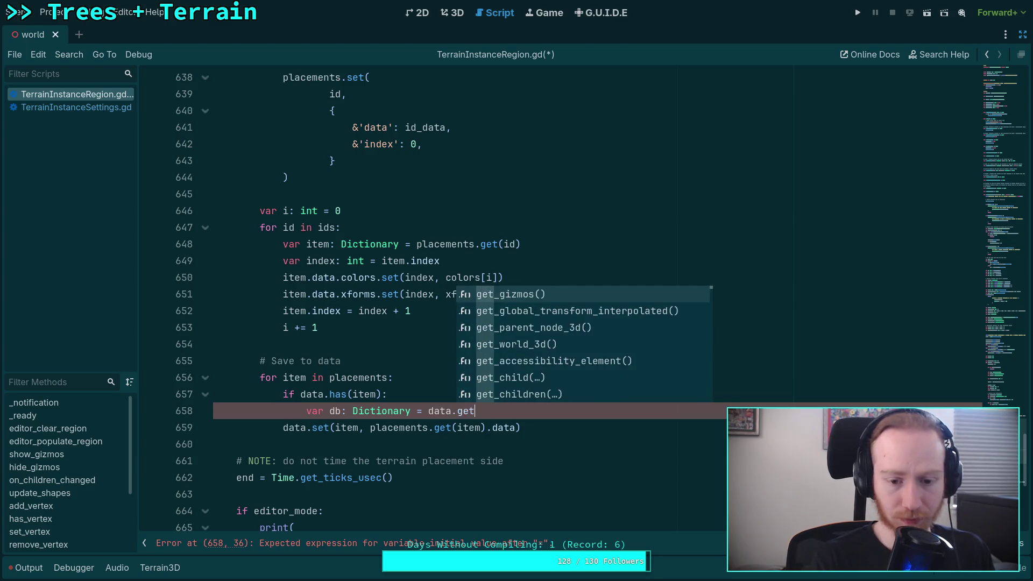
type("(item")
key("Return")
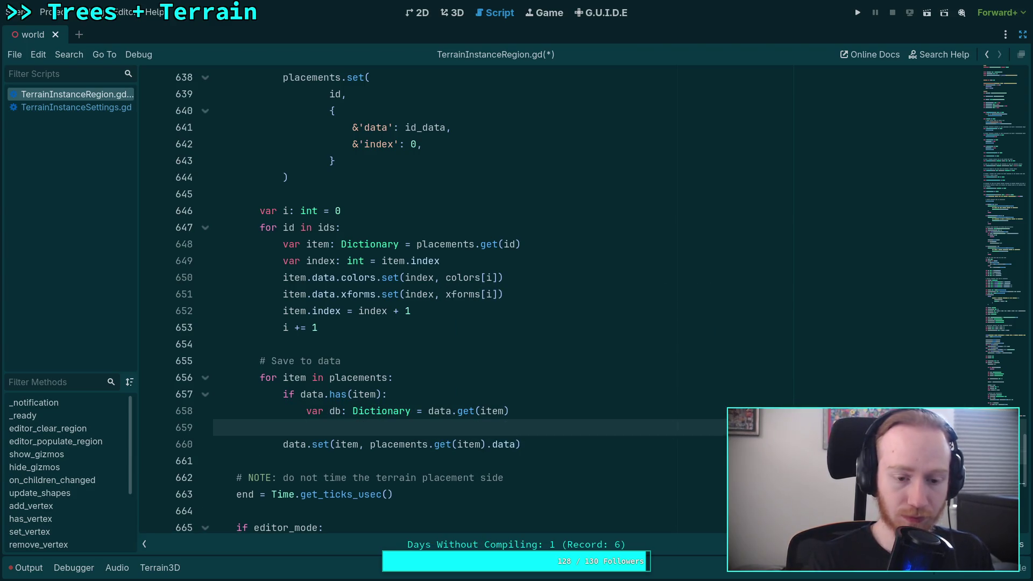
type("db.")
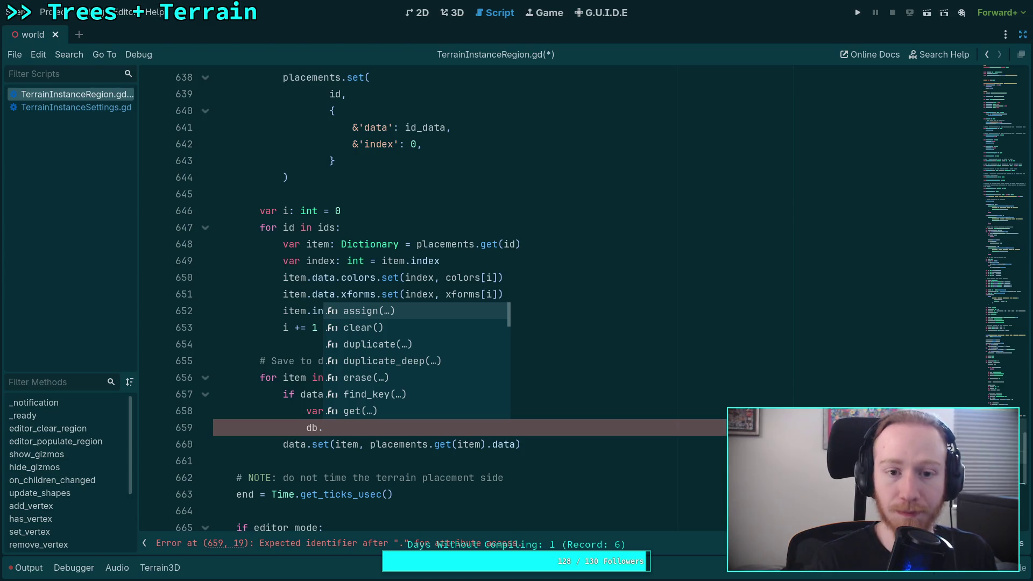
type("xforms.")
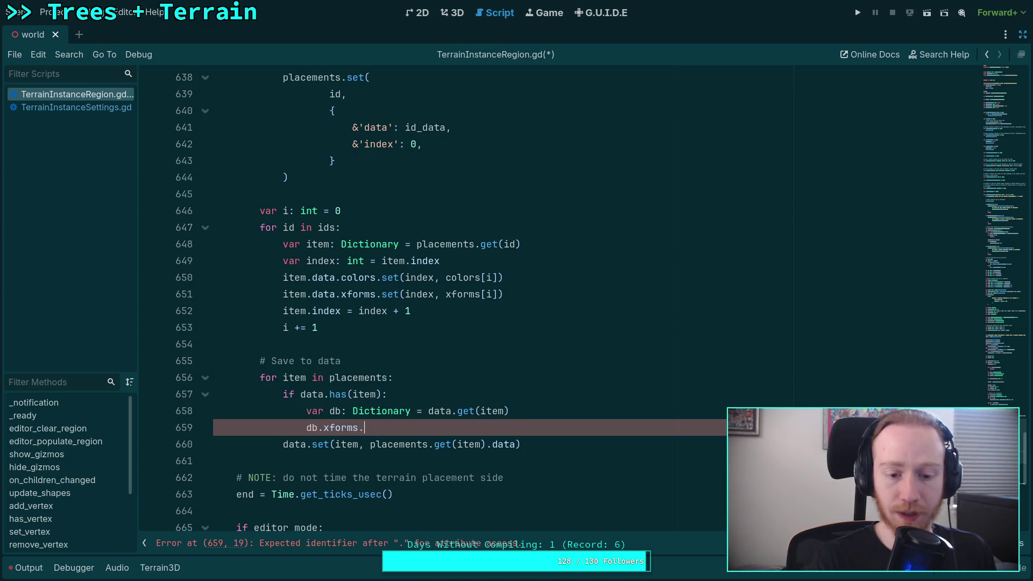
type("append_array(")
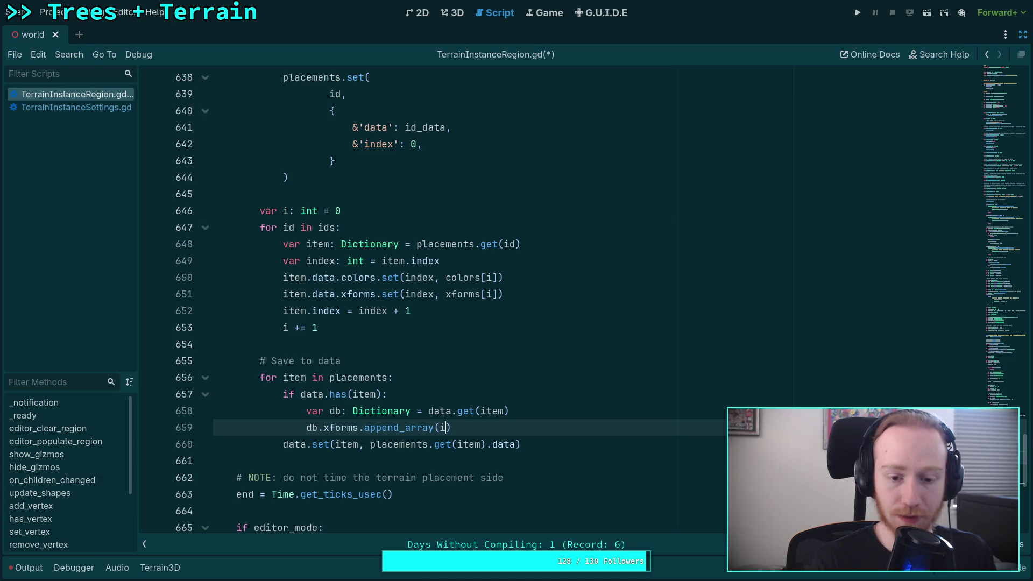
Insert a blank line above the if data.has(item) check.
left_click(470, 386)
key("Up")
key("Return")
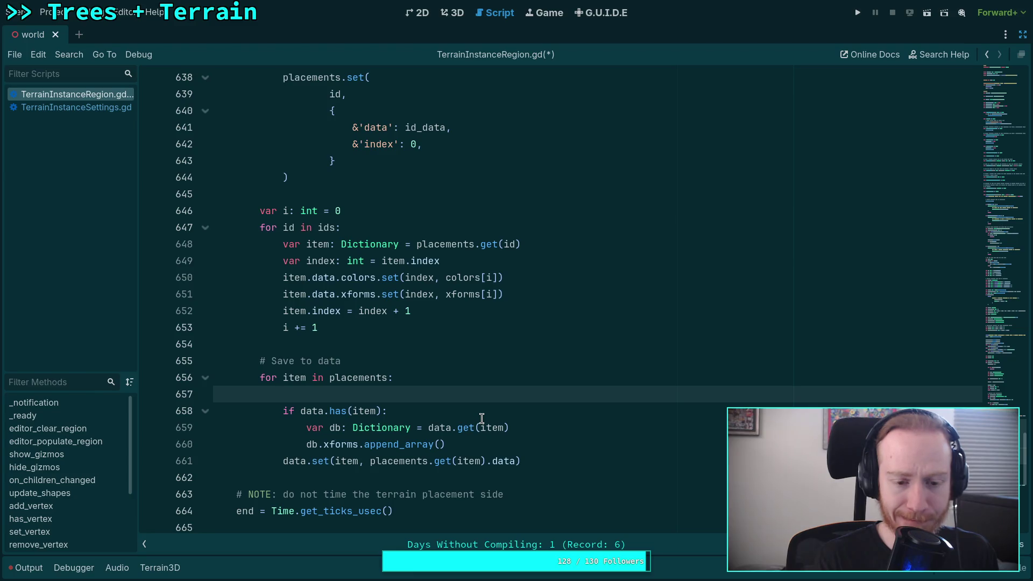
Declare var item_data: Dictionary = placements.get(item).data in the save loop.
type("var")
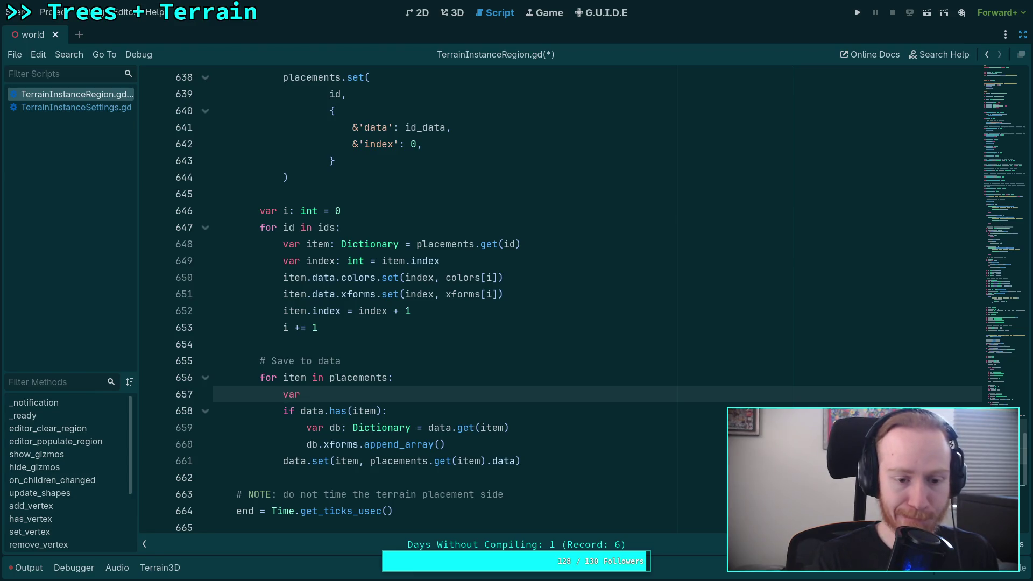
type(" stuff")
key("BackSpace")
key("BackSpace")
key("BackSpace")
type("tuf")
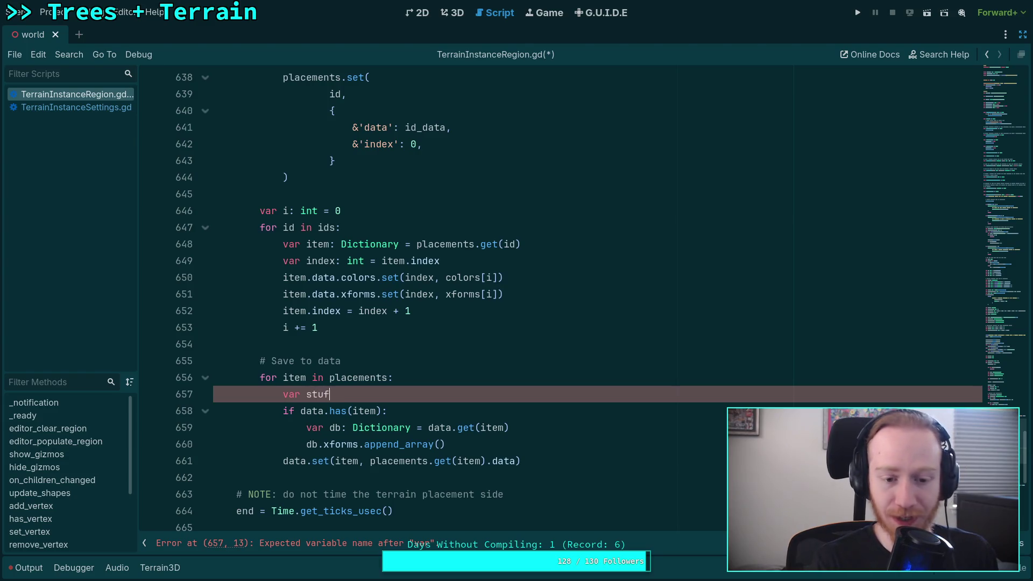
type("f: Dicit")
key("BackSpace")
key("BackSpace")
key("BackSpace")
type("item_data: Dictionary = placem")
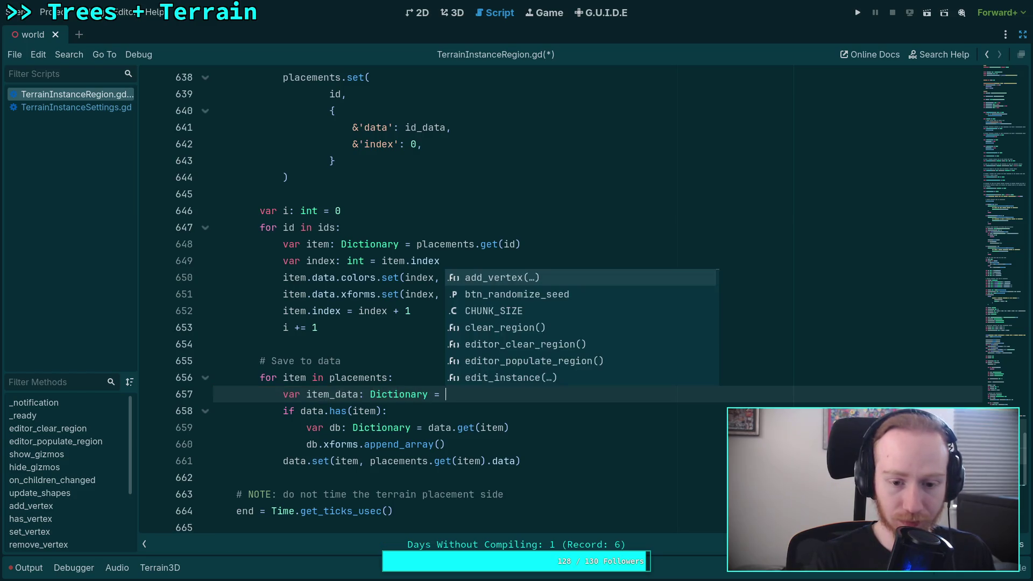
key("Return")
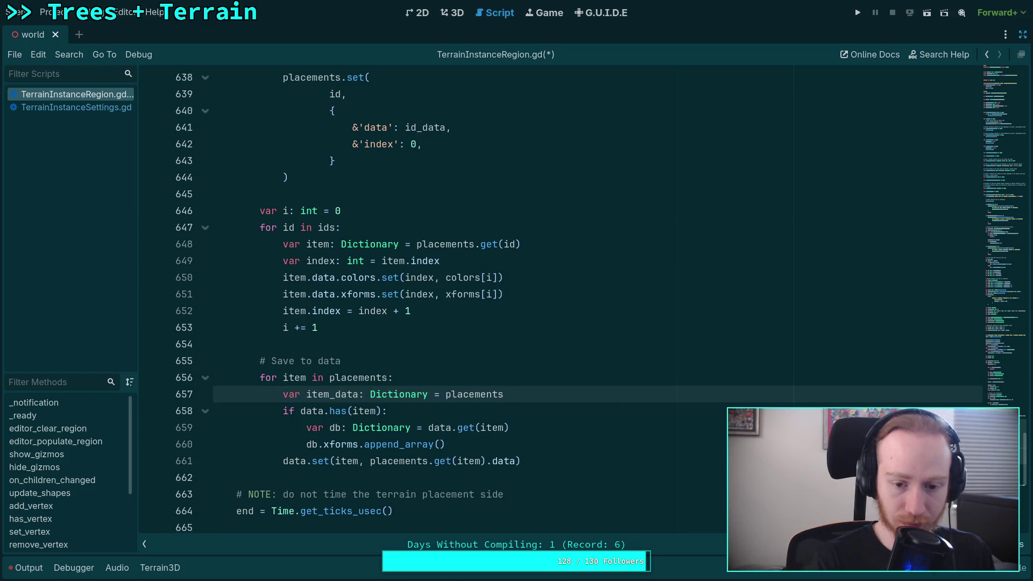
type(".get(item).data")
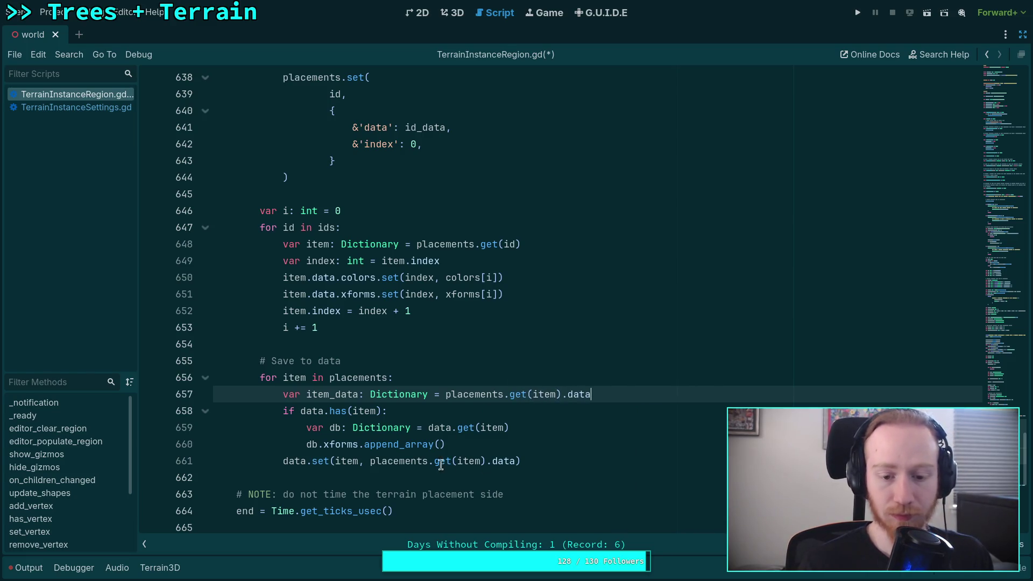
Change the data.set line to pass item_data instead of placements.get(item).data.
left_click_drag(370, 461, 458, 461)
key("BackSpace")
left_click(399, 461)
key("BackSpace")
key("Delete")
type("_")
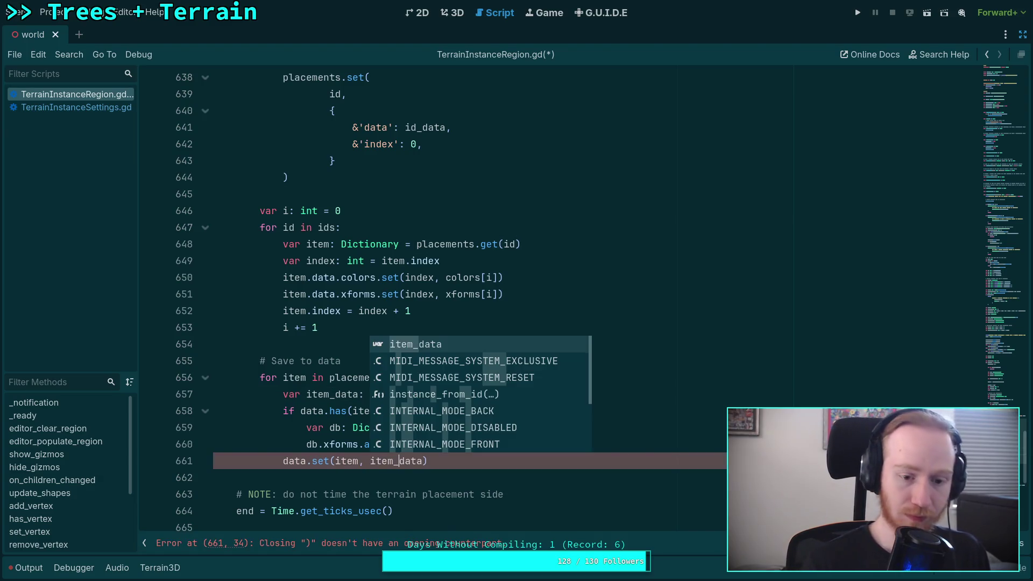
Move data.set(item, item_data) into a new else: branch.
key("Escape")
key("Up")
key("Return")
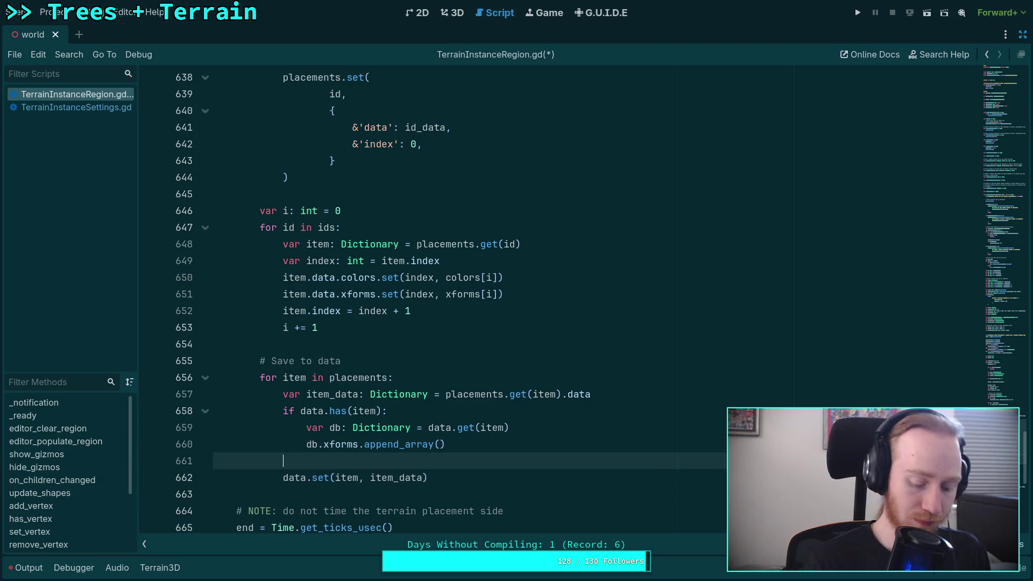
type("else:")
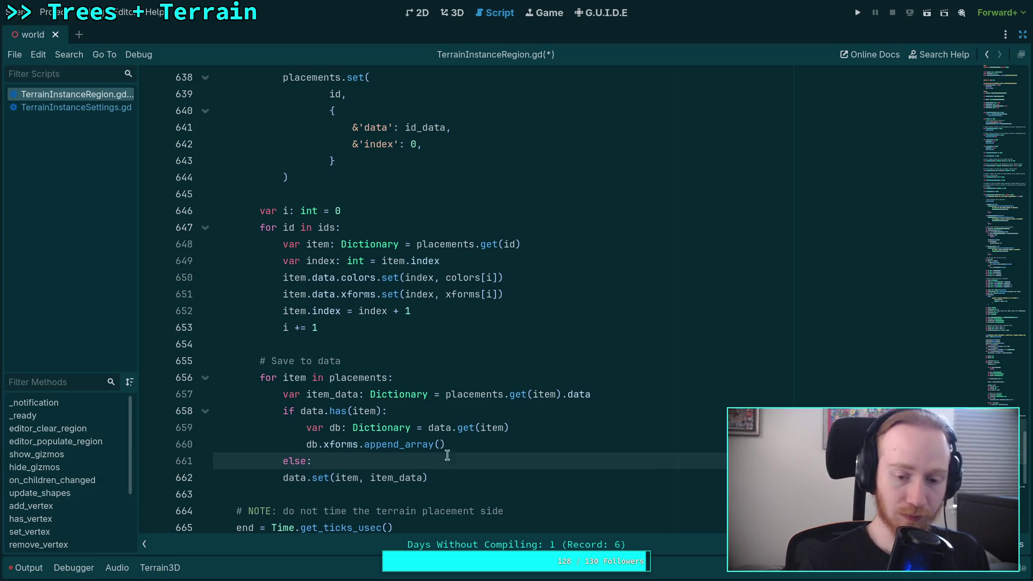
left_click(284, 478)
key("Tab")
Append item_data.xforms to db.xforms and add db.colors.append_array(item_data.colors).
left_click(560, 444)
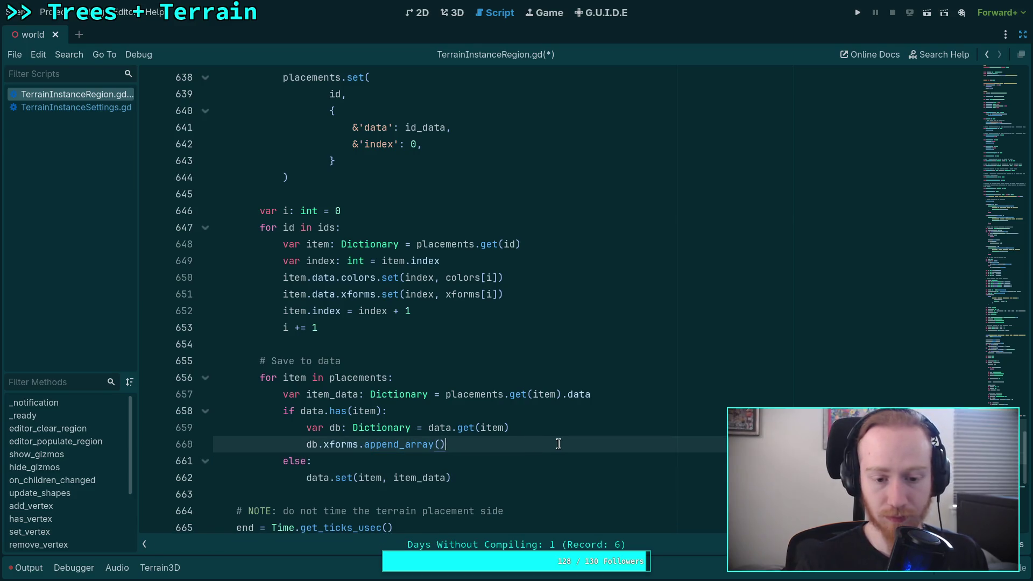
key("Left")
type("item_data.xf")
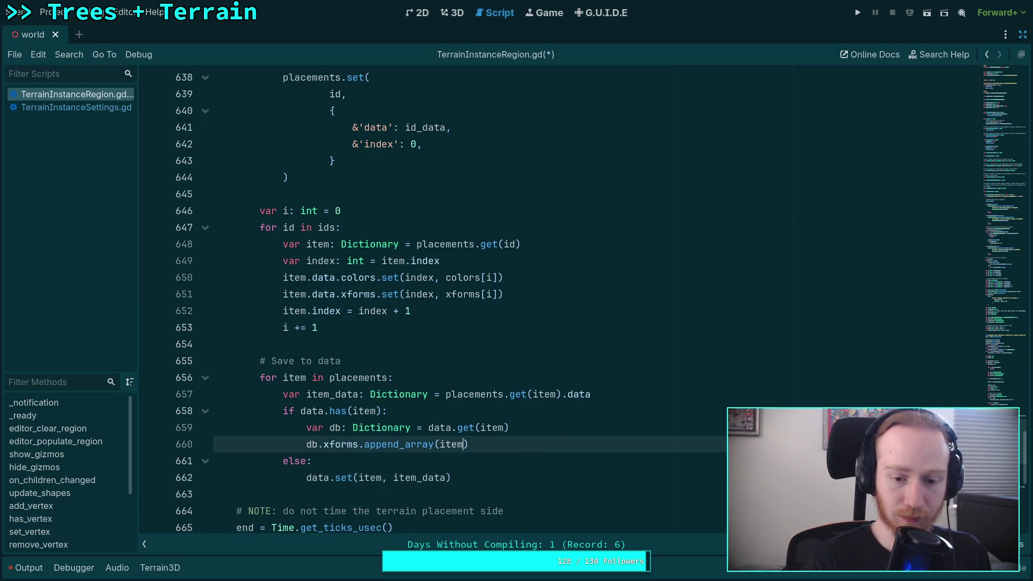
type("orms")
key("End")
key("Return")
type("db.")
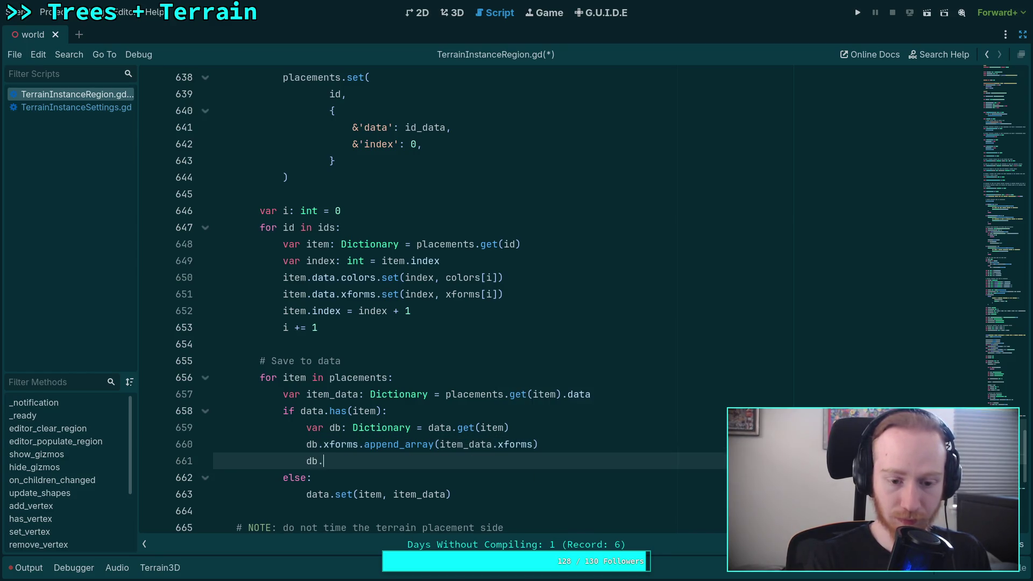
type("col")
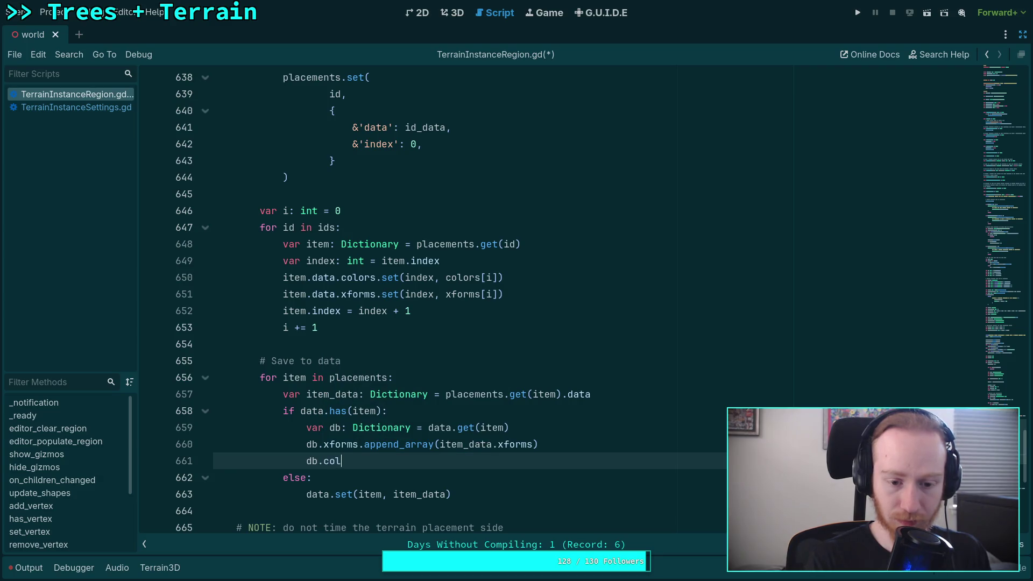
type("ors.append")
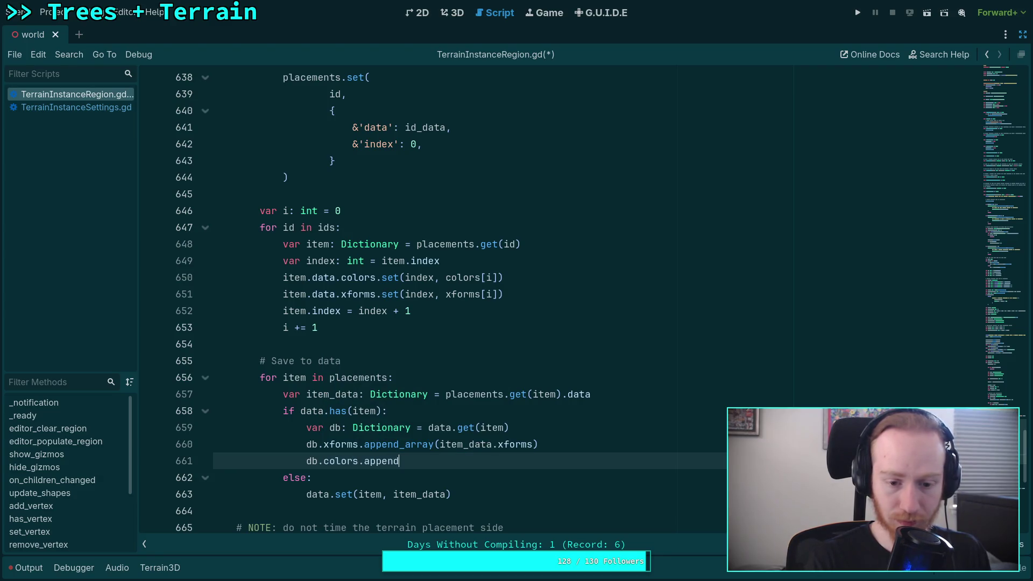
type("_array(item_data.")
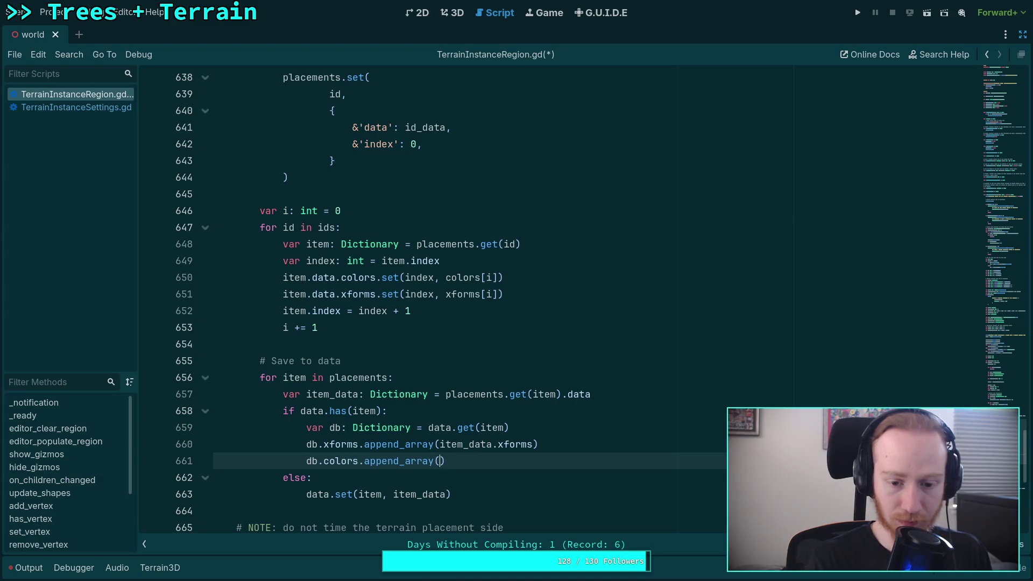
type("colors")
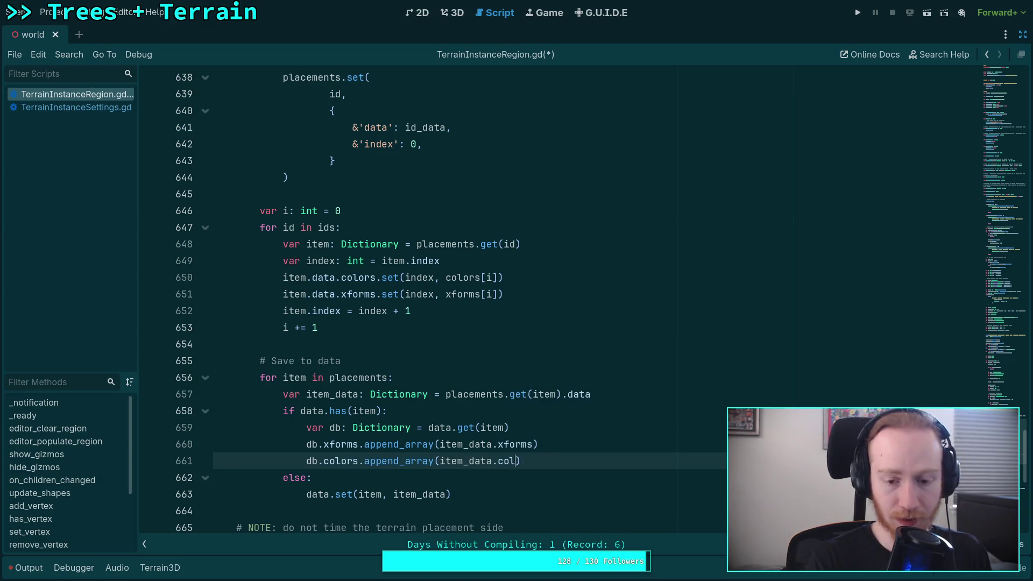
type(")")
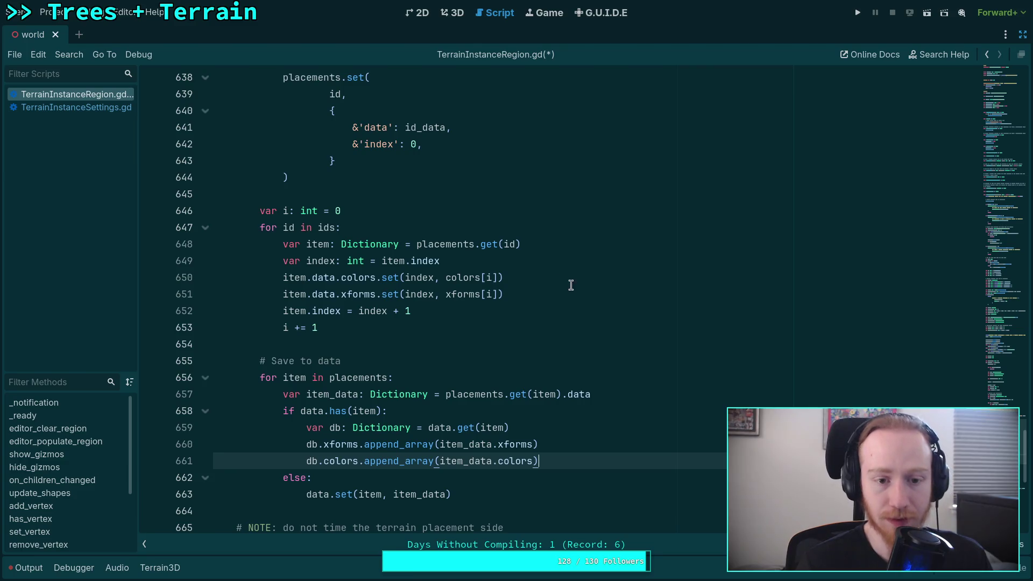
Insert a trial colors.append_array() line after the placement loop.
left_click(572, 308)
left_click(486, 336)
key("Return")
key("Return")
key("Up")
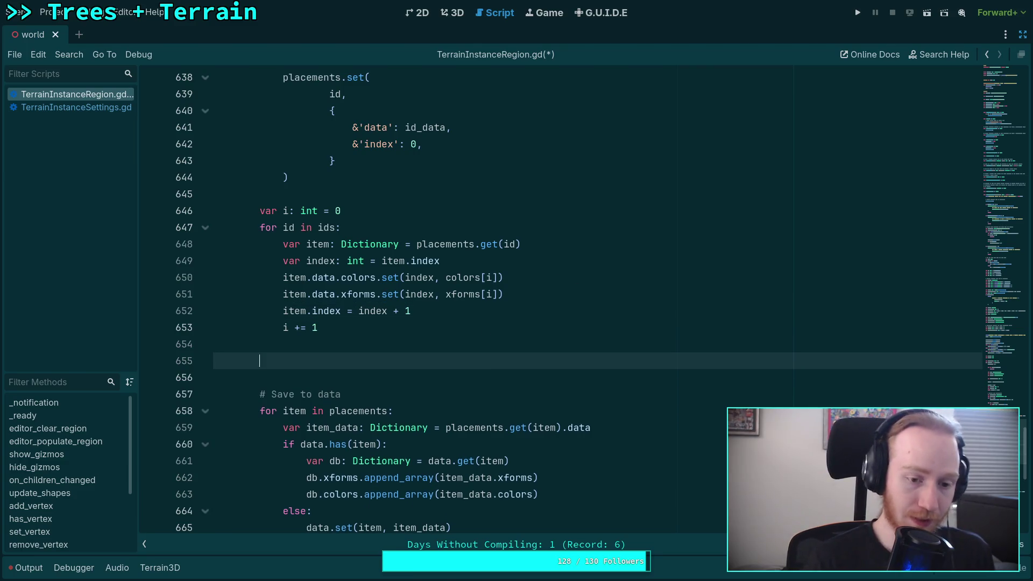
type("colors.app")
key("Down")
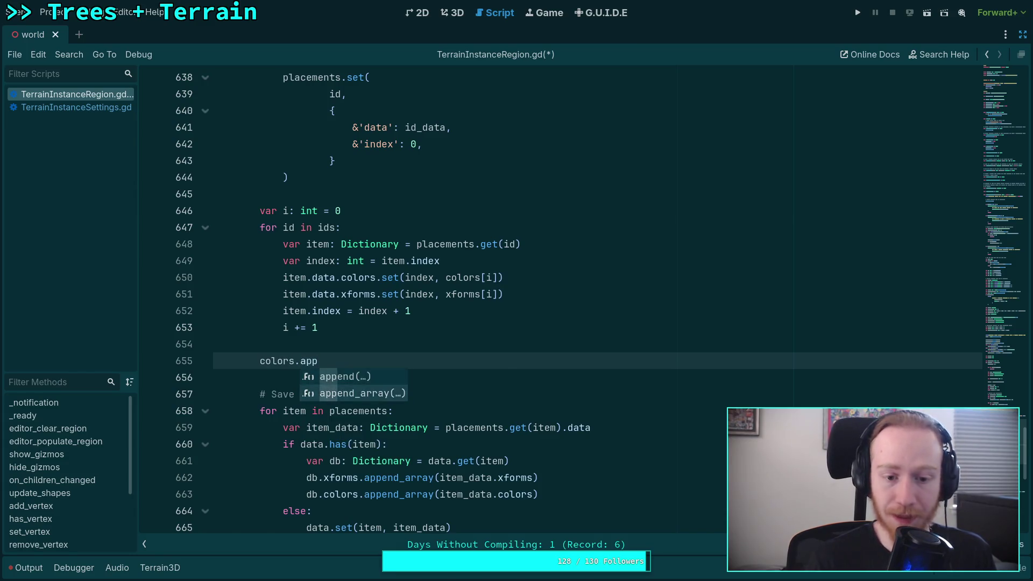
key("Return")
Delete the trial colors.append_array() line and save TerrainInstanceRegion.gd.
mouse_move(335, 360)
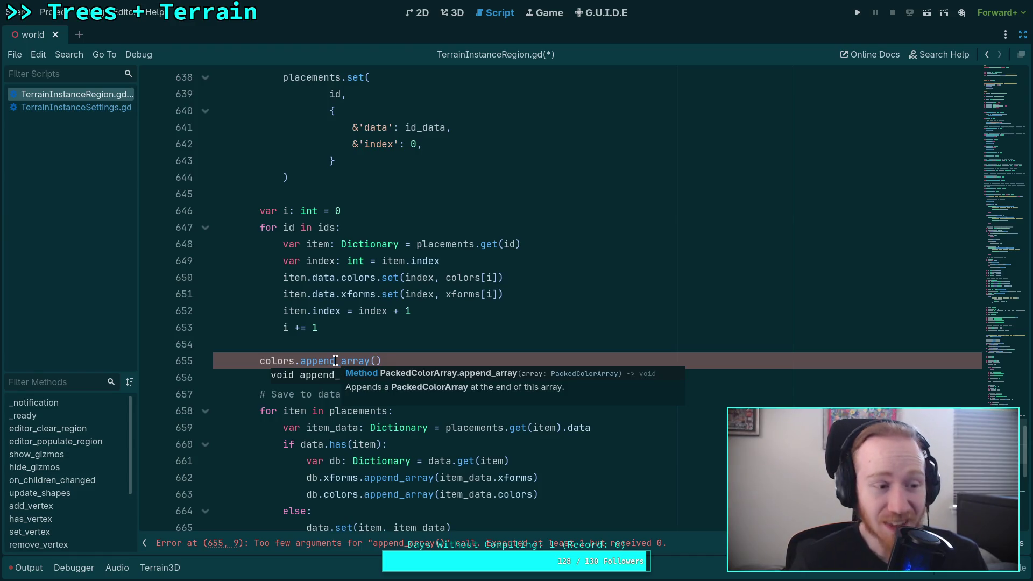
left_click_drag(389, 359, 406, 350)
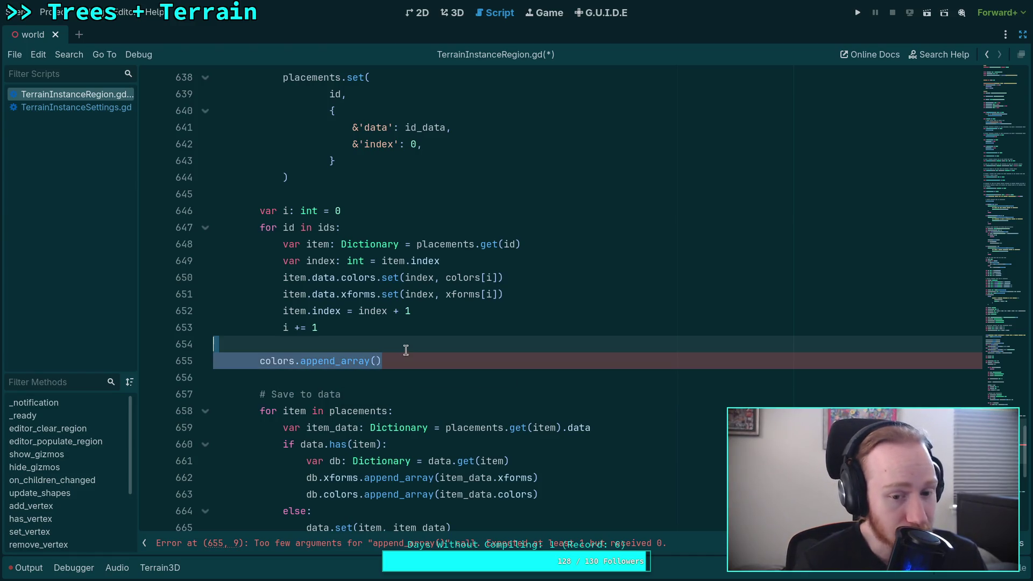
key("BackSpace")
key("BackSpace")
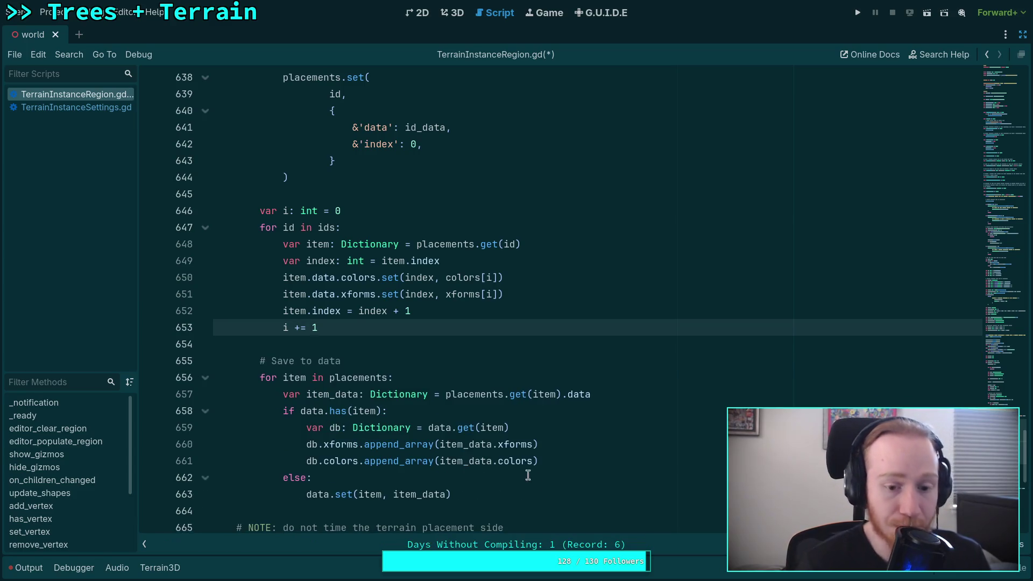
left_click(591, 463)
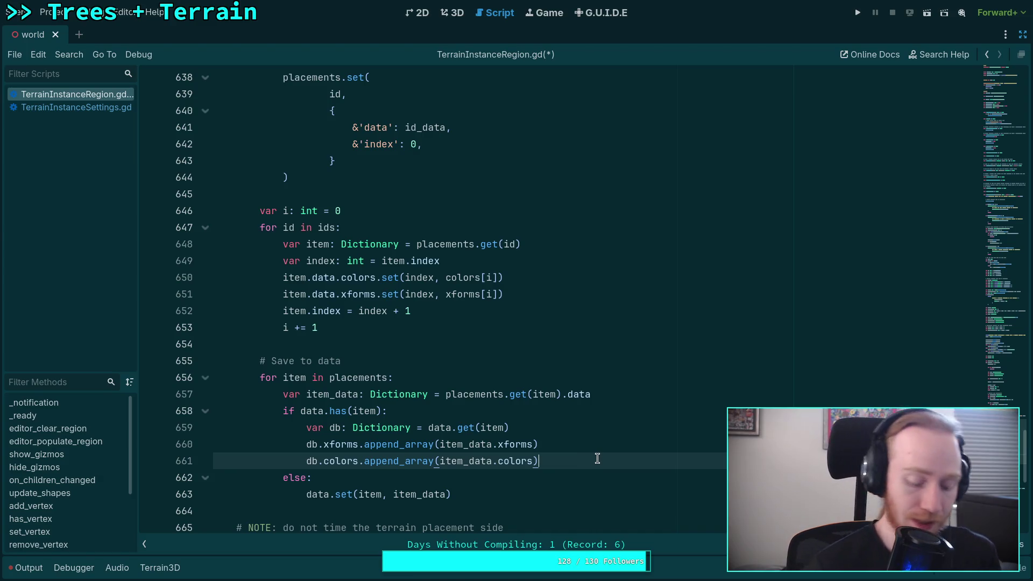
key("ctrl+s")
left_click(577, 494)
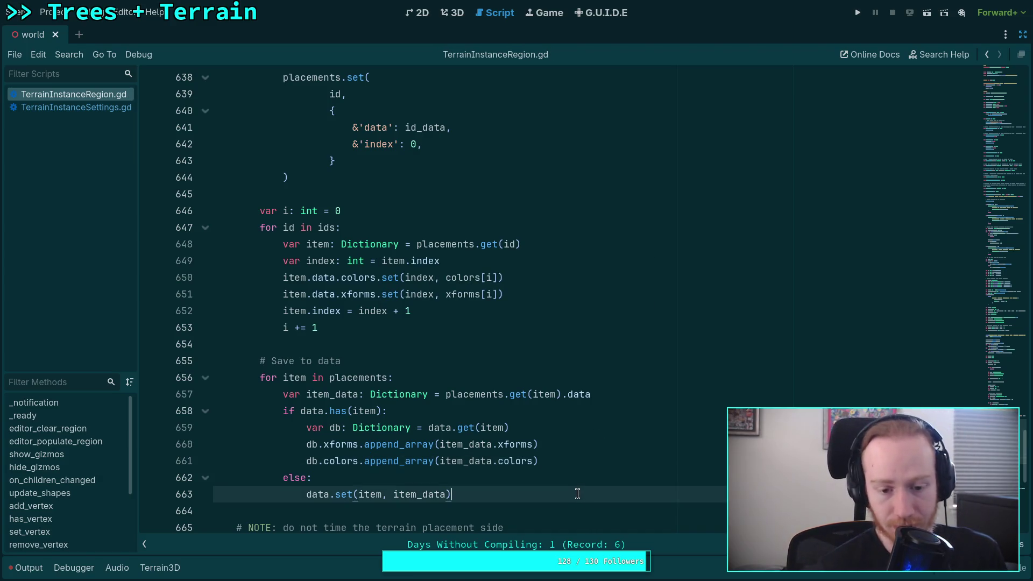